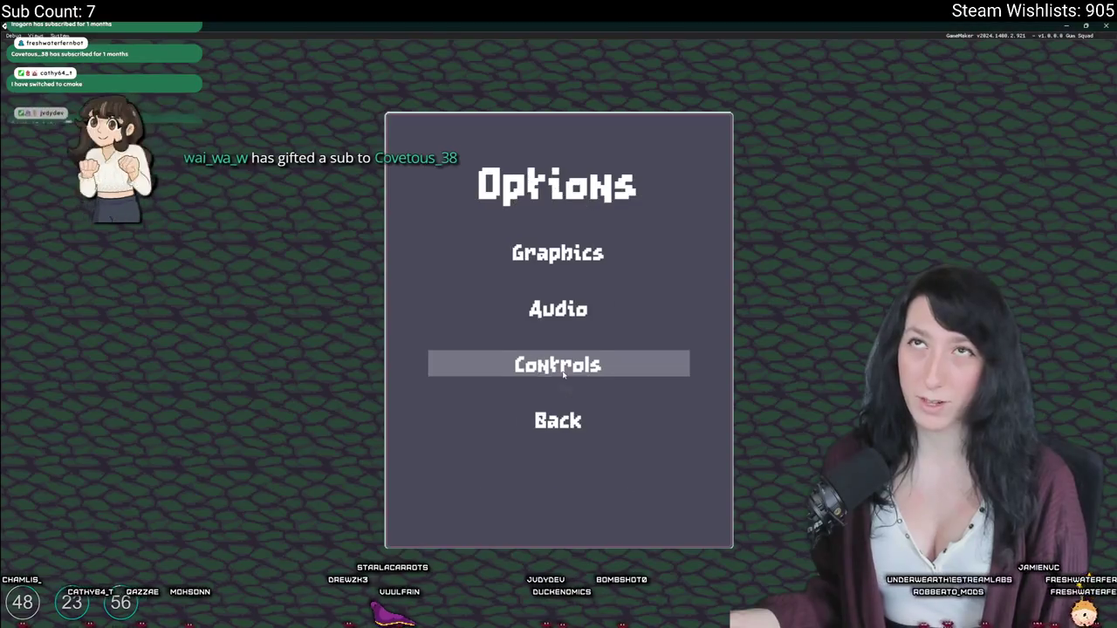
Step: Try Borderless Window in the graphics settings, leave it Disabled, and return to options
{"action": "left_click", "coordinate": [559, 253]}
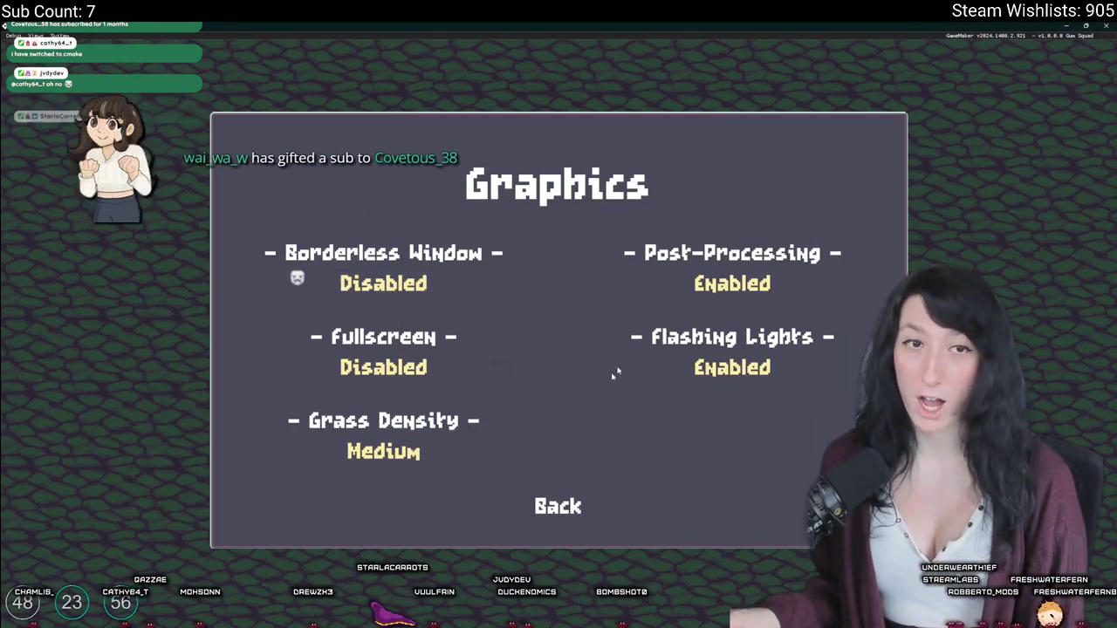
{"action": "left_click", "coordinate": [384, 281]}
{"action": "left_click", "coordinate": [403, 278]}
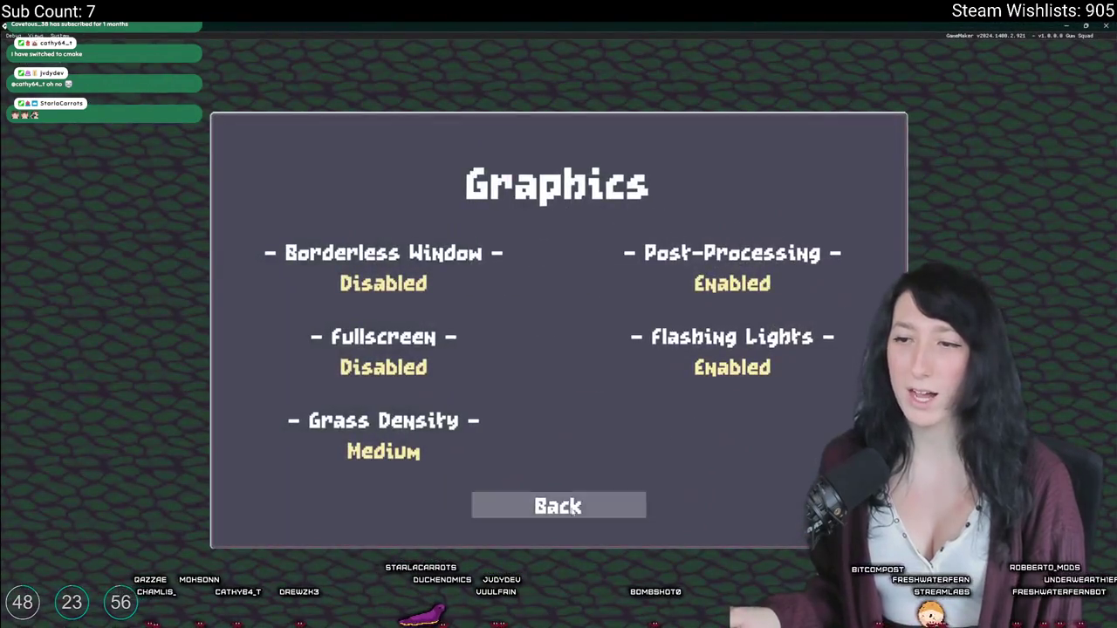
{"action": "left_click", "coordinate": [558, 507]}
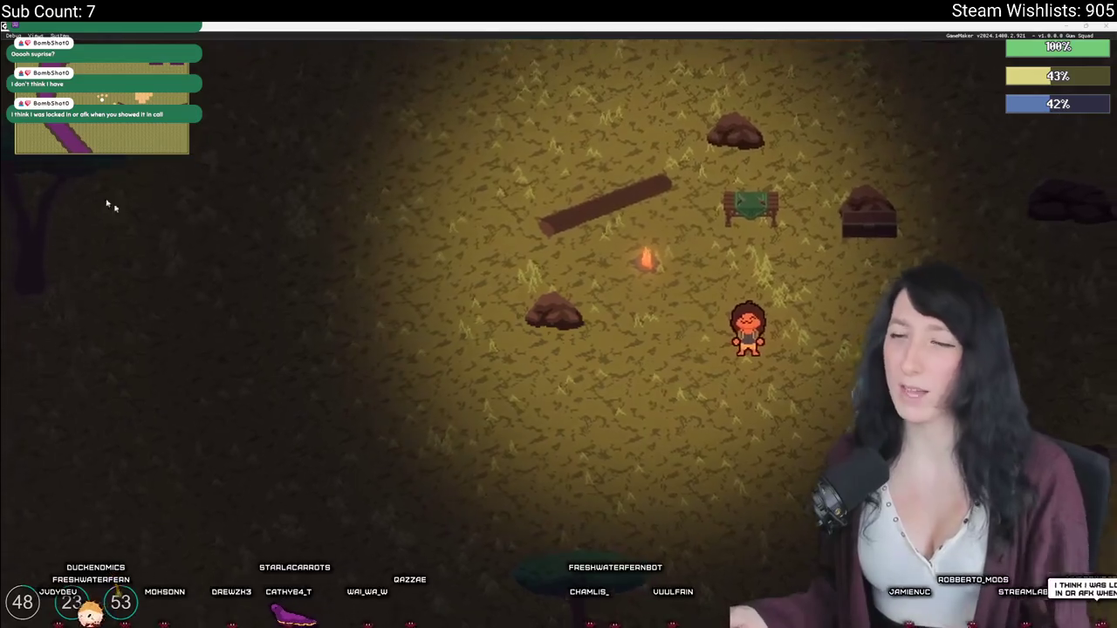
Step: Start a Windows search for 'veg', then open File Explorer on the Desktop folder
{"action": "key", "text": "super"}
{"action": "type", "text": "veg"}
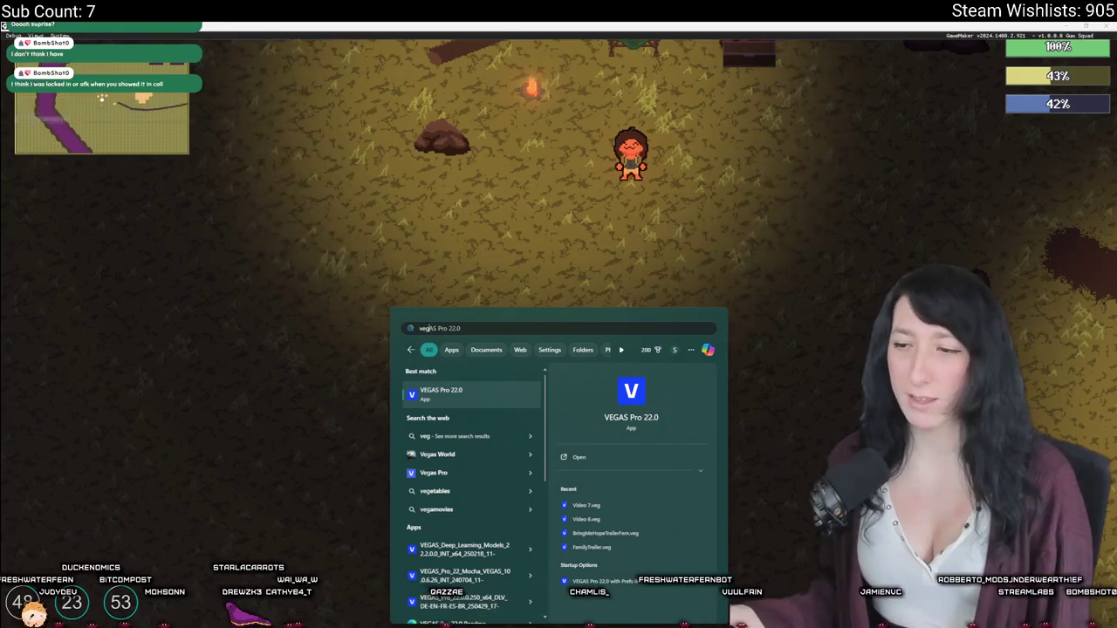
{"action": "key", "text": "super+e"}
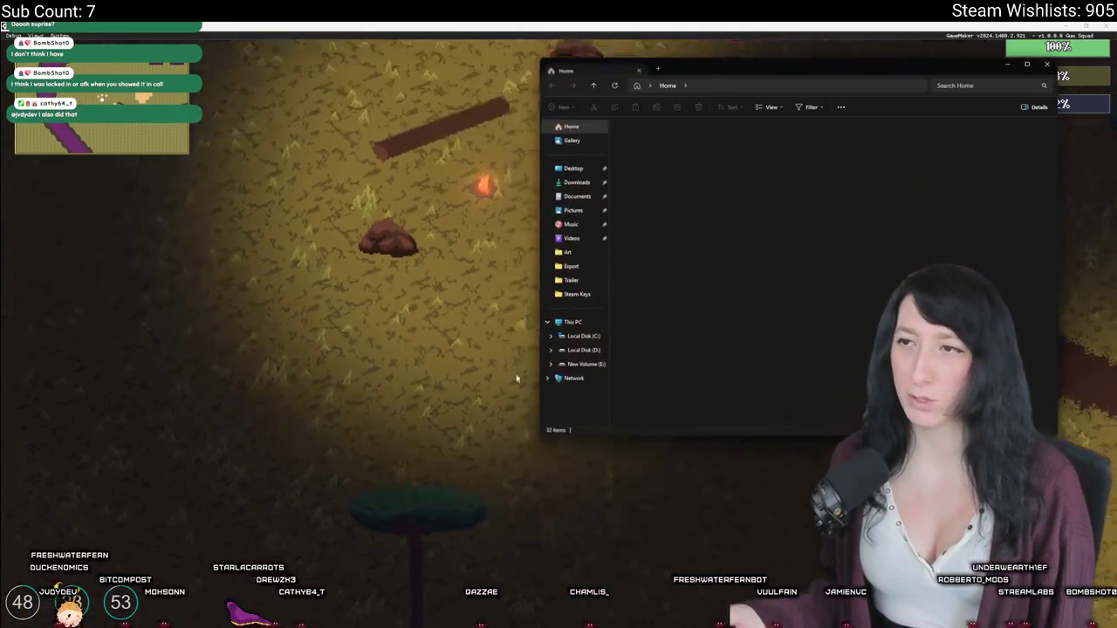
{"action": "left_click", "coordinate": [578, 170]}
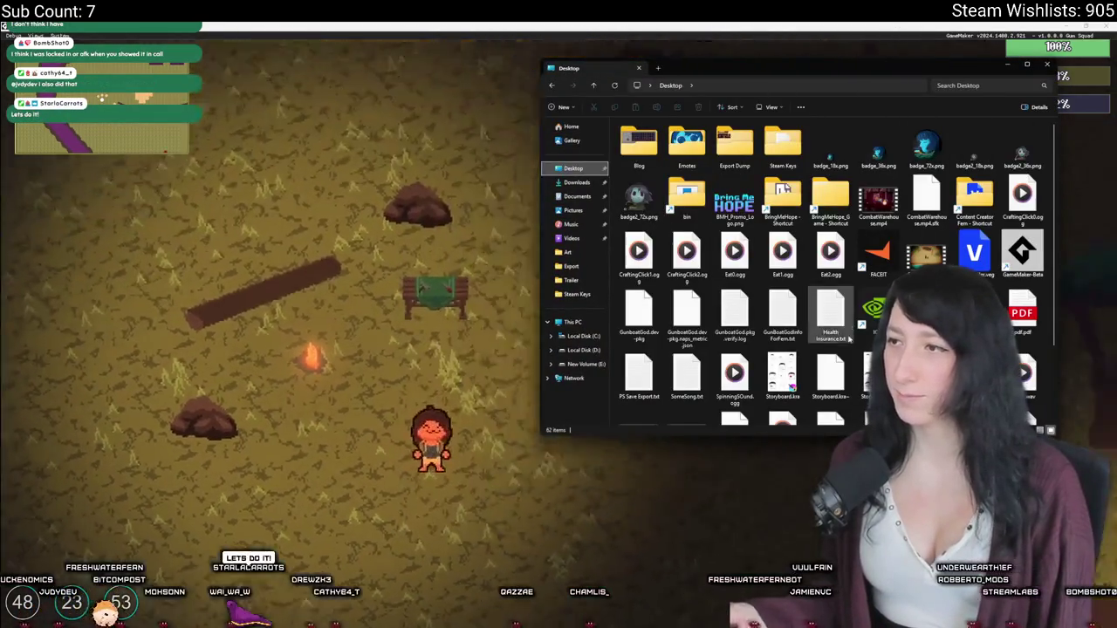
{"action": "scroll", "coordinate": [751, 357], "scroll_direction": "down", "scroll_amount": 2}
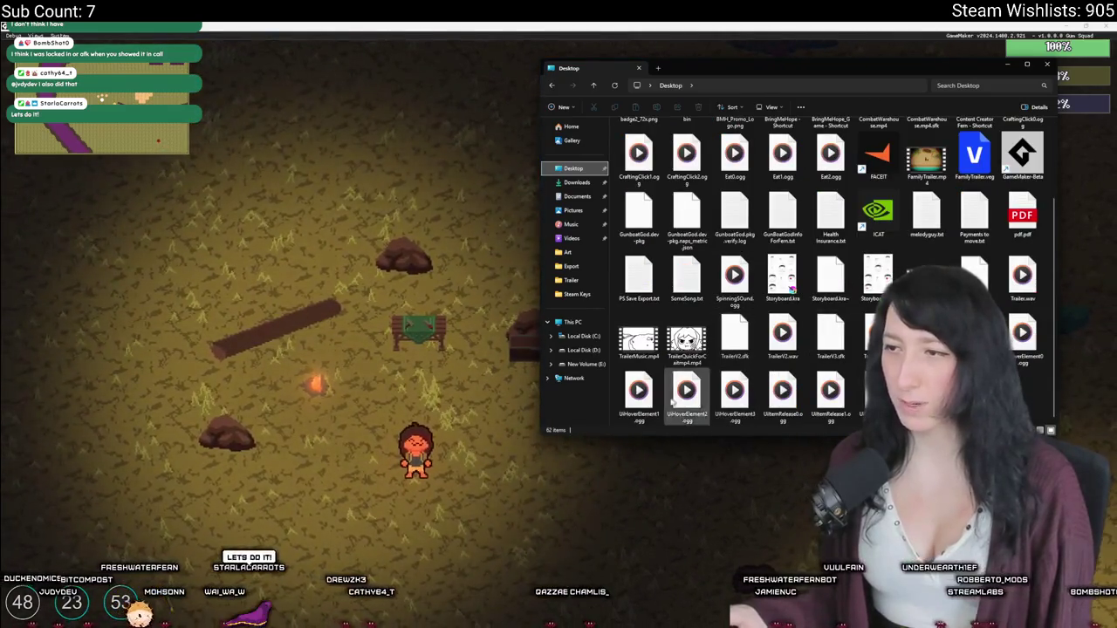
Step: Select the 7.20 MB file next to the quick trailer video, then return to the game
{"action": "left_click", "coordinate": [687, 339]}
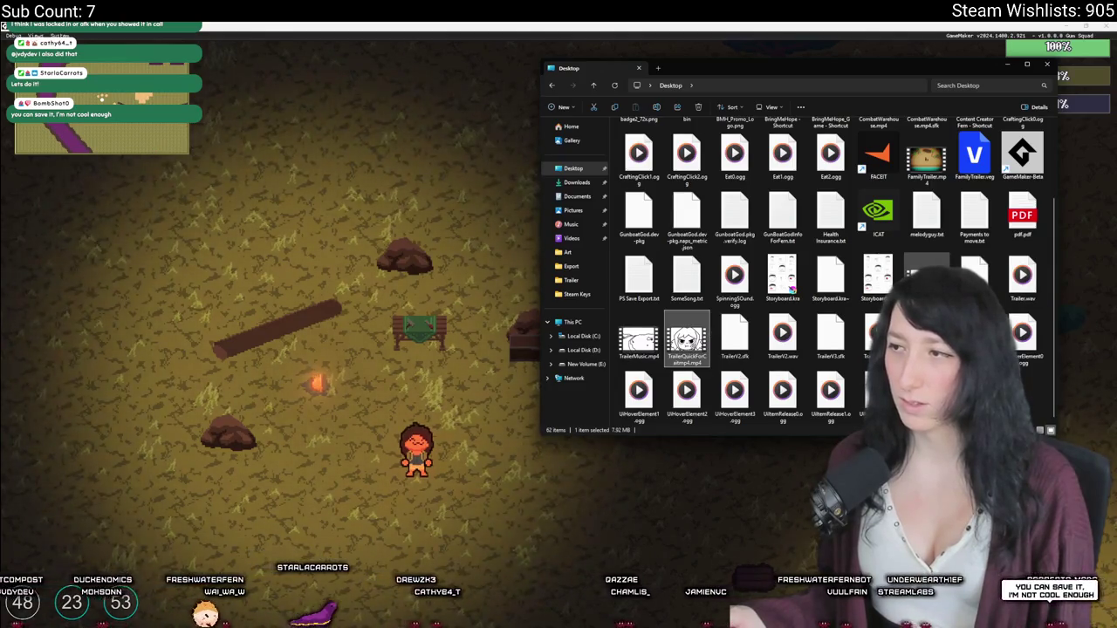
{"action": "left_click", "coordinate": [872, 336]}
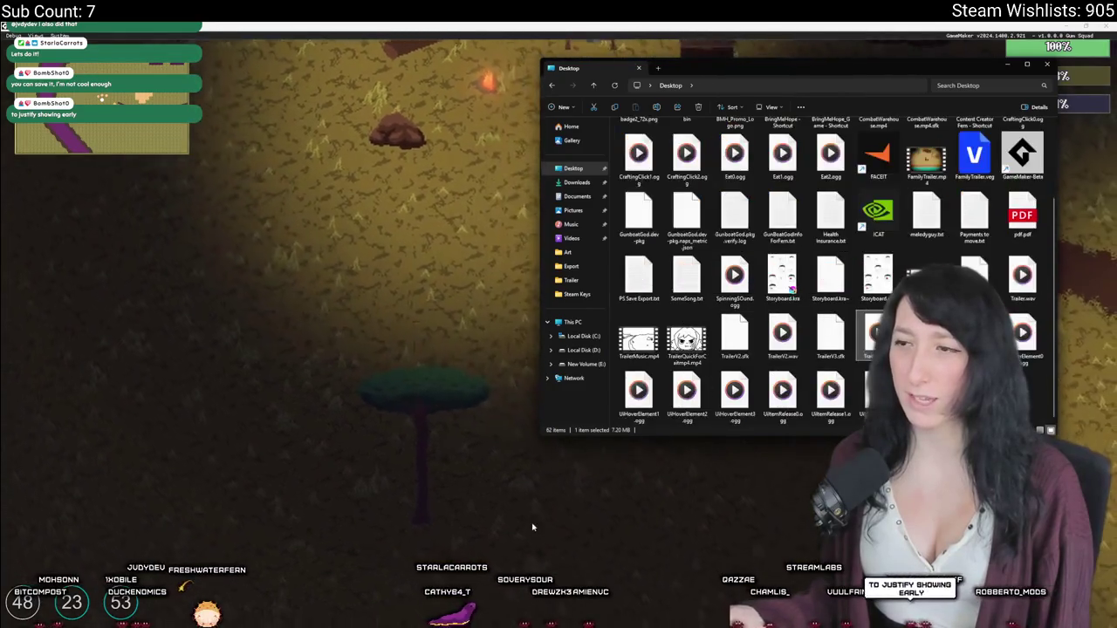
{"action": "left_click", "coordinate": [532, 527]}
Step: Launch VEGAS Pro 22.0 from Windows Search and dismiss its welcome screen
{"action": "key", "text": "super"}
{"action": "type", "text": "veg"}
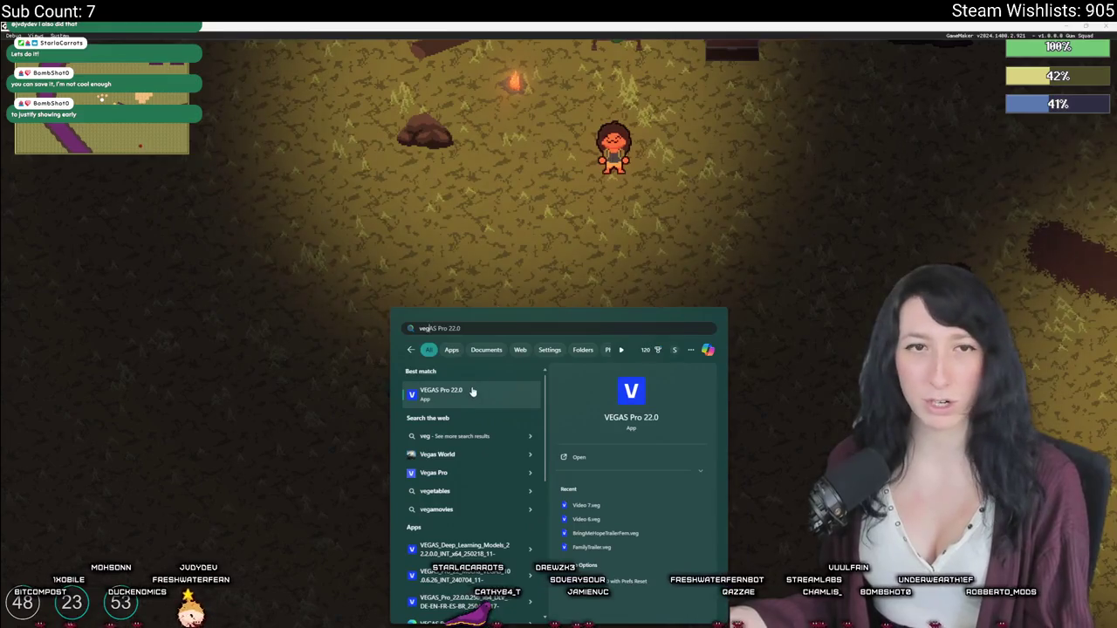
{"action": "left_click", "coordinate": [471, 392]}
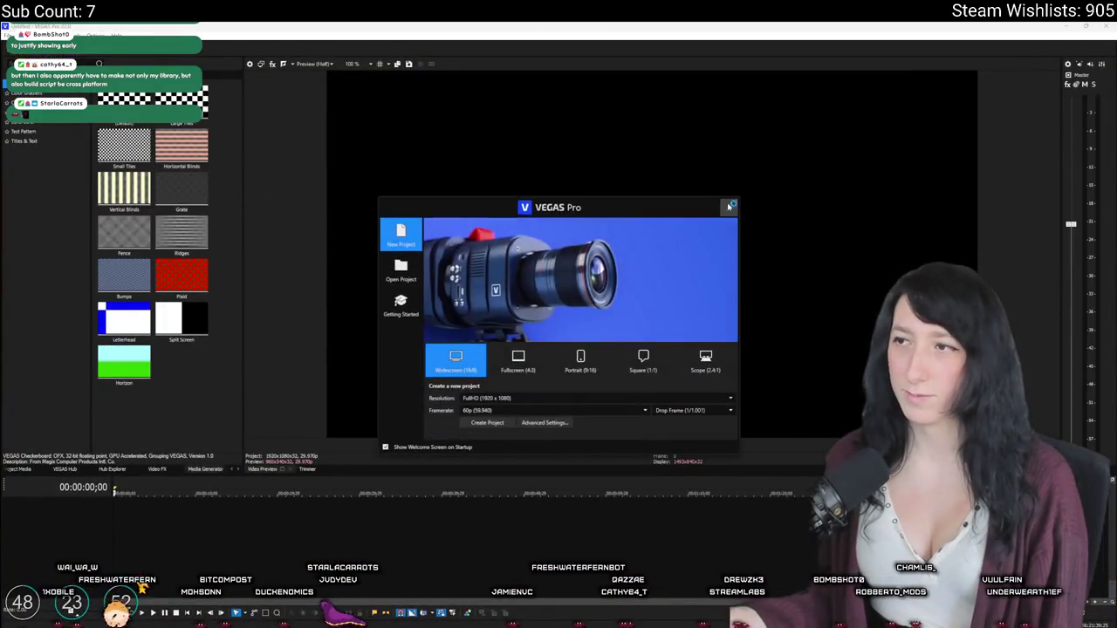
{"action": "left_click", "coordinate": [730, 206]}
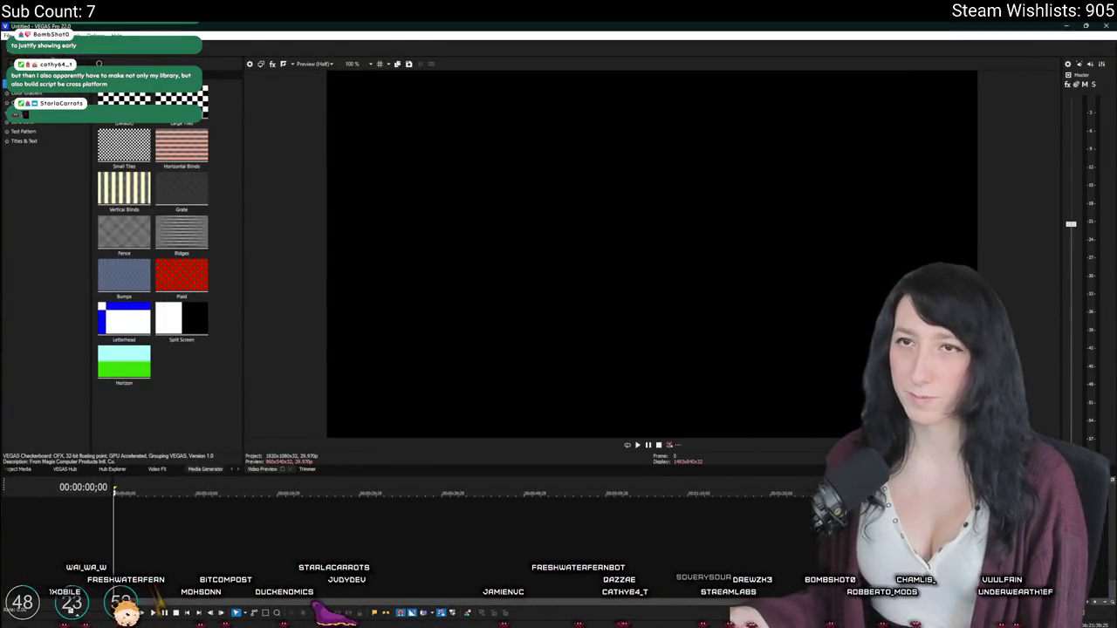
Step: Drag Animatic_1-6.mp4 from Downloads onto the VEGAS Pro timeline
{"action": "left_click", "coordinate": [8, 35]}
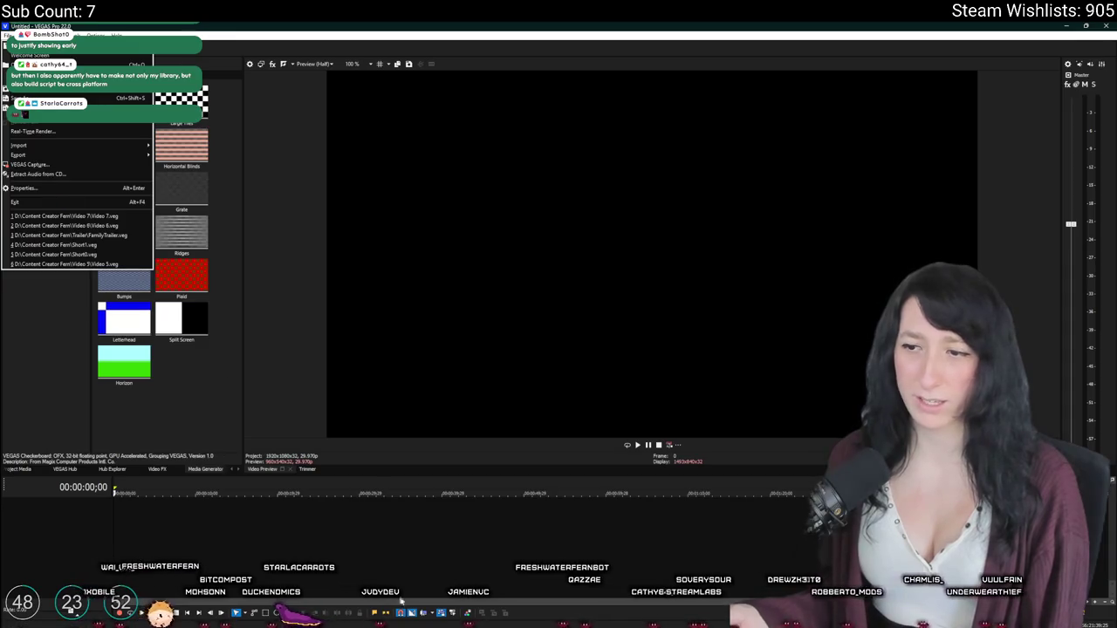
{"action": "key", "text": "alt+Tab"}
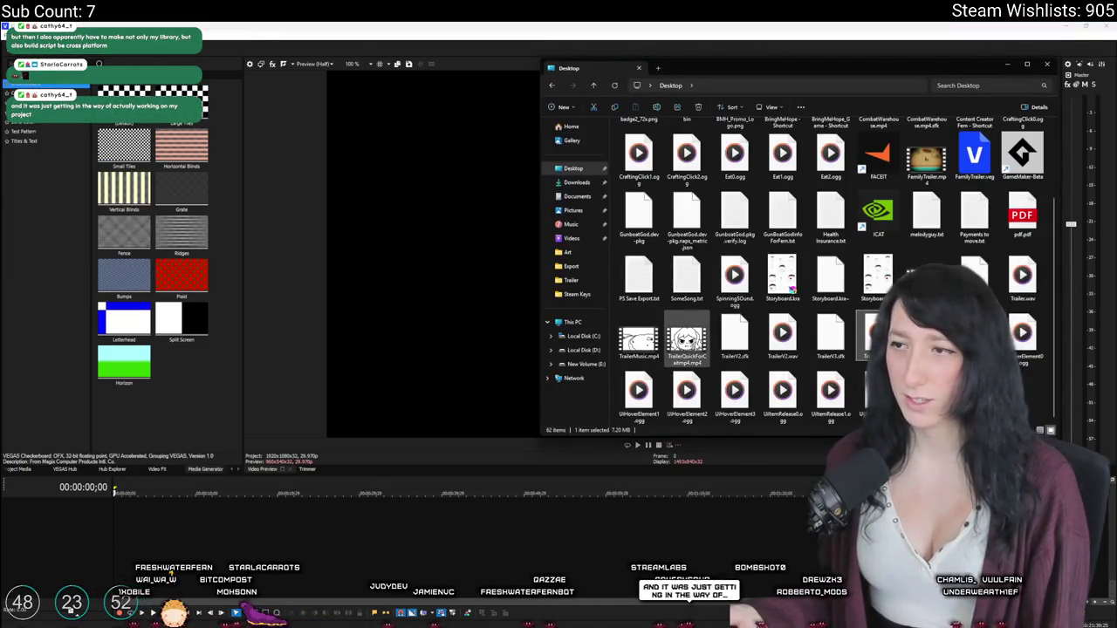
{"action": "left_click", "coordinate": [576, 181]}
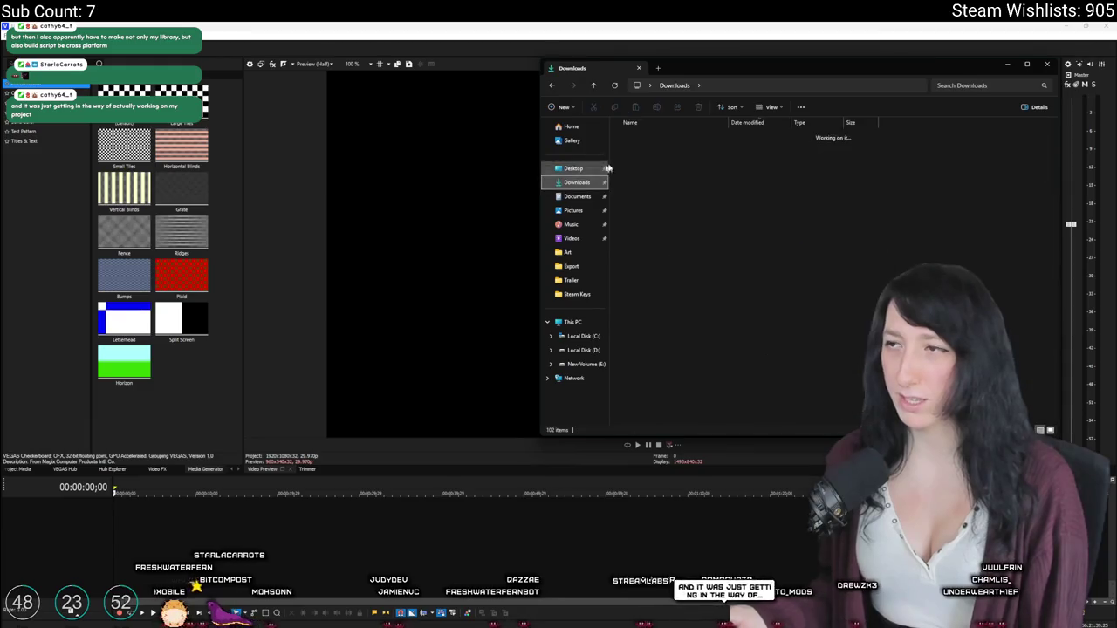
{"action": "left_click", "coordinate": [658, 150]}
{"action": "left_click", "coordinate": [654, 174]}
{"action": "left_click_drag", "start_coordinate": [297, 487], "coordinate": [293, 524]}
{"action": "left_click", "coordinate": [618, 345]}
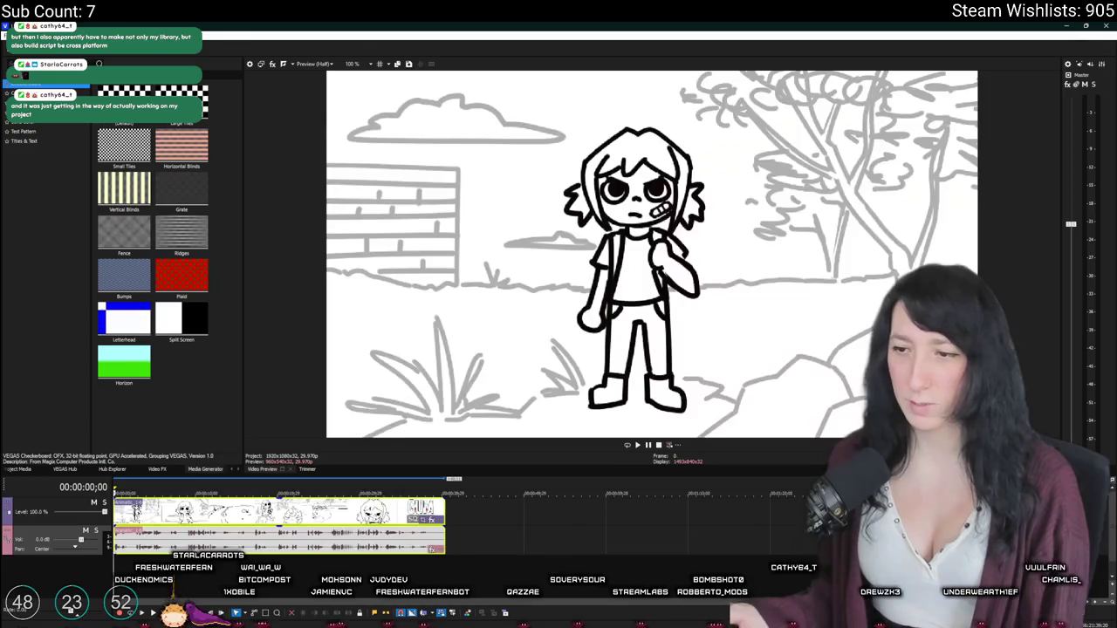
Step: Add the 7.20 MB Desktop file as a new audio track below the animatic
{"action": "key", "text": "alt+Tab"}
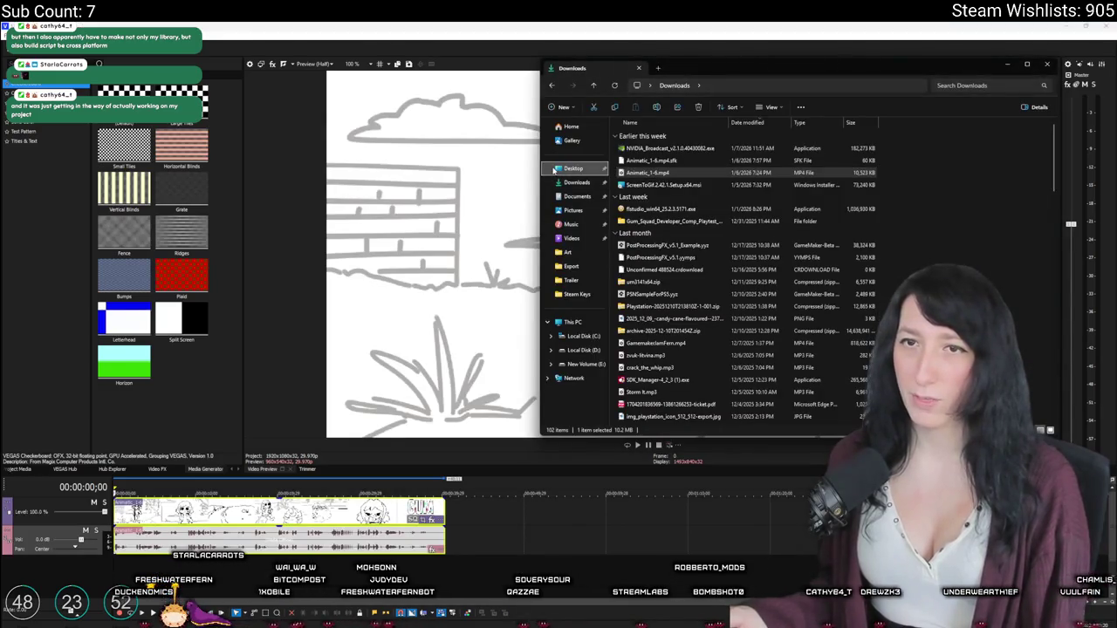
{"action": "left_click", "coordinate": [569, 168]}
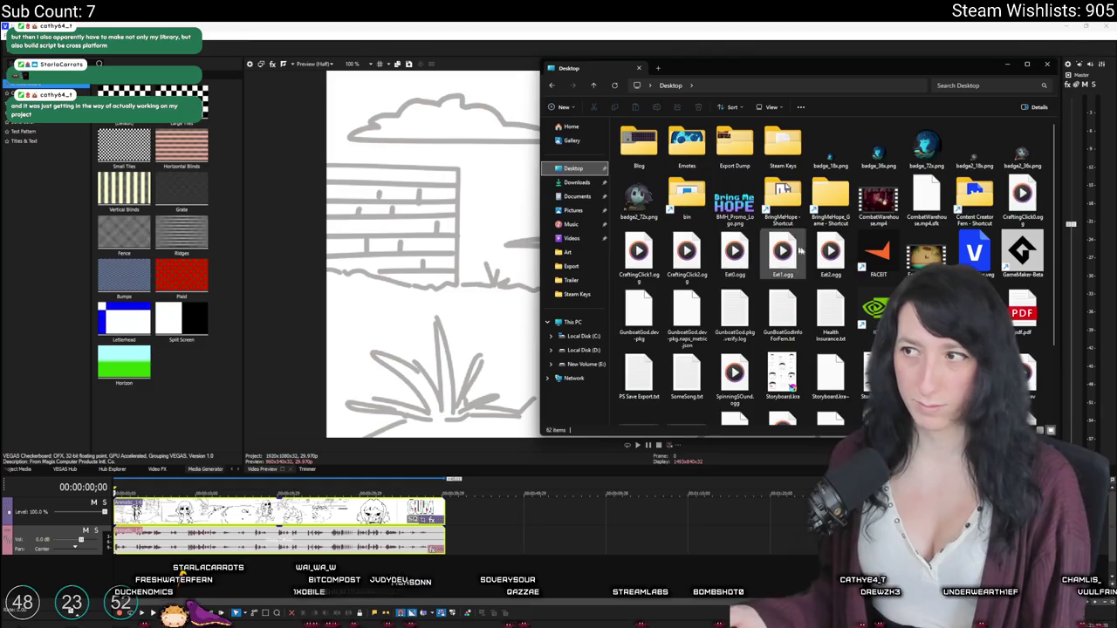
{"action": "left_click", "coordinate": [872, 336]}
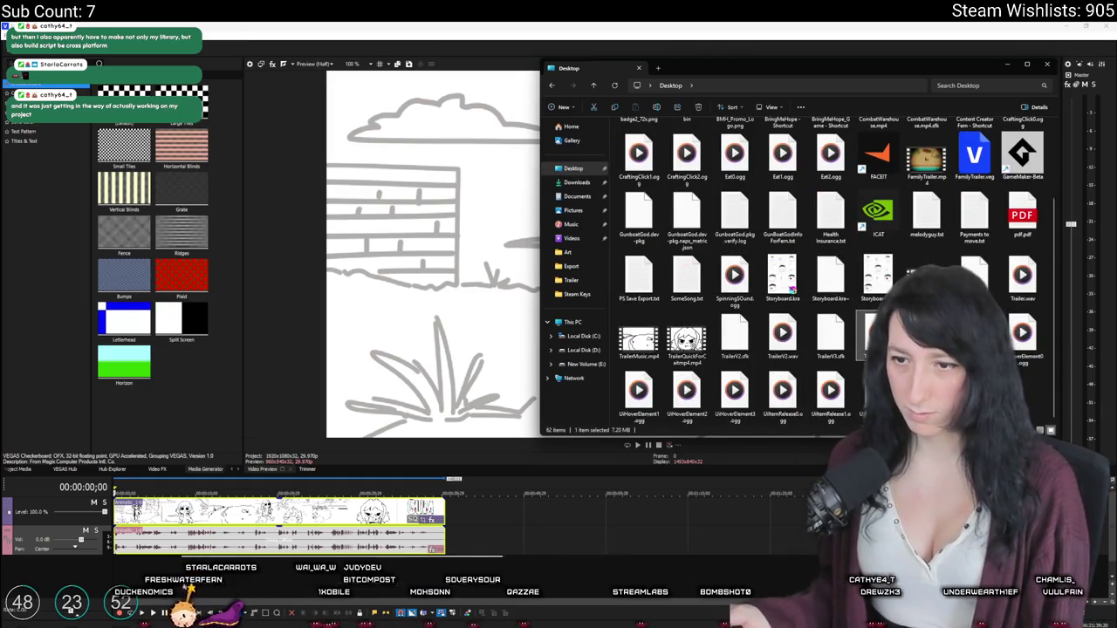
{"action": "left_click_drag", "start_coordinate": [872, 336], "coordinate": [122, 563]}
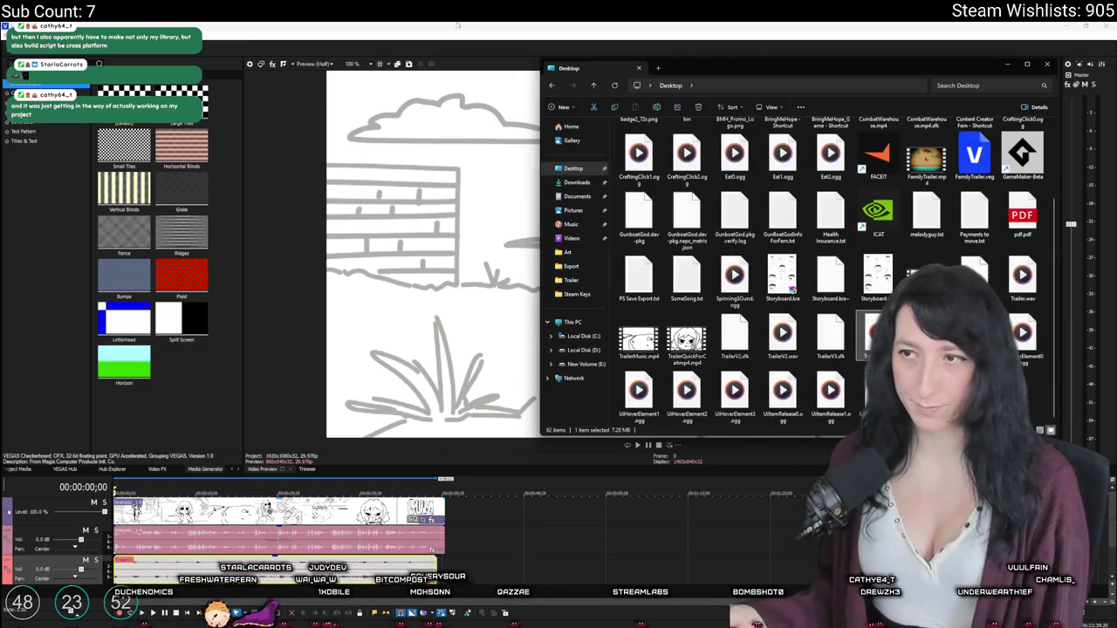
{"action": "left_click", "coordinate": [456, 24]}
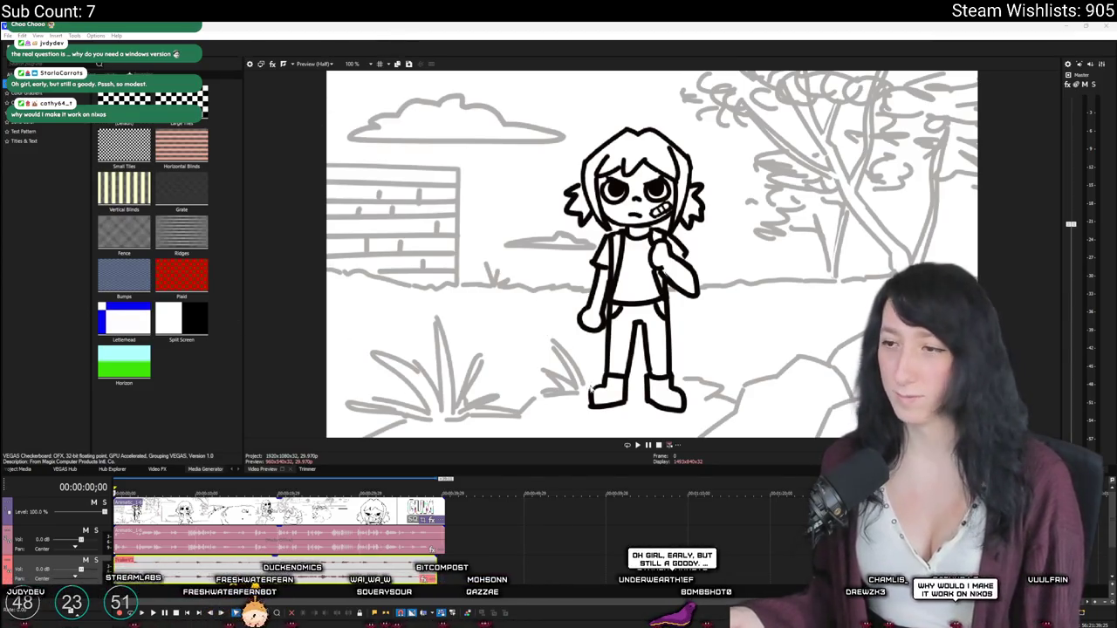
{"action": "left_click", "coordinate": [638, 445]}
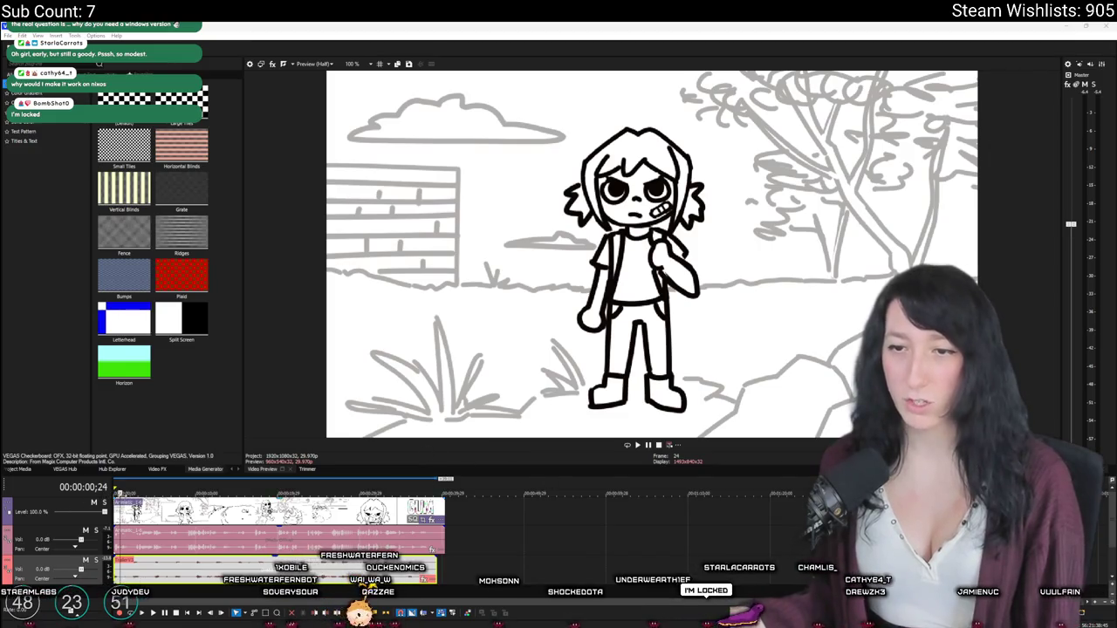
{"action": "left_click", "coordinate": [114, 494]}
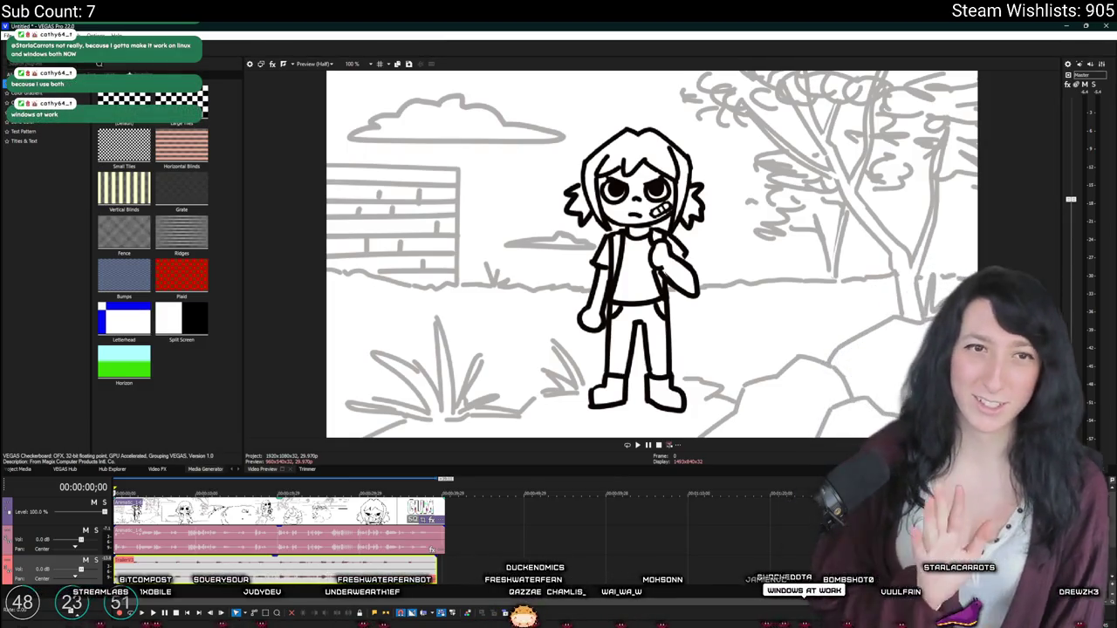
Step: Play the animatic, stop at the GUM SQUAD title card (00:00:39;23), and close without saving
{"action": "left_click", "coordinate": [637, 445]}
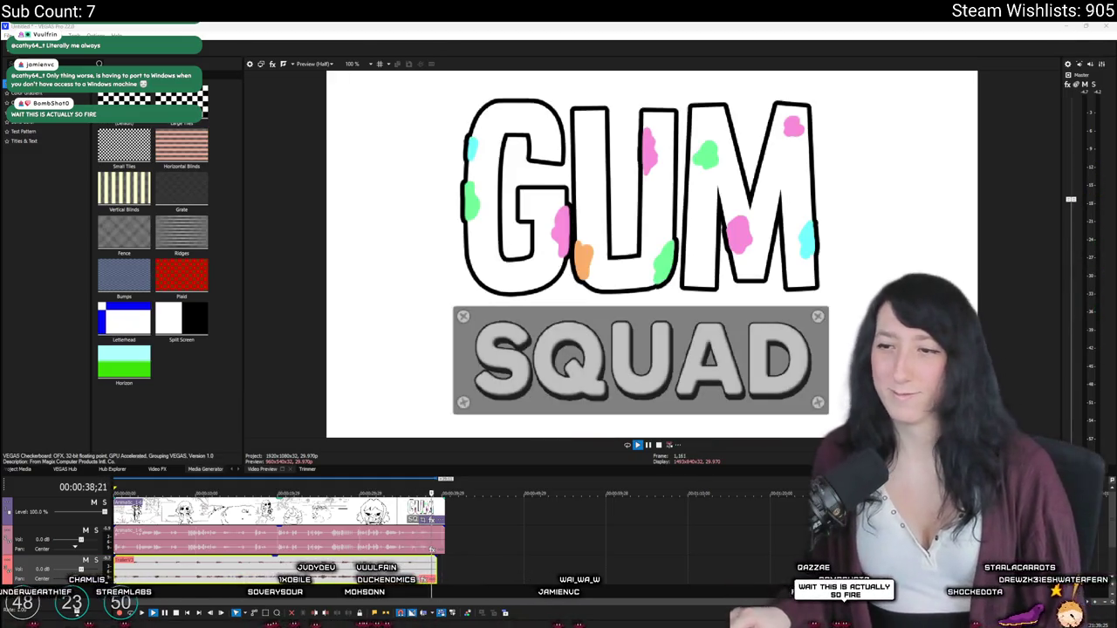
{"action": "left_click", "coordinate": [647, 446]}
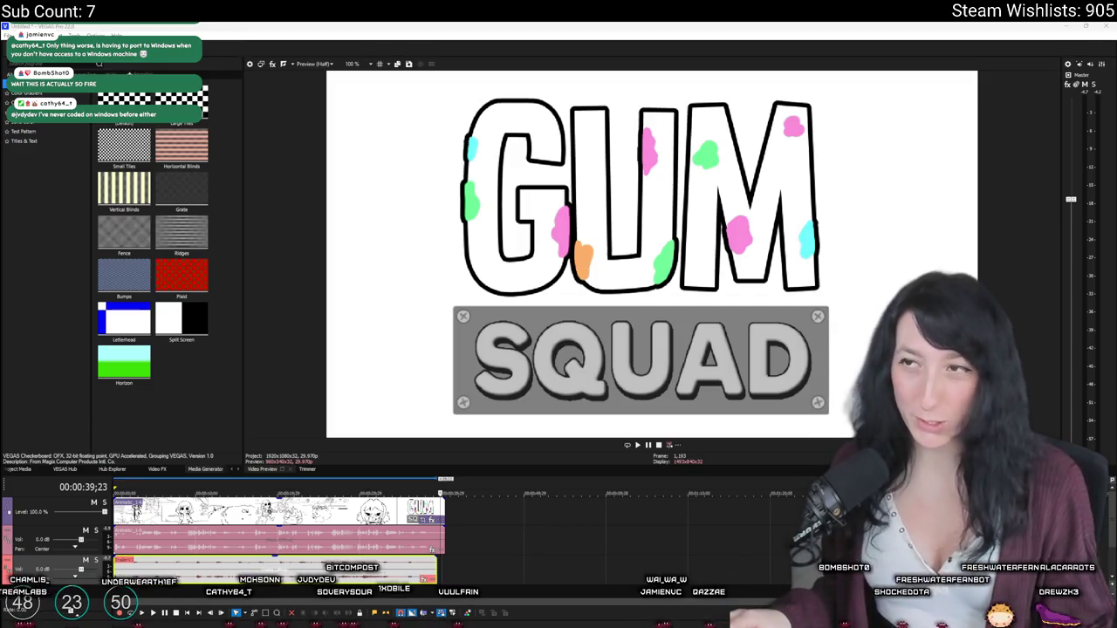
{"action": "key", "text": "alt+F4"}
{"action": "left_click", "coordinate": [582, 343]}
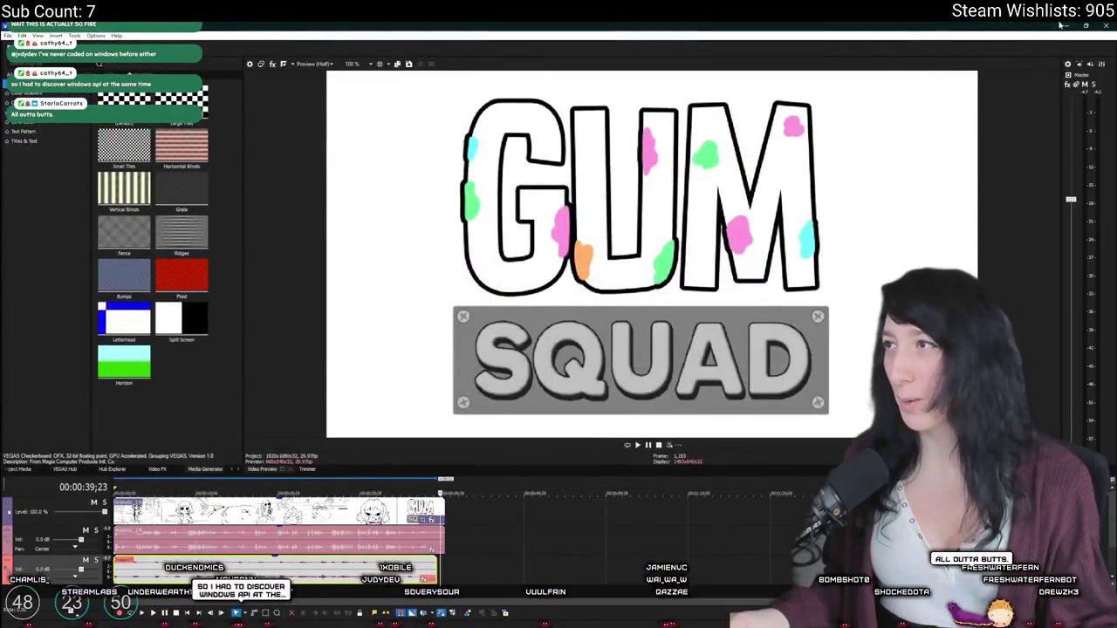
Step: Close VEGAS Pro, then loot the container: eat the cupcake, take the bottle, can and cake
{"action": "left_click", "coordinate": [957, 29]}
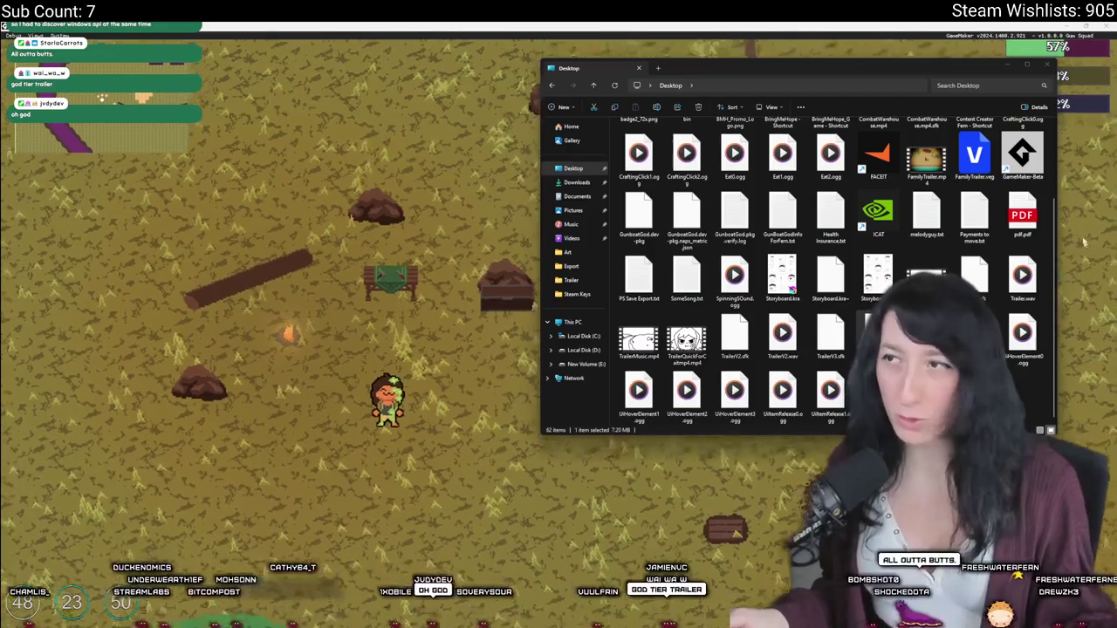
{"action": "key", "text": "alt+Tab"}
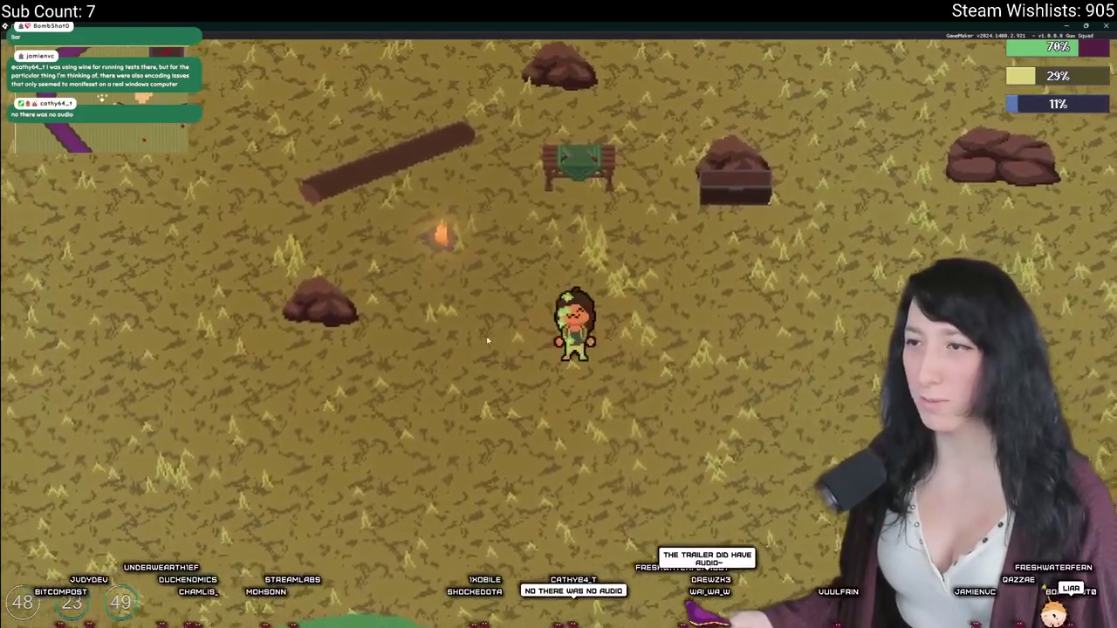
{"action": "key", "text": "i"}
{"action": "key", "text": "i"}
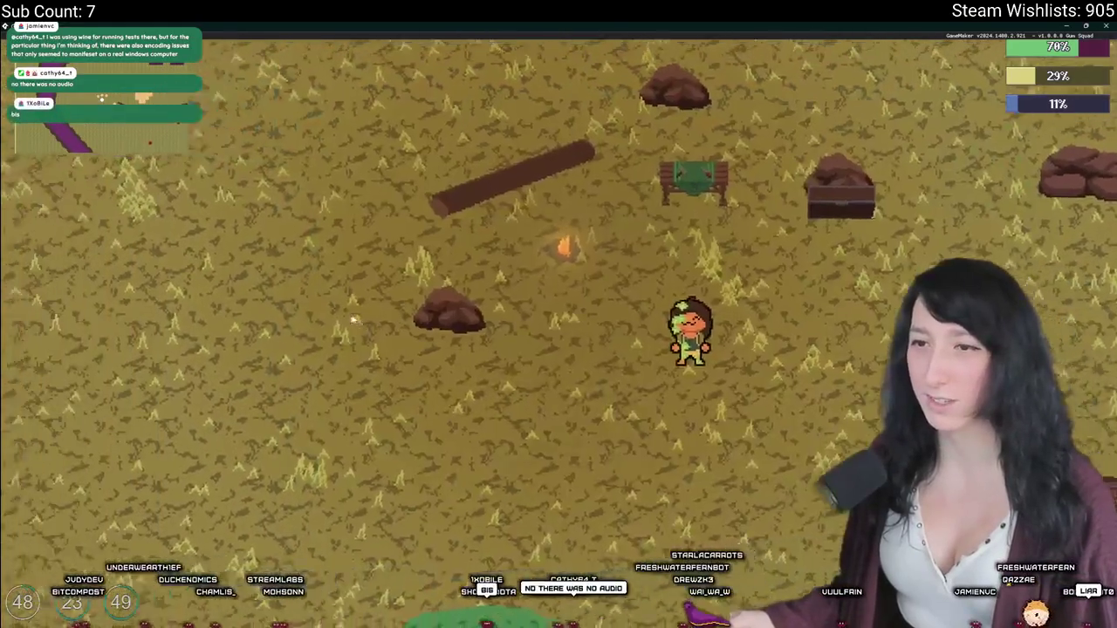
{"action": "key", "text": "d"}
{"action": "key", "text": "i"}
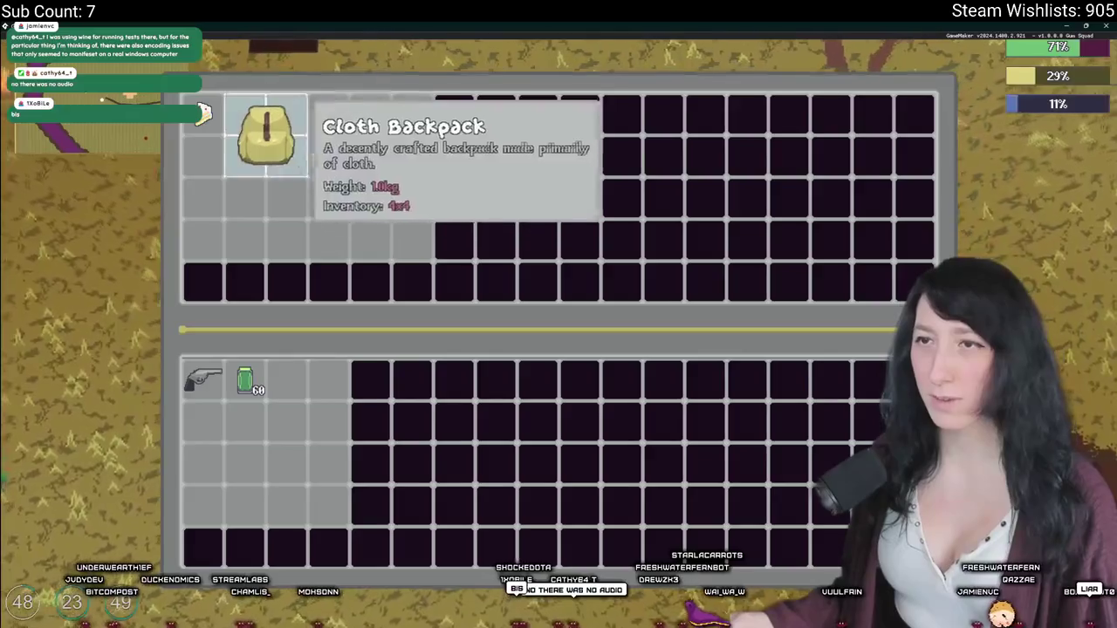
{"action": "left_click", "coordinate": [384, 125]}
{"action": "left_click", "coordinate": [398, 122]}
{"action": "left_click", "coordinate": [328, 116]}
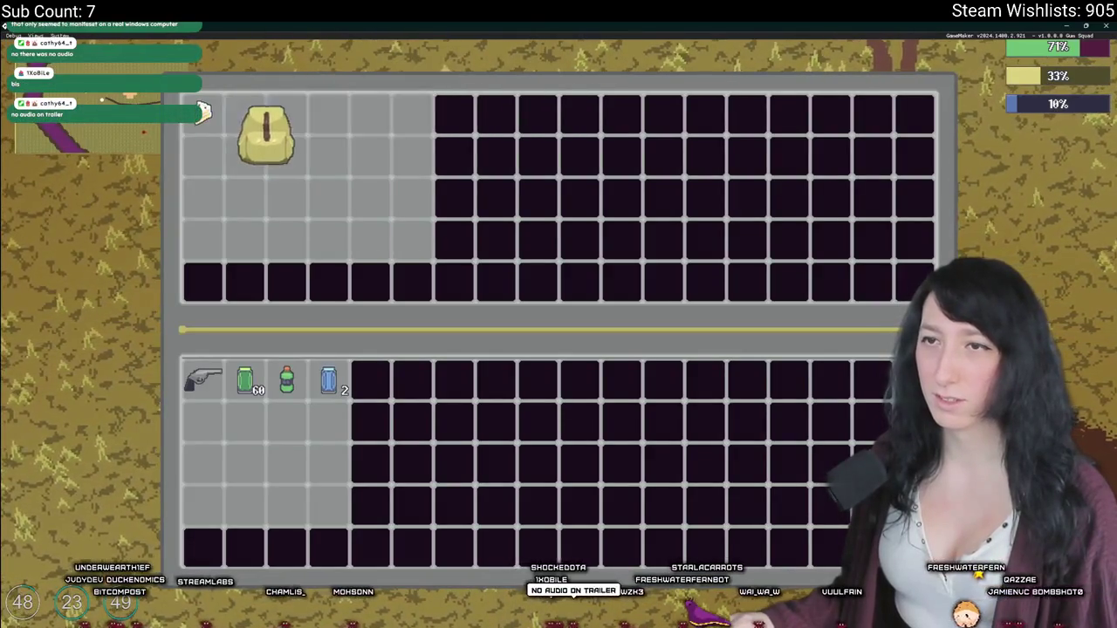
{"action": "left_click", "coordinate": [220, 118]}
Step: Equip the Cloth Backpack and move the cake to the slot below the gun
{"action": "left_click", "coordinate": [224, 443]}
{"action": "key", "text": "i"}
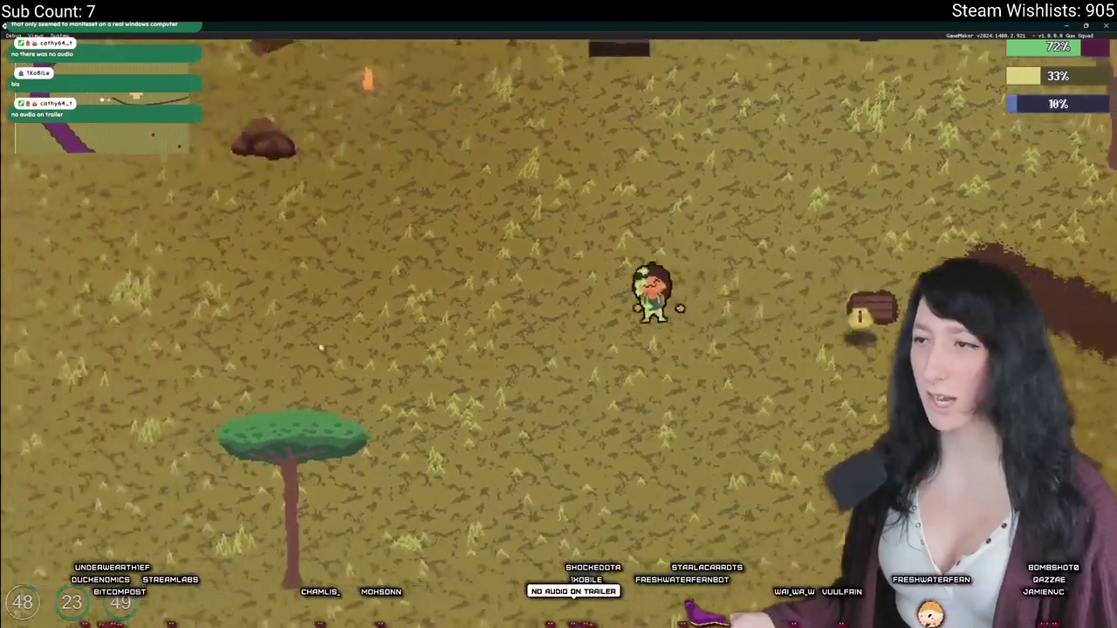
{"action": "key", "text": "i"}
{"action": "left_click", "coordinate": [287, 421]}
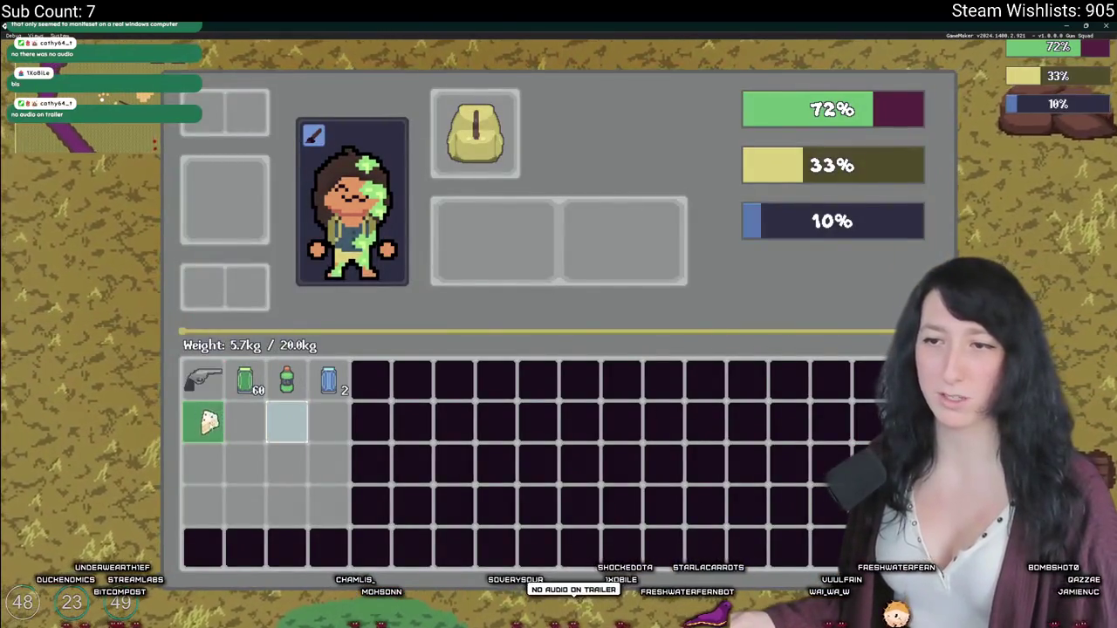
{"action": "left_click", "coordinate": [206, 422]}
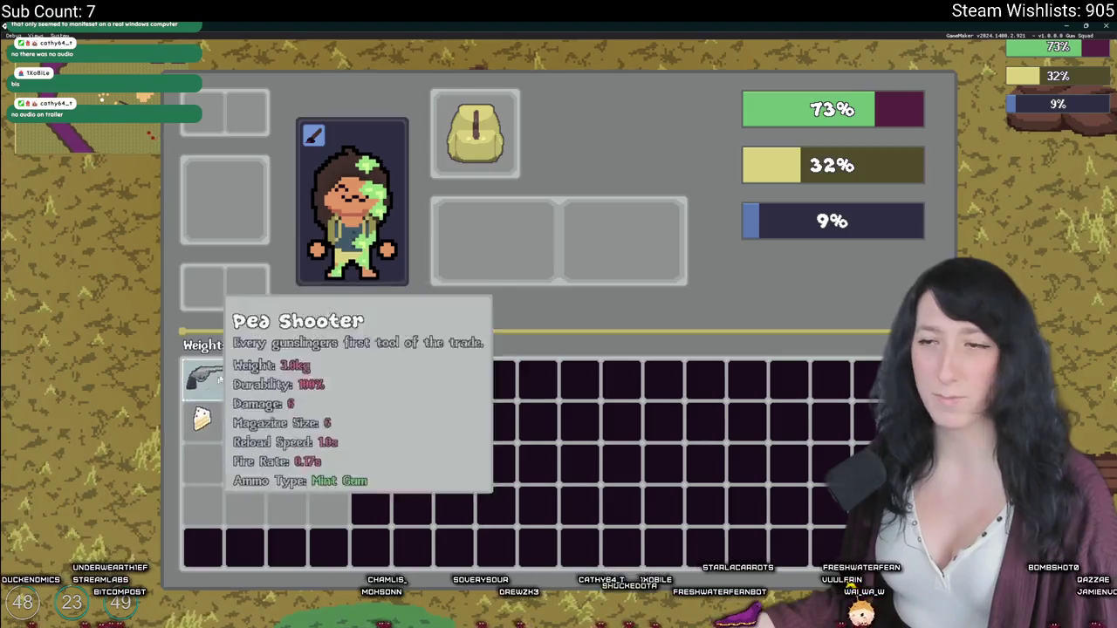
{"action": "key", "text": "i"}
Step: Cycle Grass Density in the Graphics settings and leave it at Medium
{"action": "key", "text": "Escape"}
{"action": "left_click", "coordinate": [558, 306]}
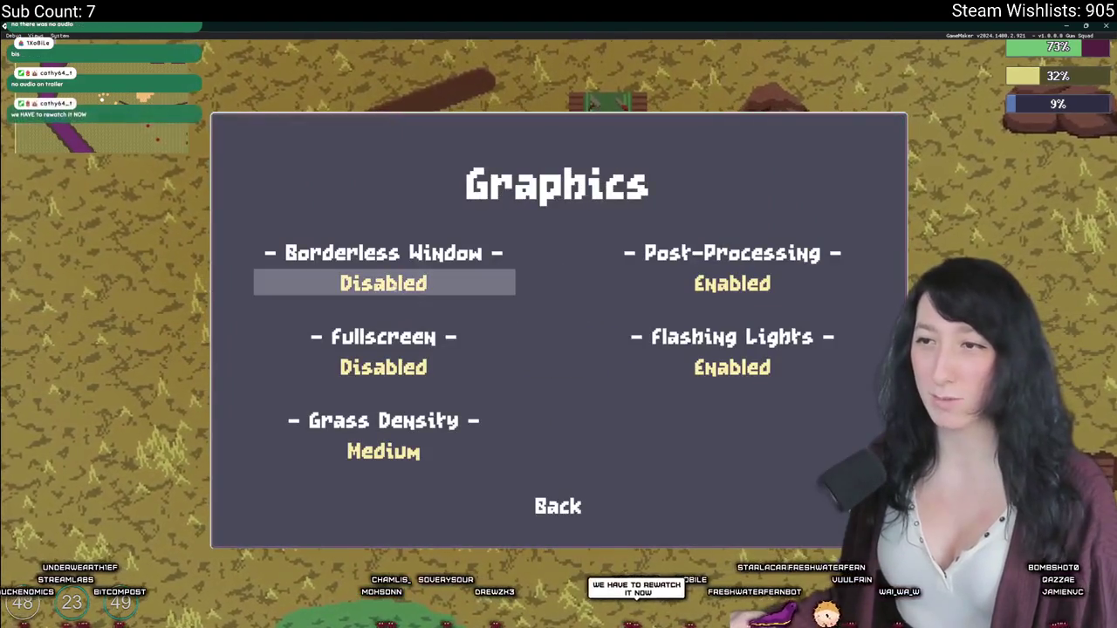
{"action": "left_click", "coordinate": [384, 452]}
{"action": "left_click", "coordinate": [384, 451]}
{"action": "left_click", "coordinate": [384, 452]}
{"action": "left_click", "coordinate": [384, 452]}
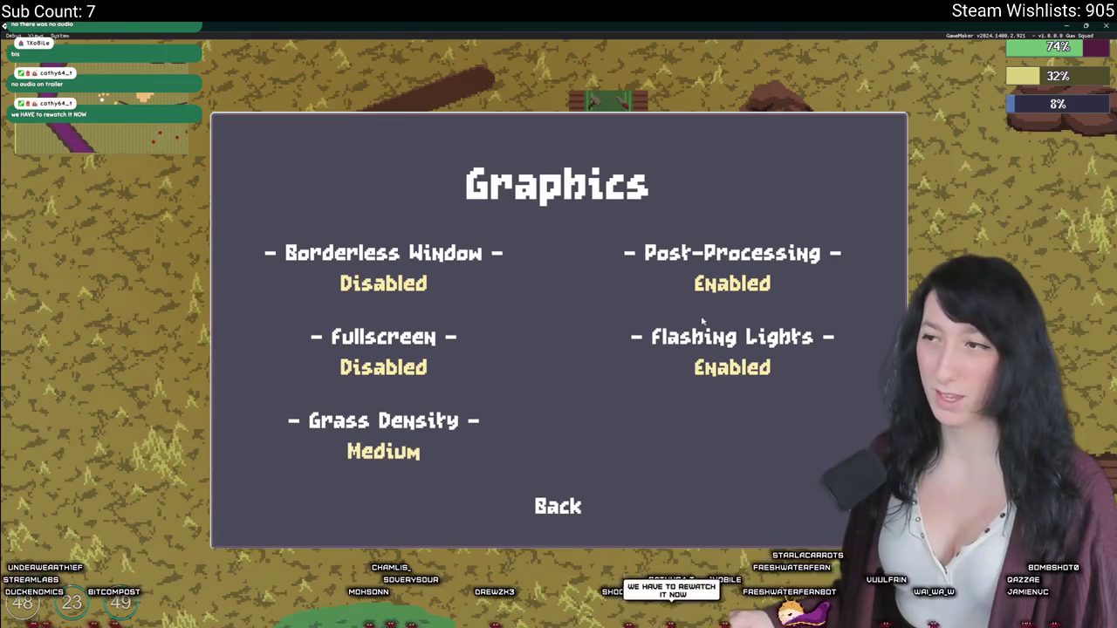
{"action": "left_click", "coordinate": [558, 506]}
Step: Save and quit to the main menu, then quit the game to the desktop
{"action": "left_click", "coordinate": [559, 418]}
{"action": "left_click", "coordinate": [558, 364]}
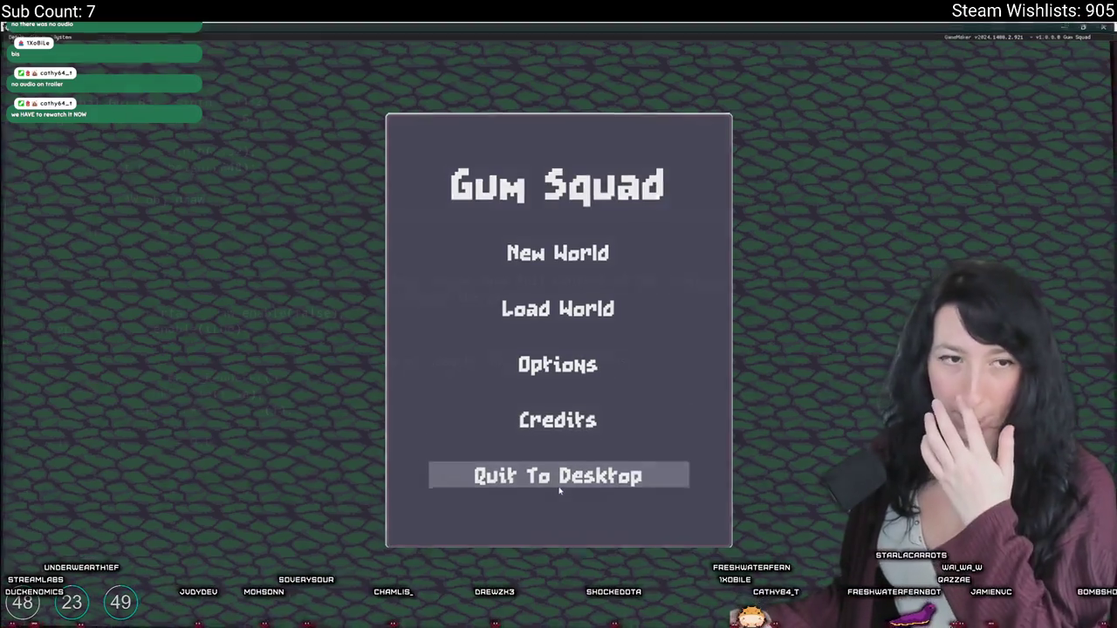
{"action": "left_click", "coordinate": [557, 486]}
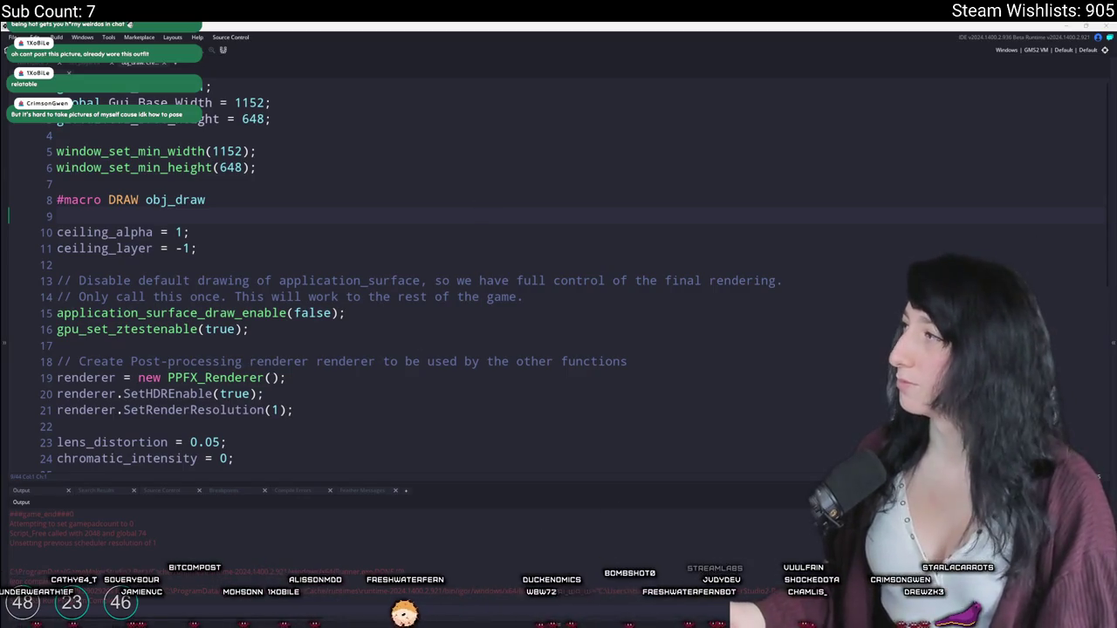
{"action": "key", "text": "alt+Tab"}
Step: Open the profile's Media tab, scroll through the photo posts, and view one enlarged
{"action": "left_click", "coordinate": [358, 249]}
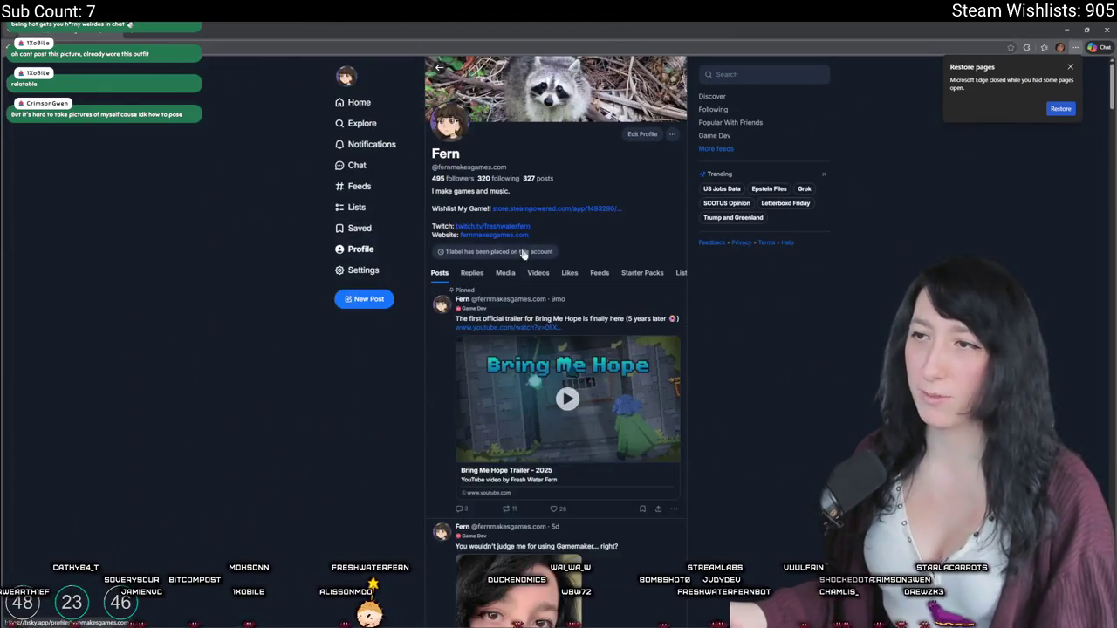
{"action": "left_click", "coordinate": [506, 273]}
{"action": "scroll", "coordinate": [578, 534], "scroll_direction": "down", "scroll_amount": 5}
{"action": "scroll", "coordinate": [578, 534], "scroll_direction": "down", "scroll_amount": 10}
{"action": "scroll", "coordinate": [616, 444], "scroll_direction": "down", "scroll_amount": 10}
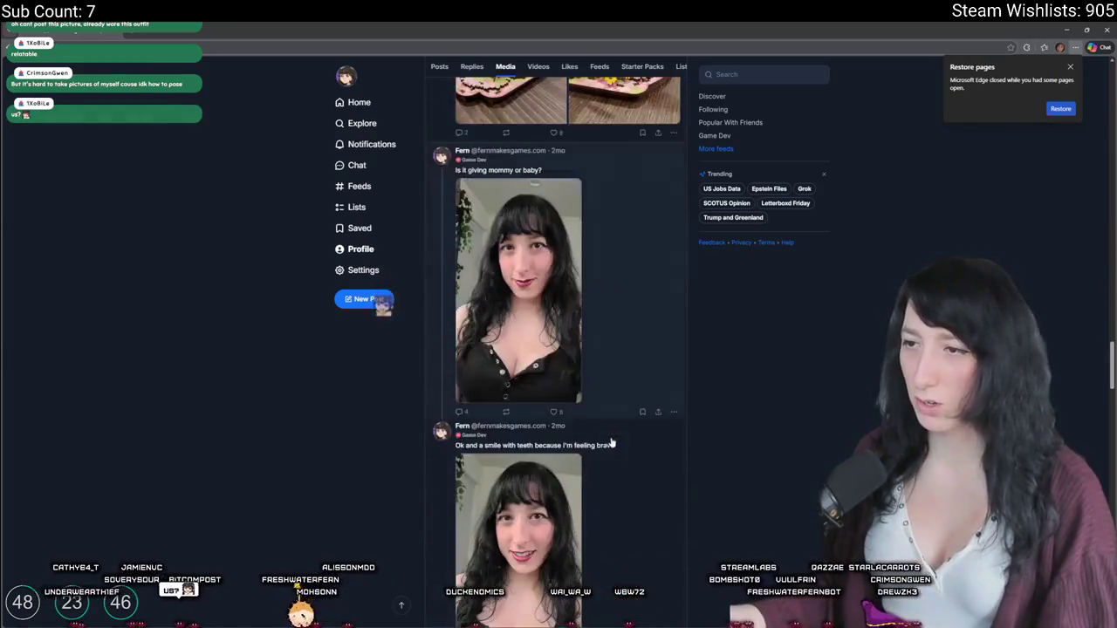
{"action": "left_click", "coordinate": [572, 320]}
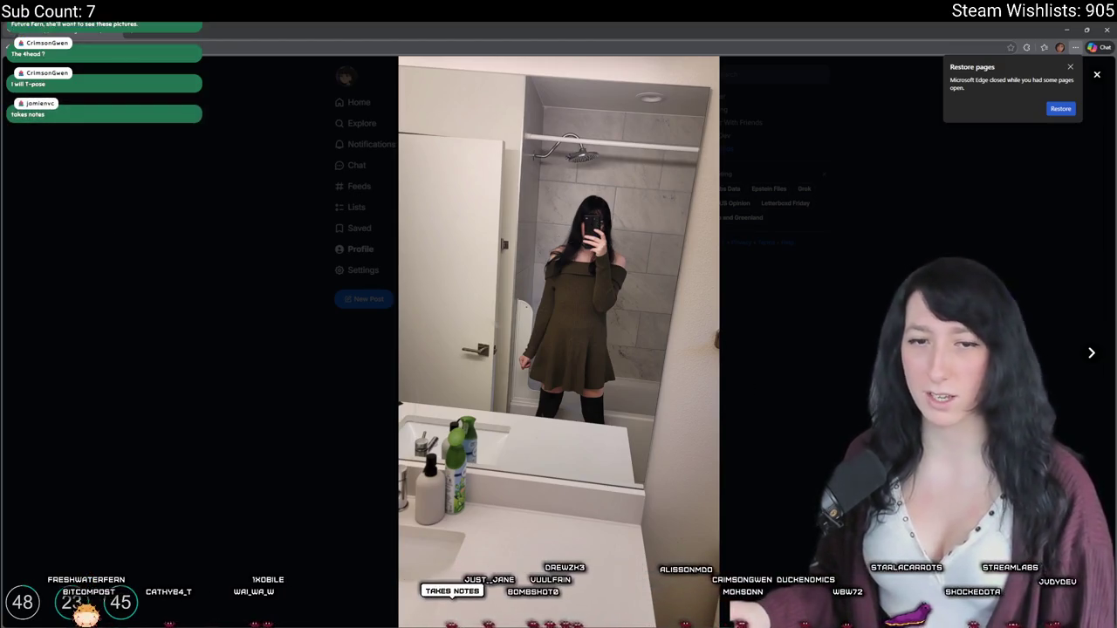
{"action": "key", "text": "Escape"}
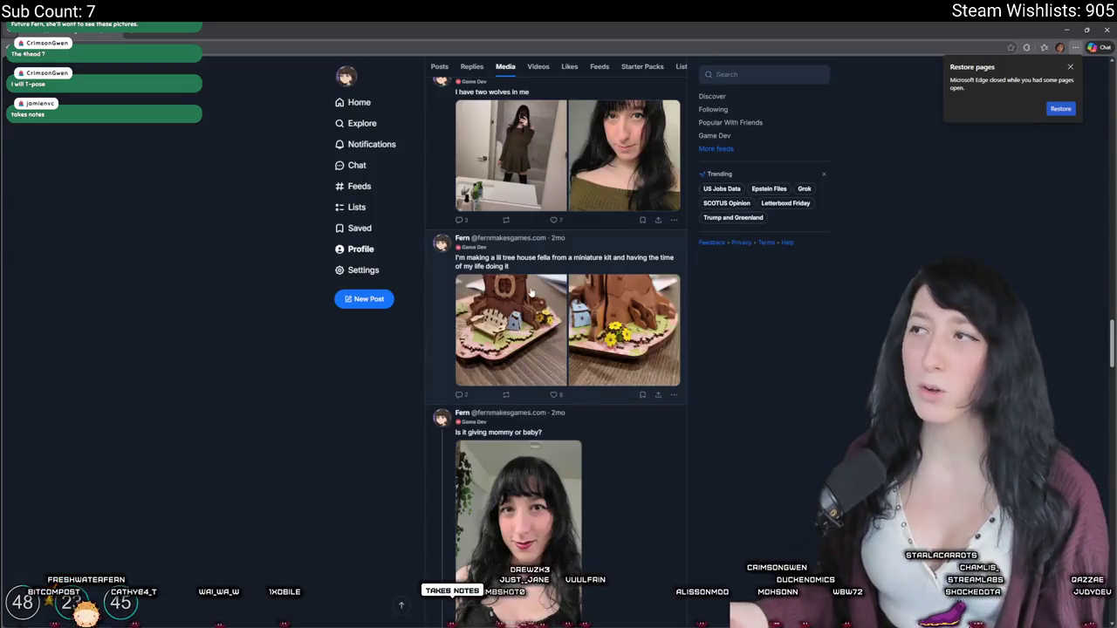
Step: View the post's first and second photos enlarged, closing each afterward
{"action": "left_click", "coordinate": [534, 169]}
{"action": "scroll", "coordinate": [580, 326], "scroll_direction": "up", "scroll_amount": 4, "text": "ctrl"}
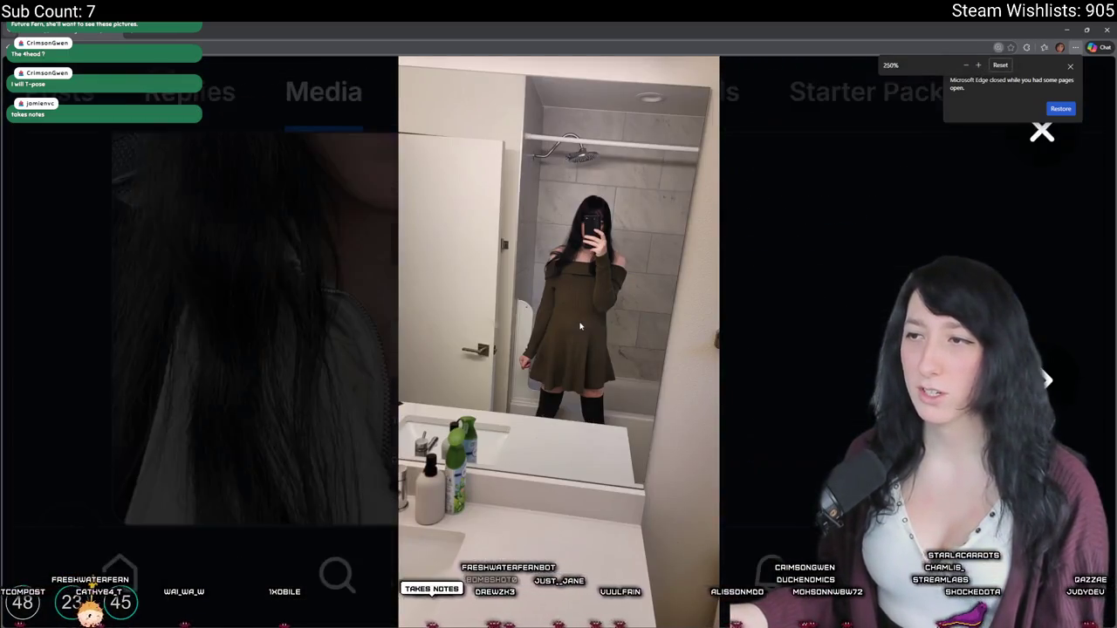
{"action": "scroll", "coordinate": [581, 325], "scroll_direction": "down", "scroll_amount": 4, "text": "ctrl"}
{"action": "key", "text": "Escape"}
{"action": "scroll", "coordinate": [433, 252], "scroll_direction": "up", "scroll_amount": 6, "text": "ctrl"}
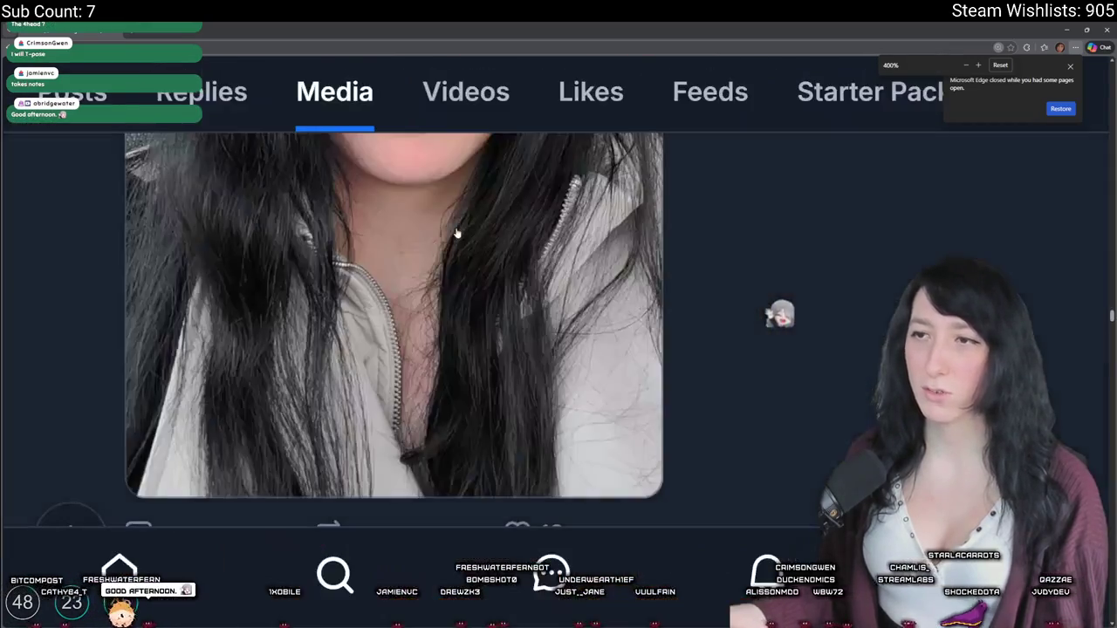
{"action": "scroll", "coordinate": [434, 252], "scroll_direction": "down", "scroll_amount": 6, "text": "ctrl"}
{"action": "scroll", "coordinate": [553, 291], "scroll_direction": "up", "scroll_amount": 1}
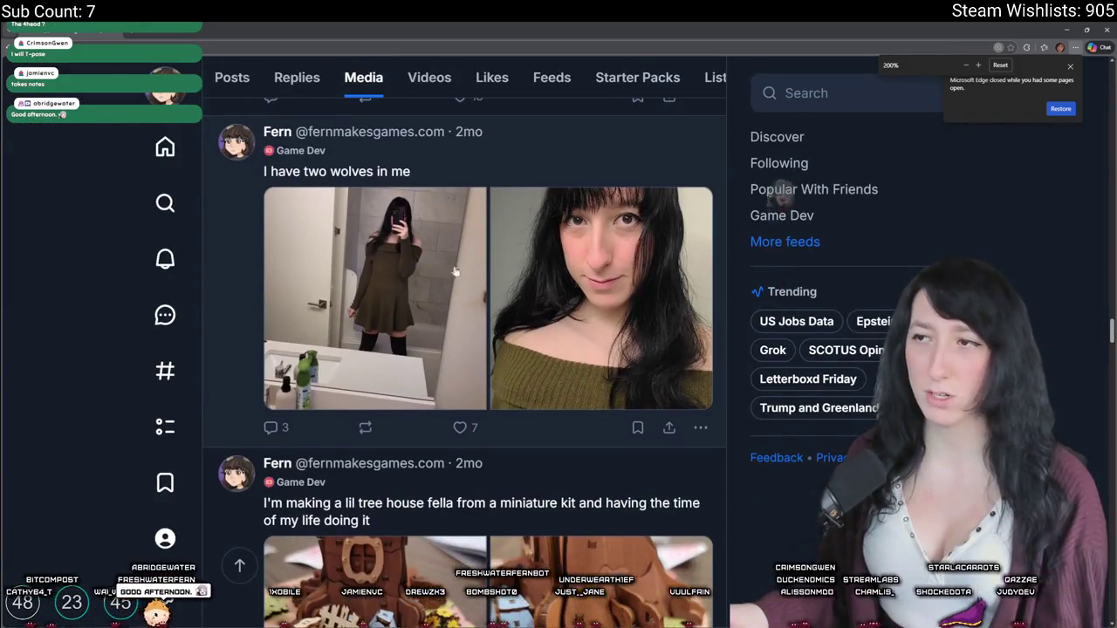
{"action": "left_click", "coordinate": [553, 290]}
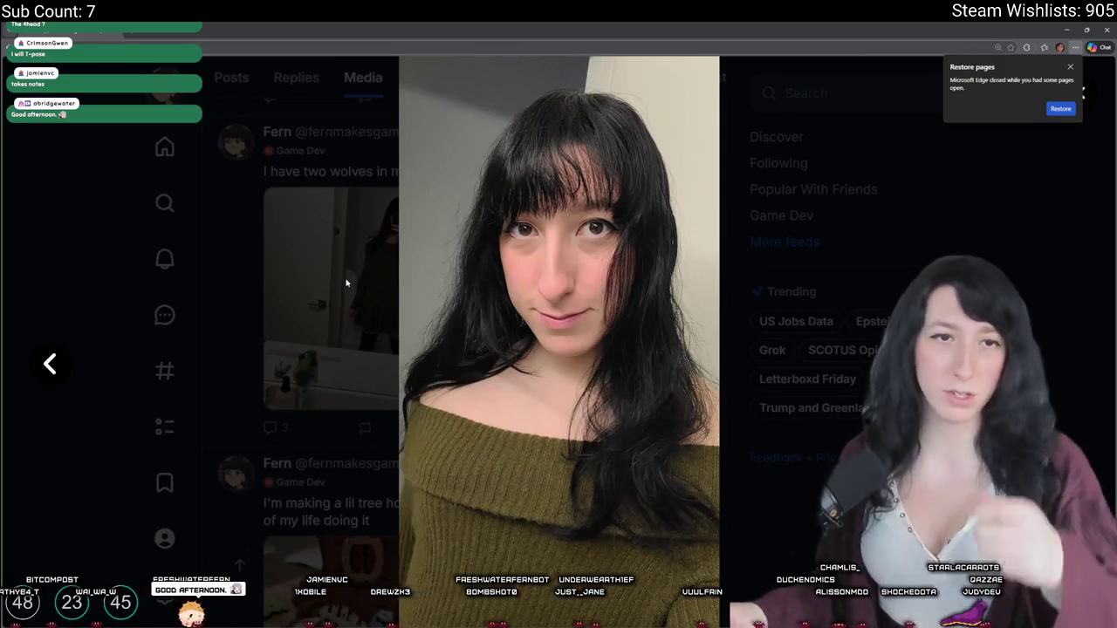
{"action": "left_click", "coordinate": [309, 313]}
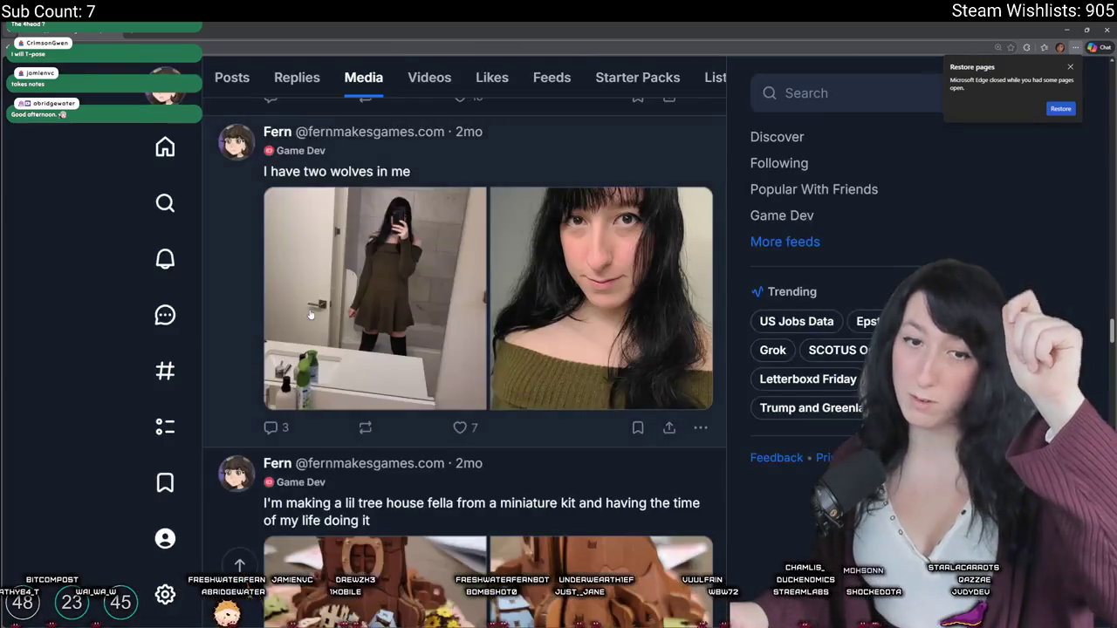
Step: Scroll further down and view the photo of two women enlarged
{"action": "scroll", "coordinate": [436, 367], "scroll_direction": "down", "scroll_amount": 3}
{"action": "scroll", "coordinate": [435, 367], "scroll_direction": "down", "scroll_amount": 1, "text": "ctrl"}
{"action": "scroll", "coordinate": [434, 367], "scroll_direction": "down", "scroll_amount": 1, "text": "ctrl"}
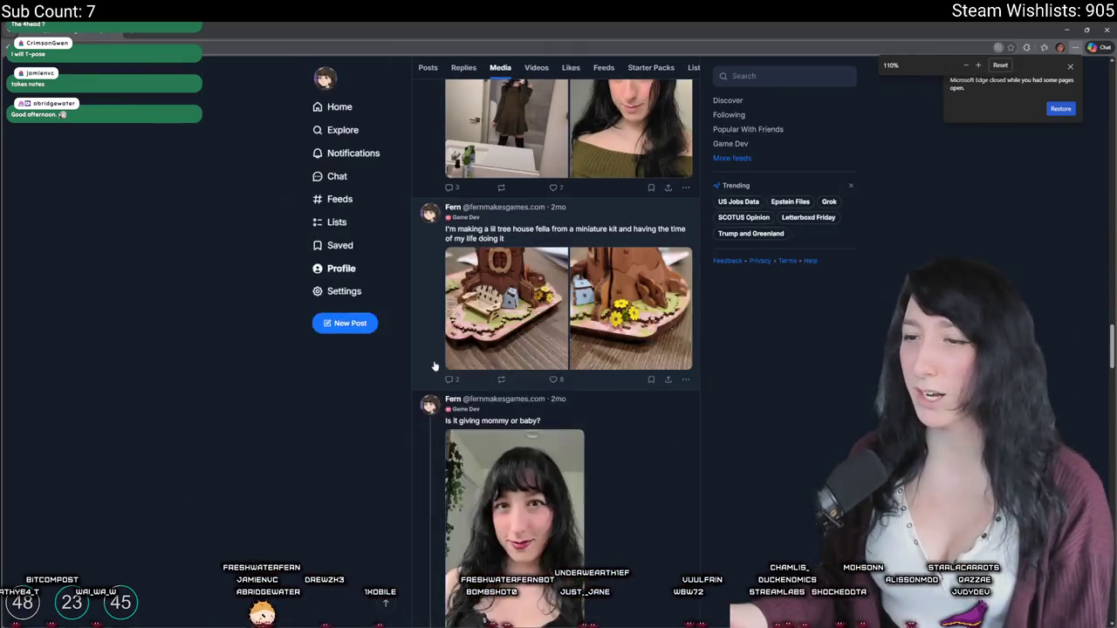
{"action": "scroll", "coordinate": [440, 419], "scroll_direction": "down", "scroll_amount": 10}
{"action": "scroll", "coordinate": [443, 431], "scroll_direction": "down", "scroll_amount": 3}
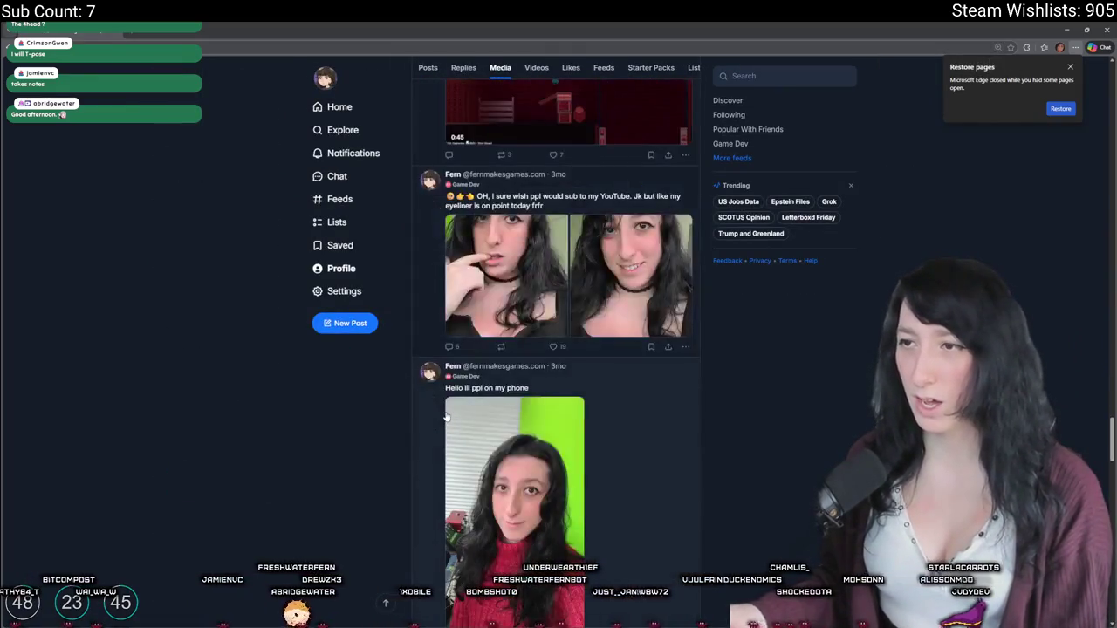
{"action": "scroll", "coordinate": [446, 418], "scroll_direction": "up", "scroll_amount": 3}
{"action": "left_click", "coordinate": [536, 217]}
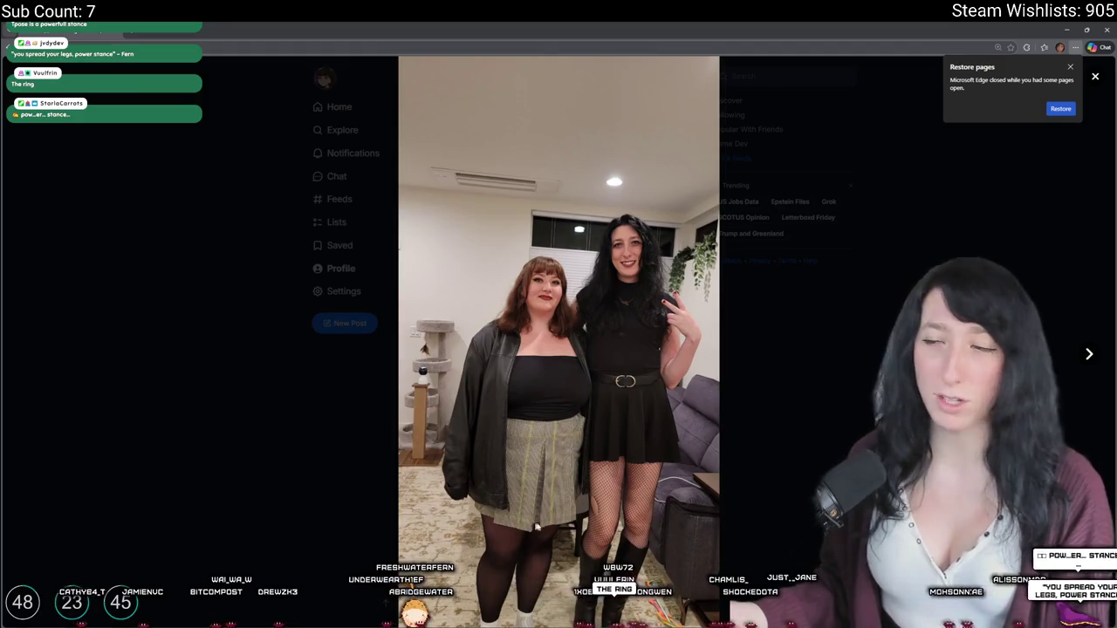
{"action": "left_click", "coordinate": [322, 477]}
Step: Scroll down the Media tab until the black cat photo post appears
{"action": "scroll", "coordinate": [289, 473], "scroll_direction": "down", "scroll_amount": 15}
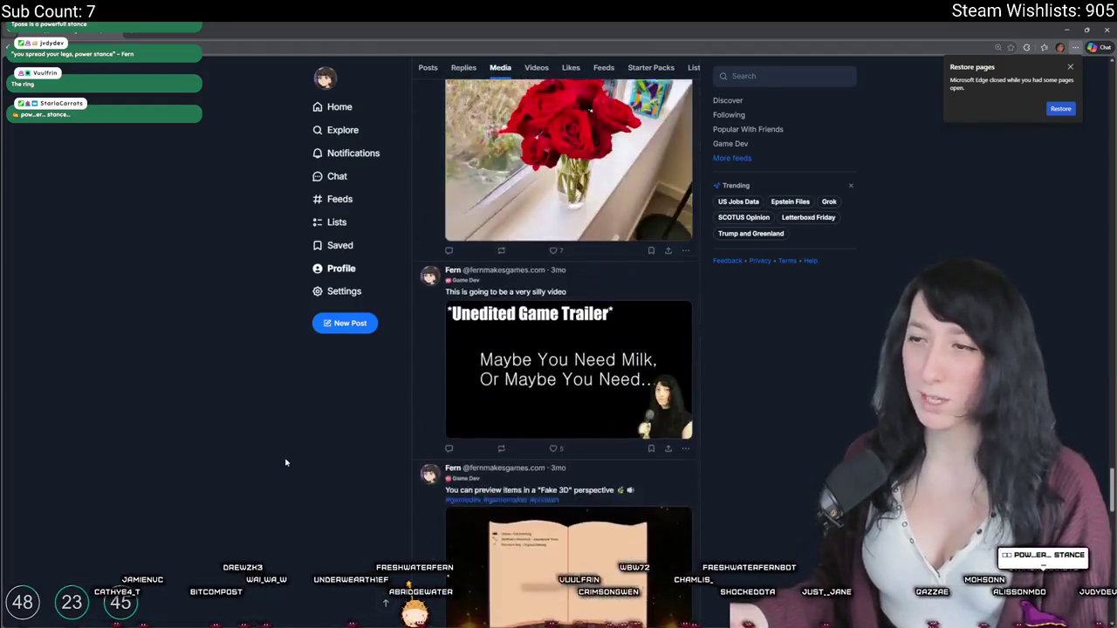
{"action": "scroll", "coordinate": [287, 457], "scroll_direction": "down", "scroll_amount": 3}
{"action": "scroll", "coordinate": [310, 406], "scroll_direction": "down", "scroll_amount": 6}
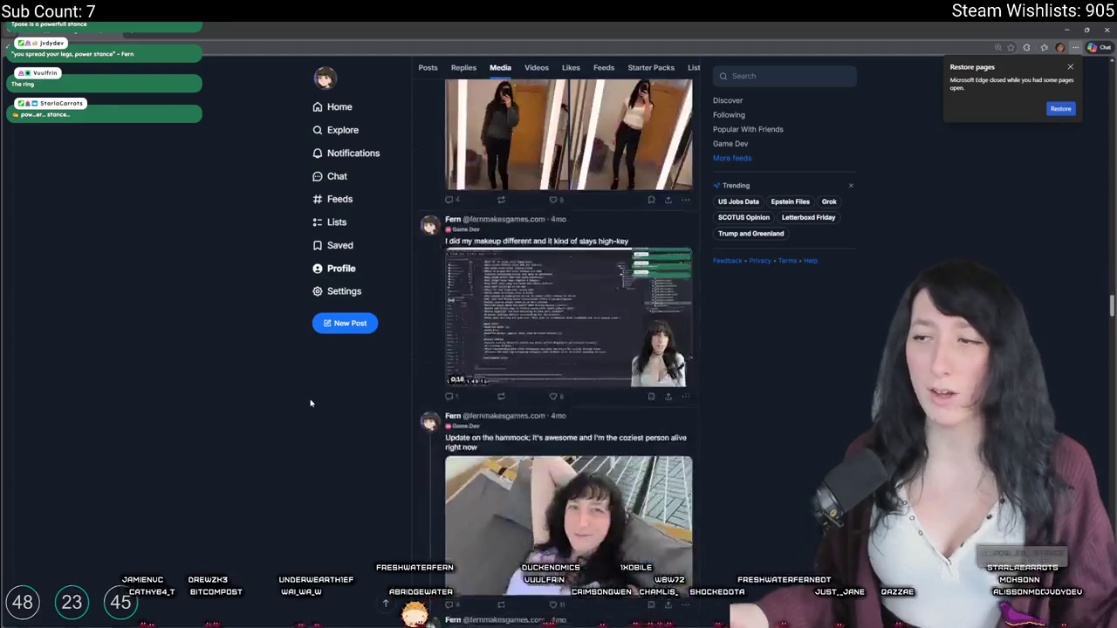
{"action": "scroll", "coordinate": [308, 405], "scroll_direction": "down", "scroll_amount": 15}
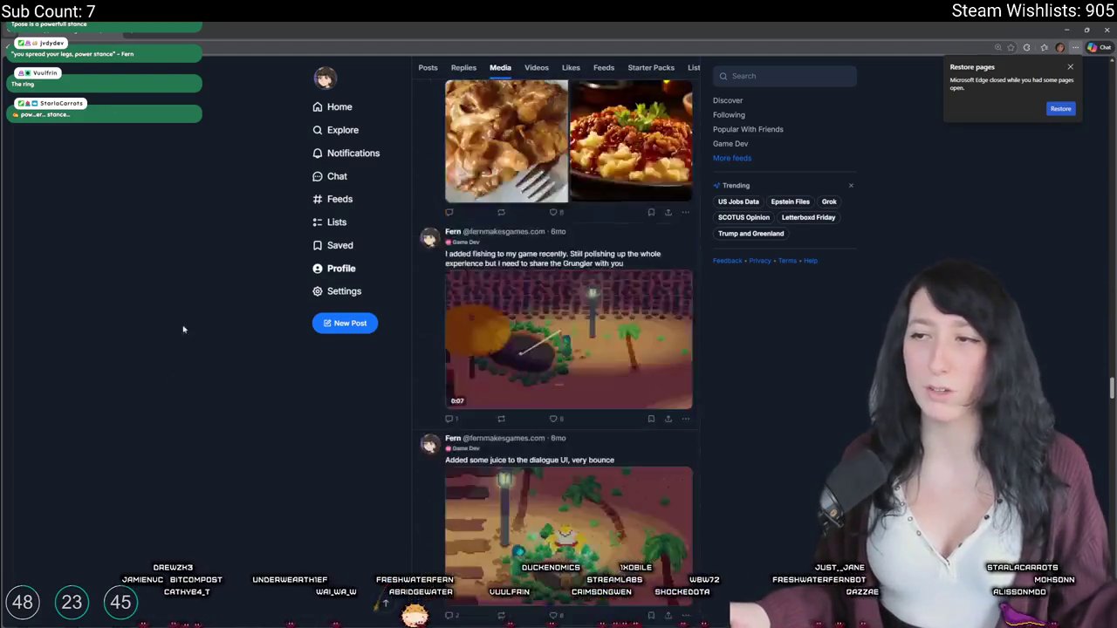
{"action": "scroll", "coordinate": [181, 358], "scroll_direction": "up", "scroll_amount": 10}
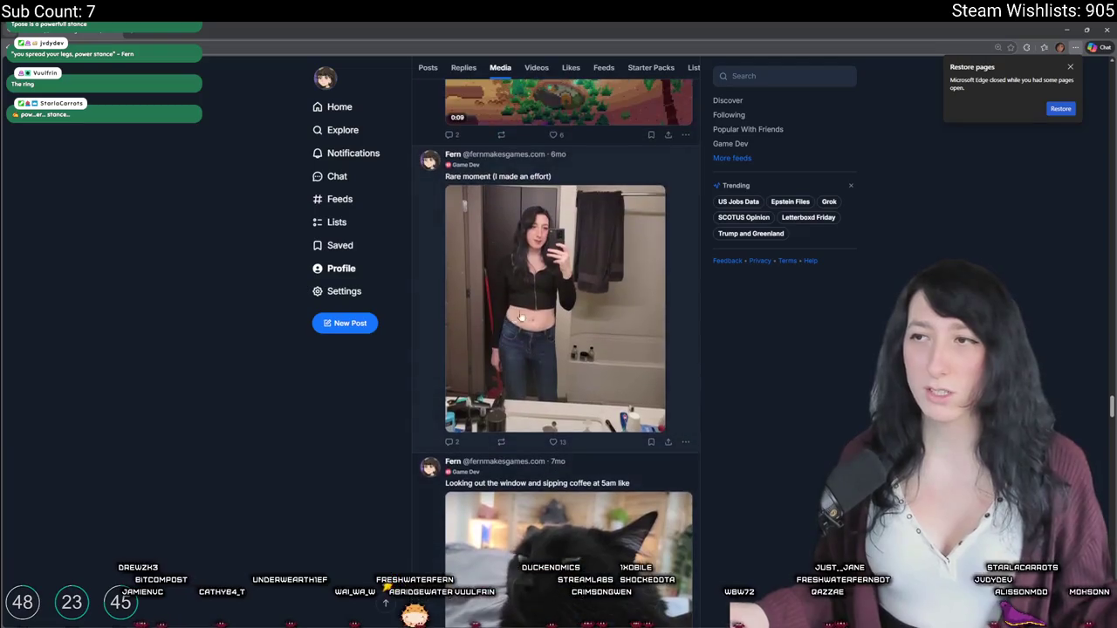
{"action": "scroll", "coordinate": [512, 334], "scroll_direction": "down", "scroll_amount": 2}
Step: View the cat photo full screen, dismiss the restore-pages notice, and switch to GameMaker
{"action": "left_click", "coordinate": [511, 334]}
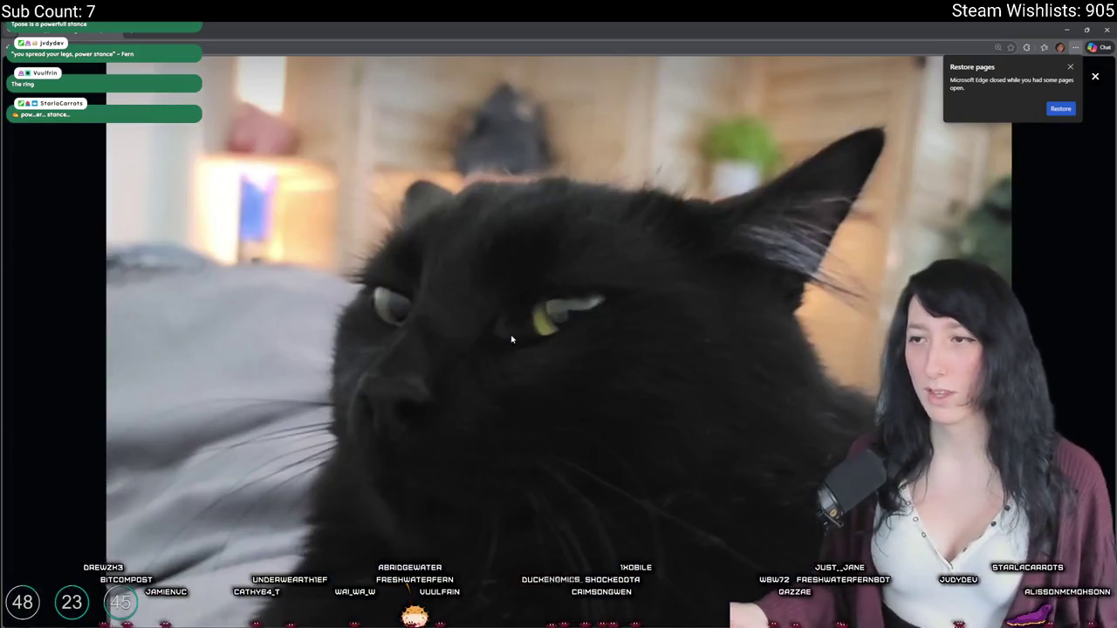
{"action": "left_click", "coordinate": [1071, 69]}
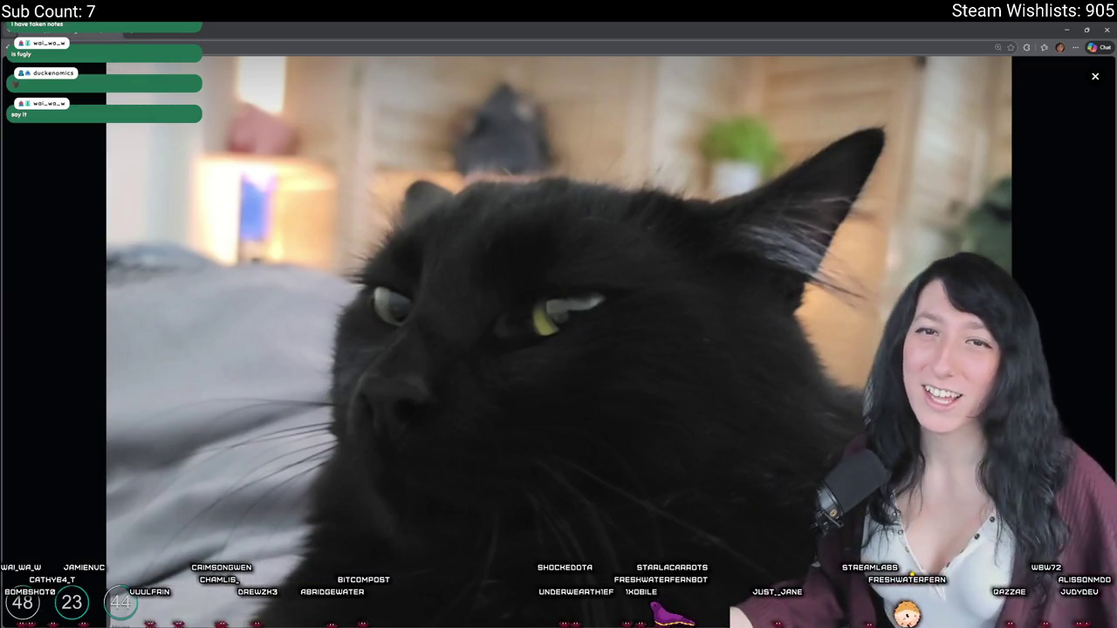
{"action": "key", "text": "alt+Tab"}
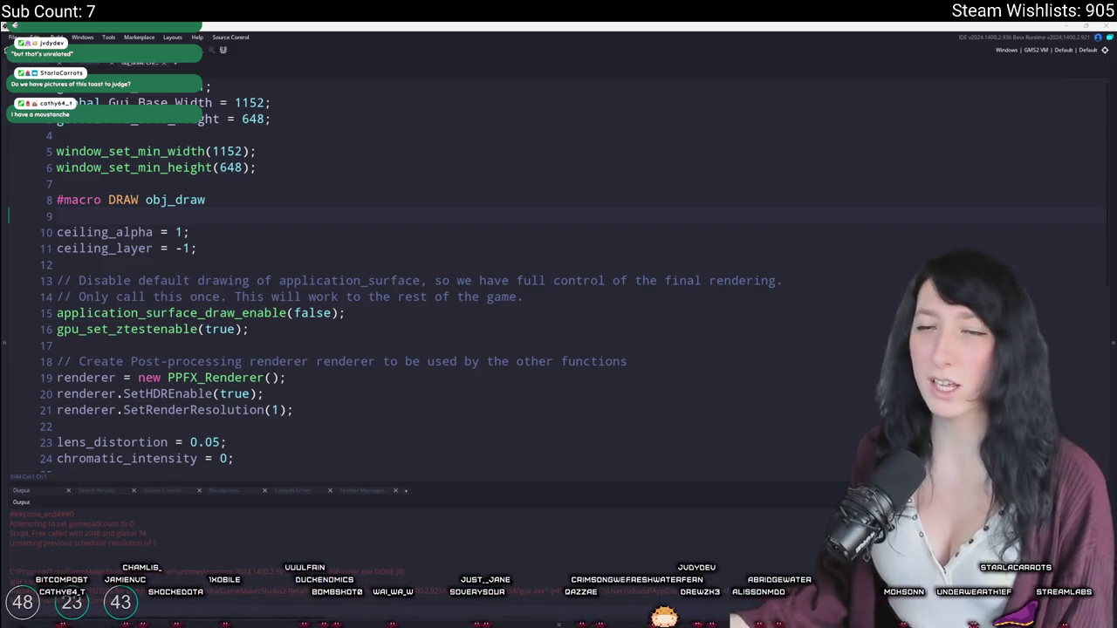
Step: Bring up the obj_draw workspace, pan it upward, and collapse the object panels
{"action": "left_click", "coordinate": [388, 216]}
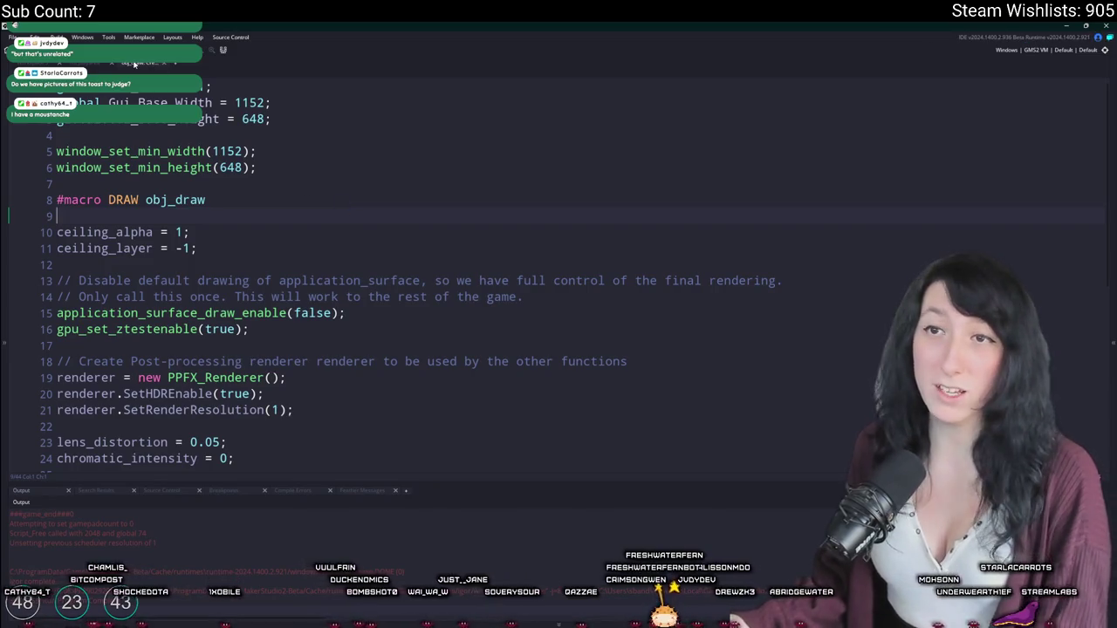
{"action": "left_click", "coordinate": [133, 63]}
{"action": "left_click", "coordinate": [509, 625]}
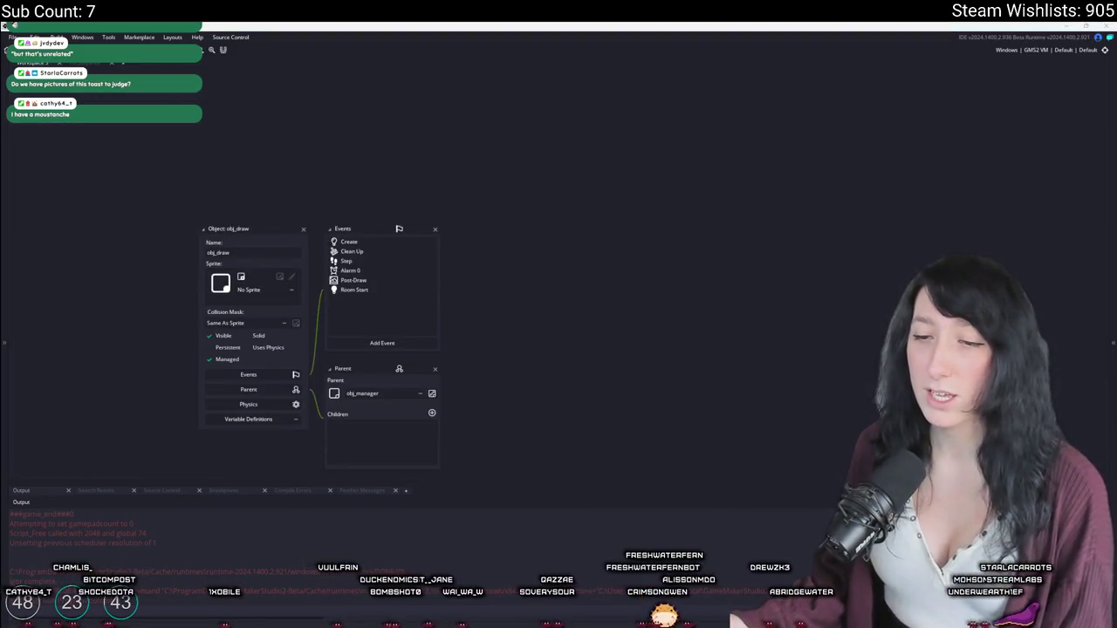
{"action": "left_click", "coordinate": [422, 401]}
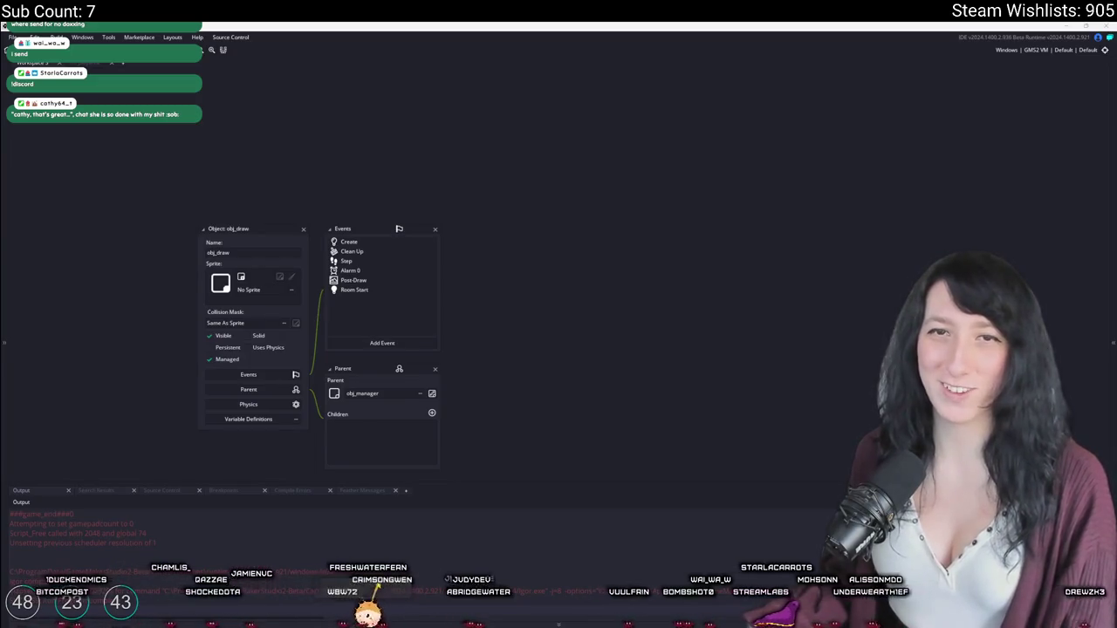
{"action": "left_click_drag", "start_coordinate": [317, 233], "coordinate": [326, 232]}
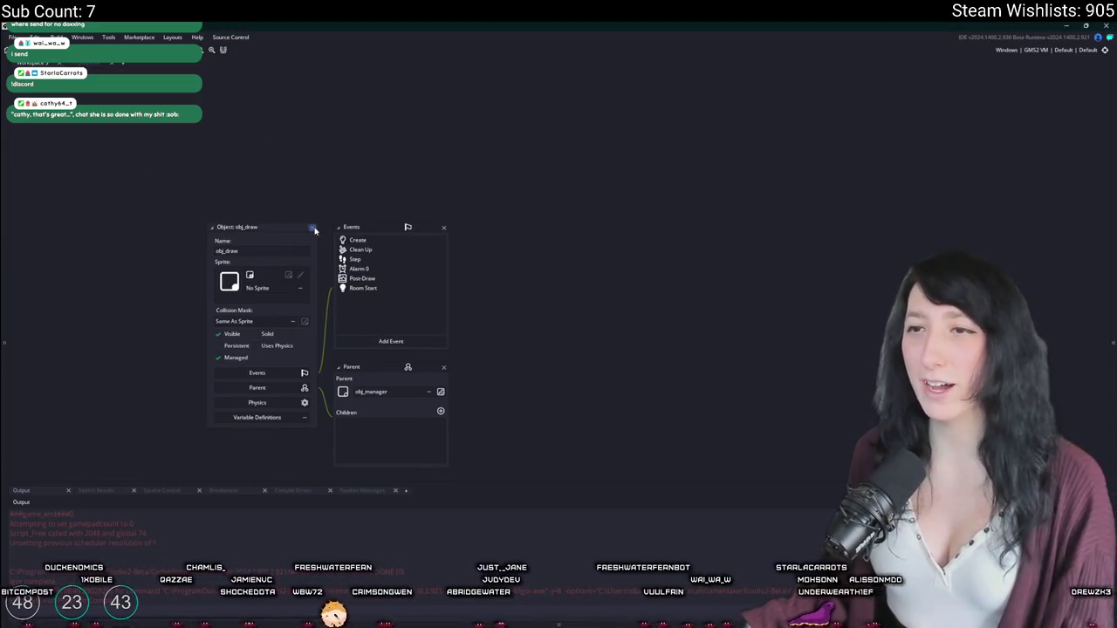
{"action": "left_click_drag", "start_coordinate": [307, 155], "coordinate": [320, 101]}
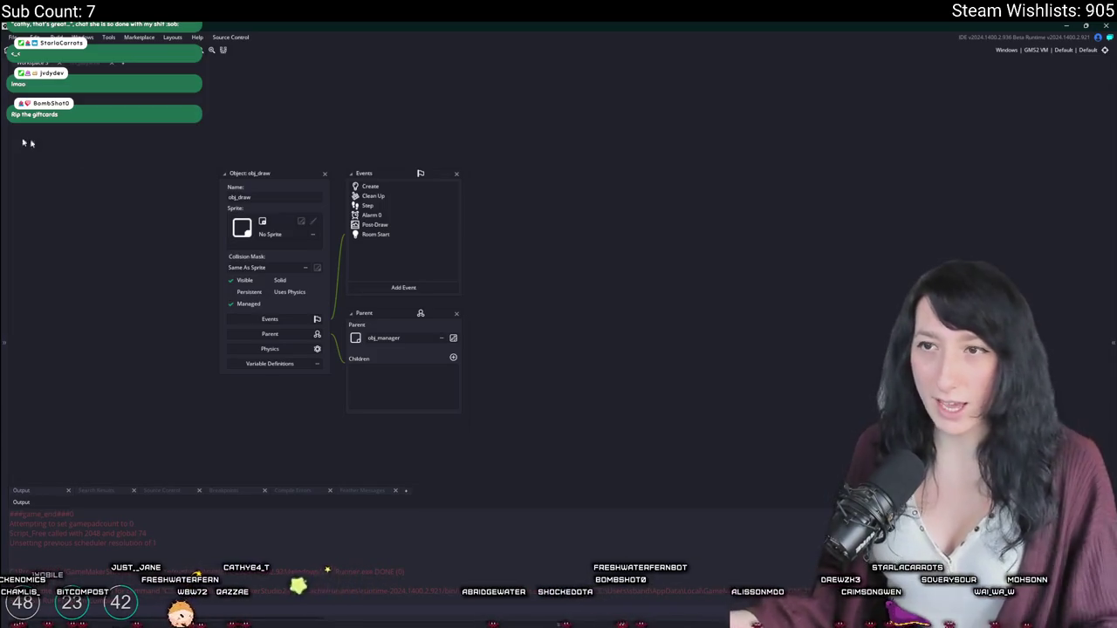
{"action": "left_click", "coordinate": [325, 176]}
Step: Use the Ctrl+T asset search to open the ToDo notes
{"action": "key", "text": "ctrl+t"}
{"action": "type", "text": "o"}
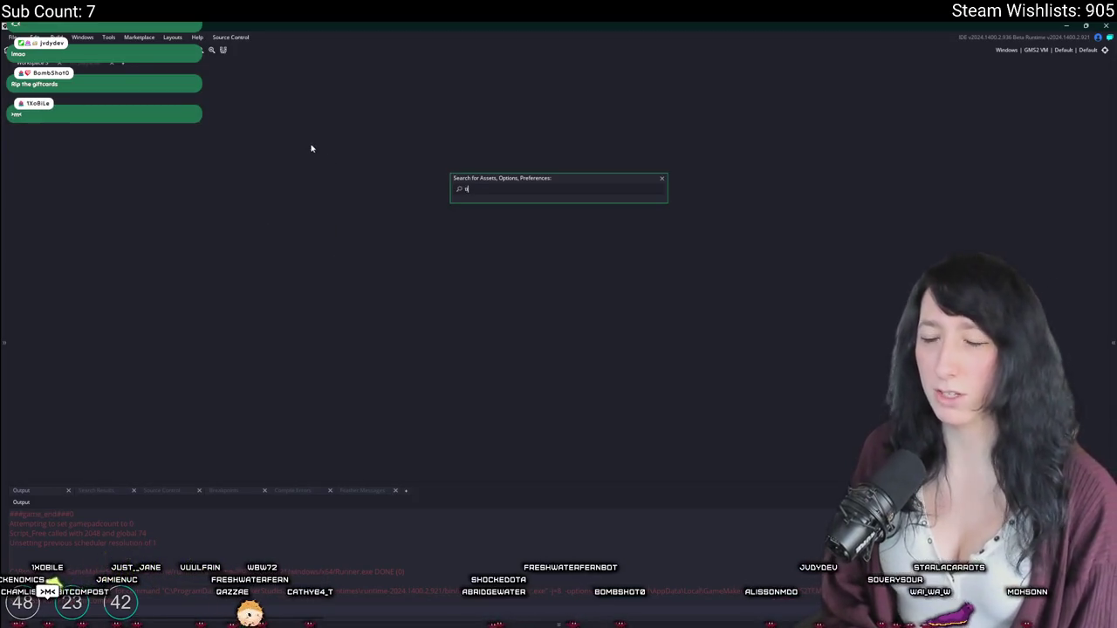
{"action": "type", "text": "bj"}
{"action": "key", "text": "Return"}
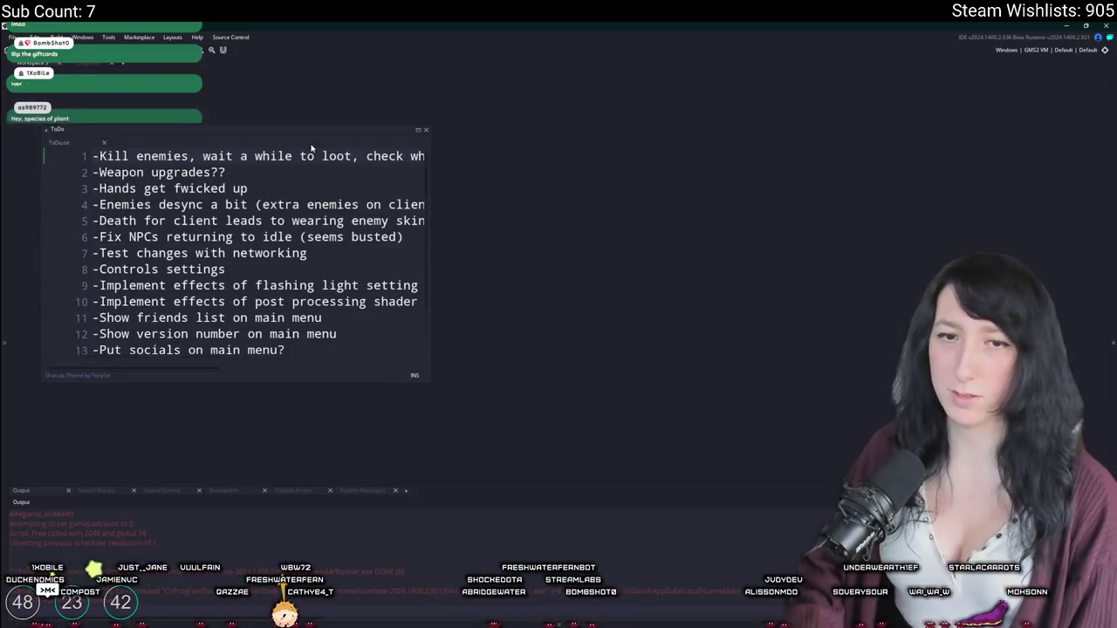
Step: Enlarge the ToDo notes window, then switch over to the Discord dog photo viewer
{"action": "left_click_drag", "start_coordinate": [441, 294], "coordinate": [614, 410]}
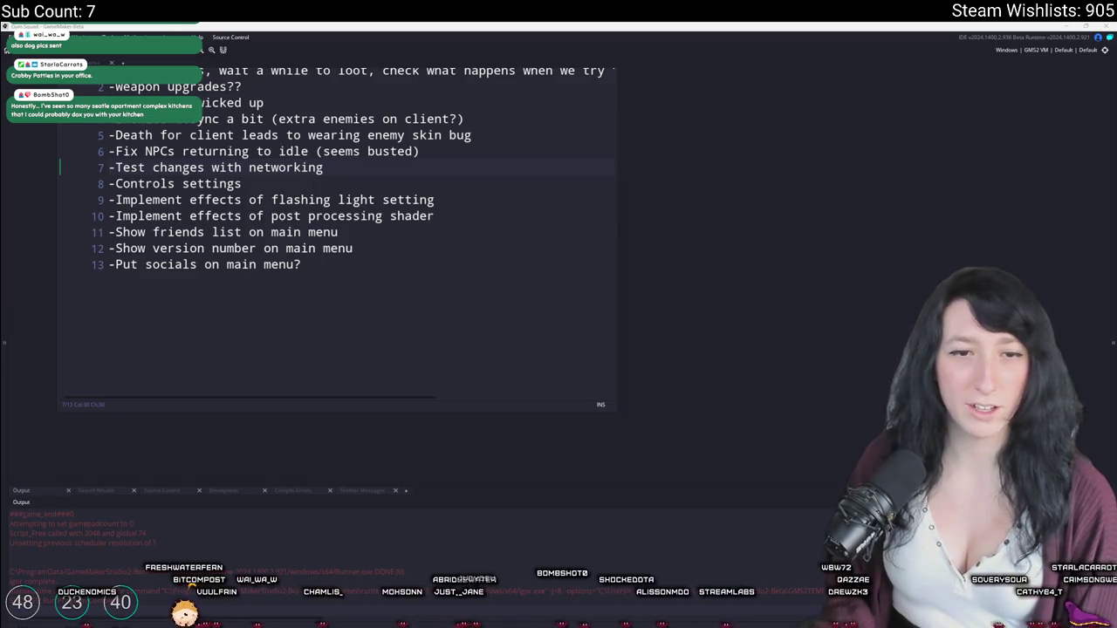
{"action": "key", "text": "alt+Tab"}
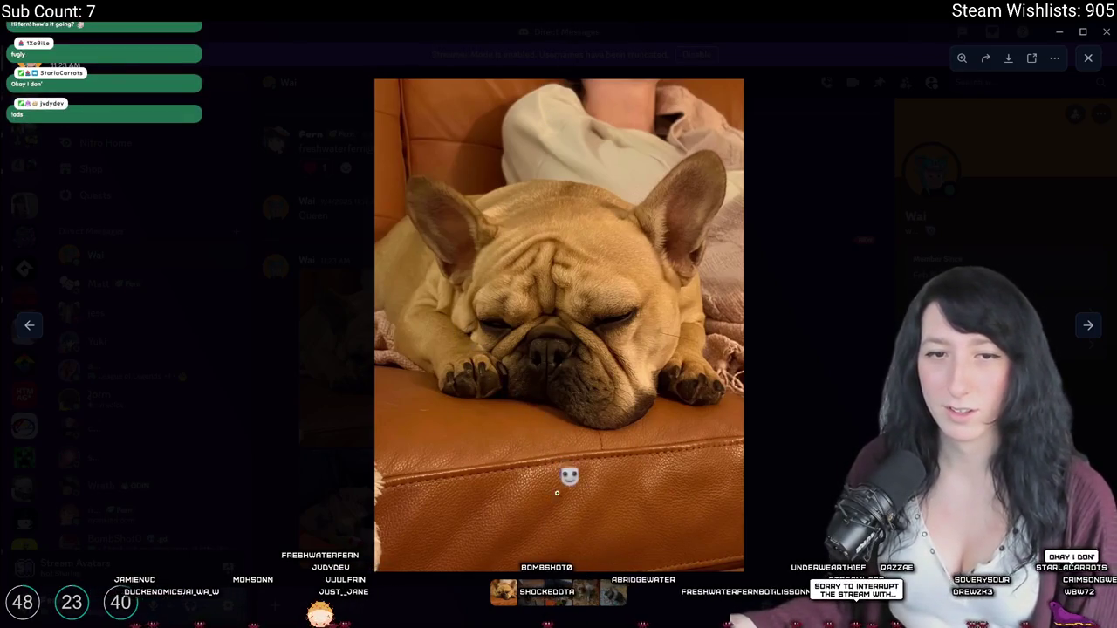
Step: Page ahead to the car and pajamas dog photos, zooming in and out on each
{"action": "key", "text": "Right"}
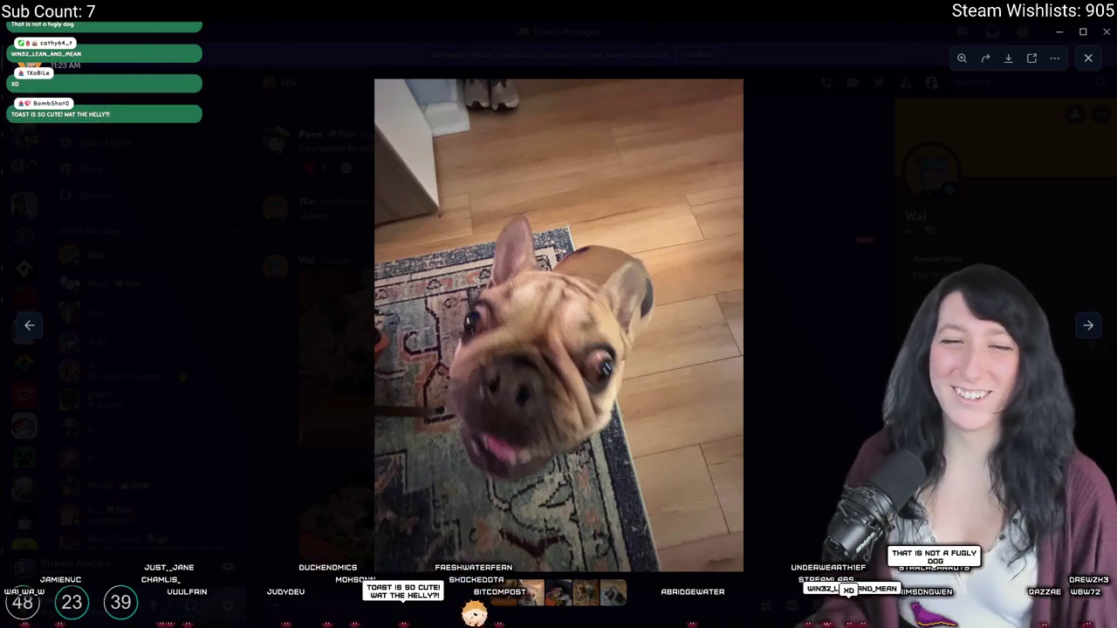
{"action": "key", "text": "Right"}
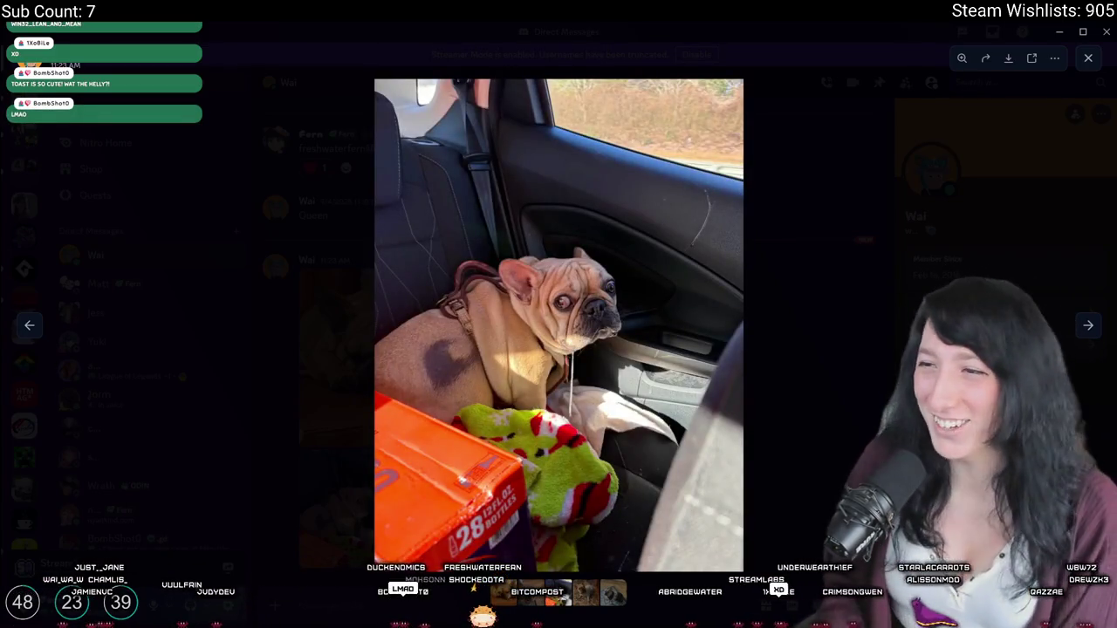
{"action": "left_click", "coordinate": [553, 375]}
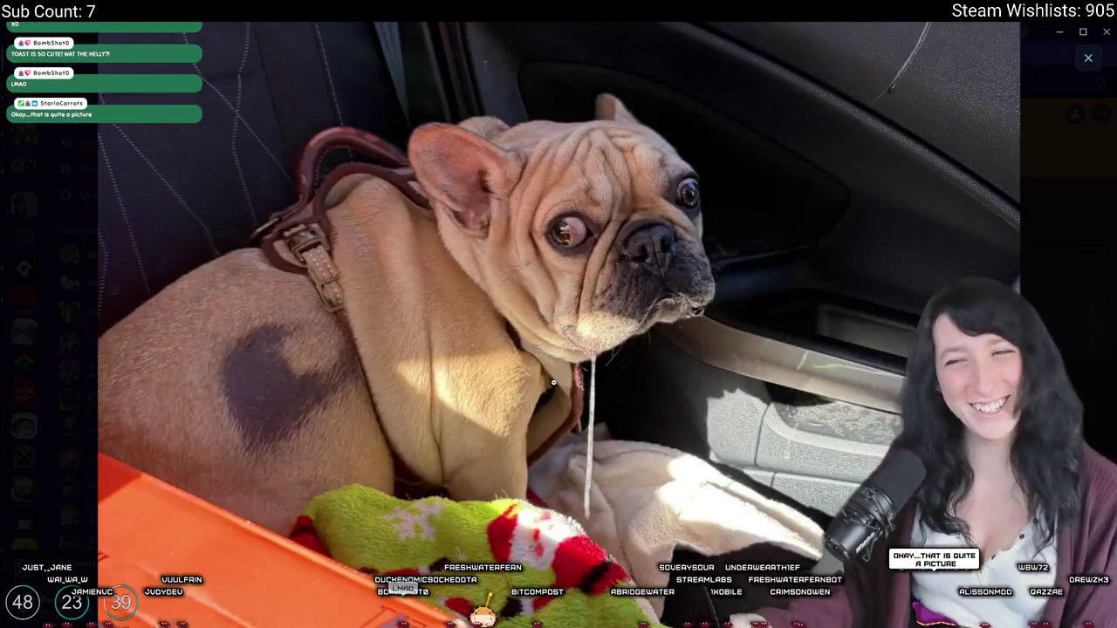
{"action": "left_click", "coordinate": [554, 383]}
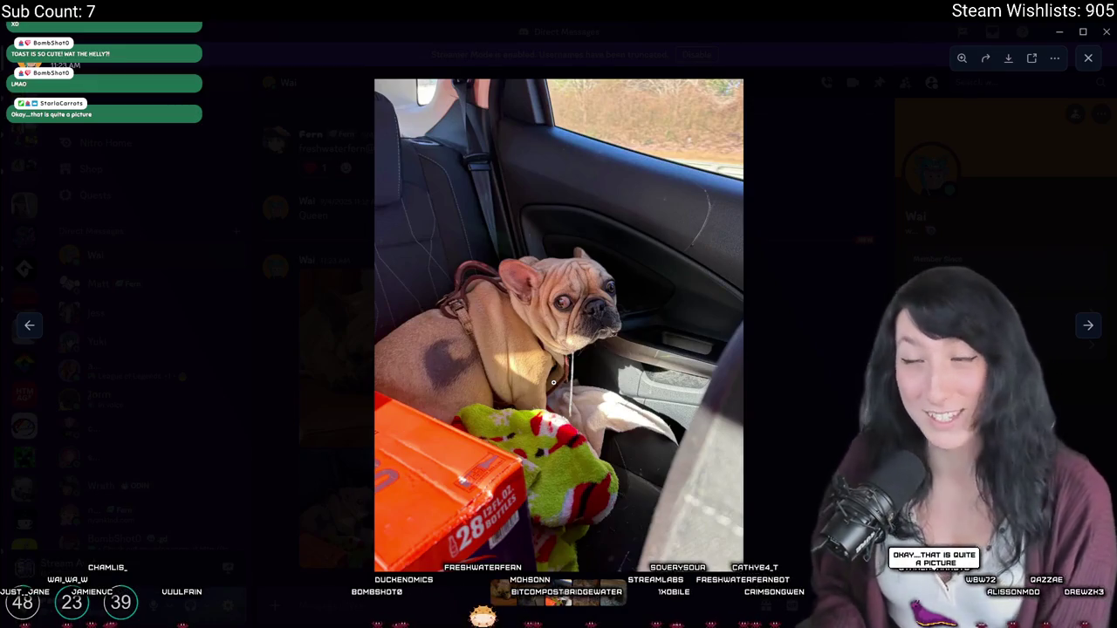
{"action": "key", "text": "Right"}
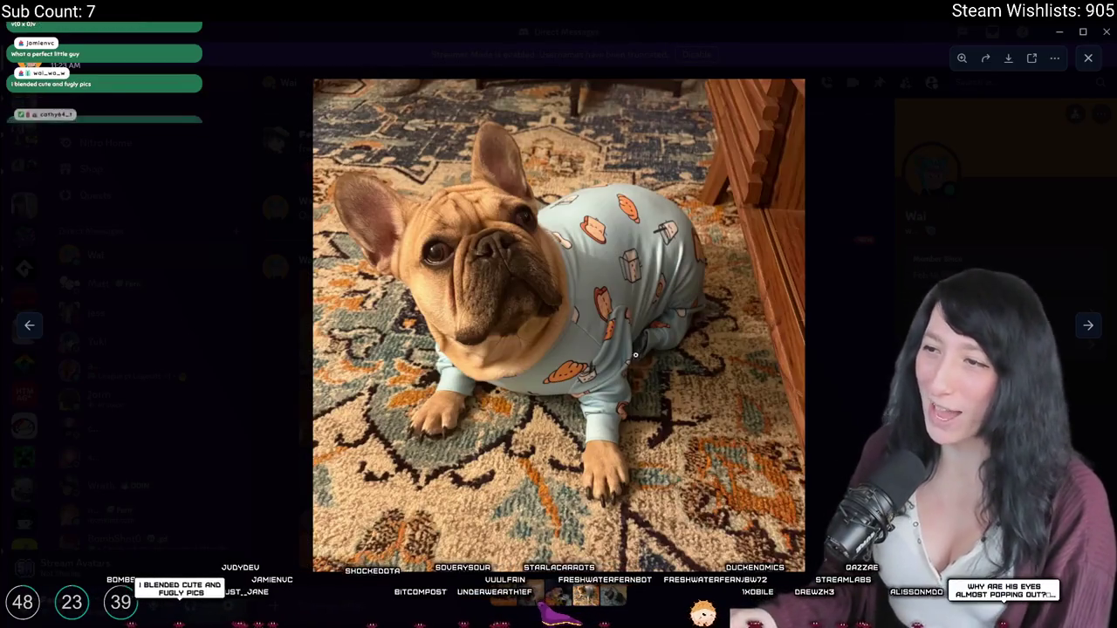
{"action": "left_click", "coordinate": [645, 349]}
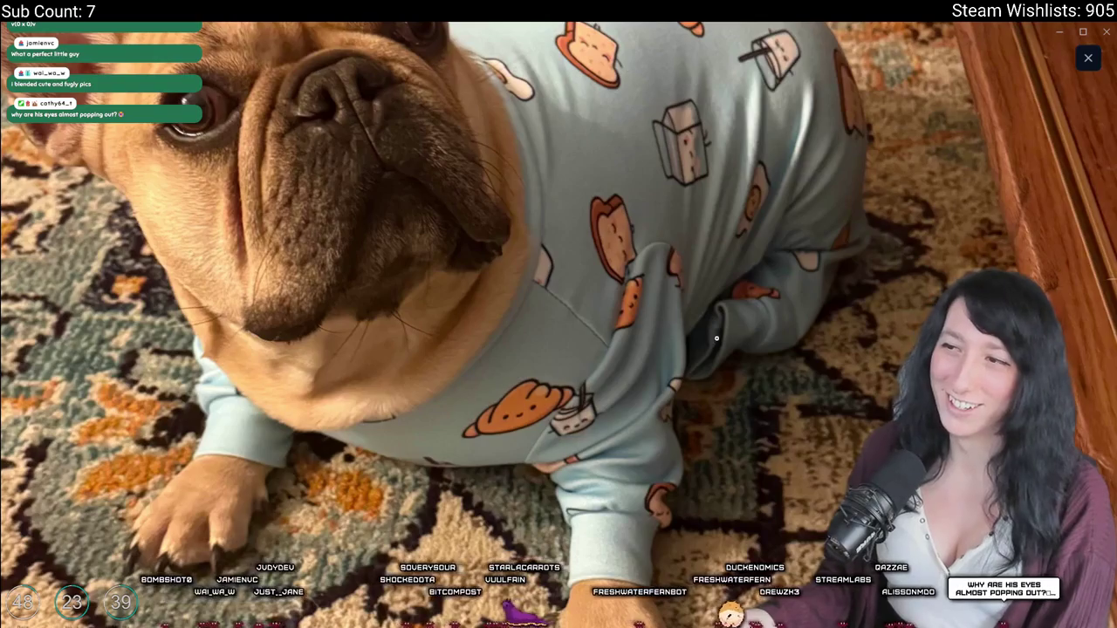
{"action": "left_click", "coordinate": [739, 312]}
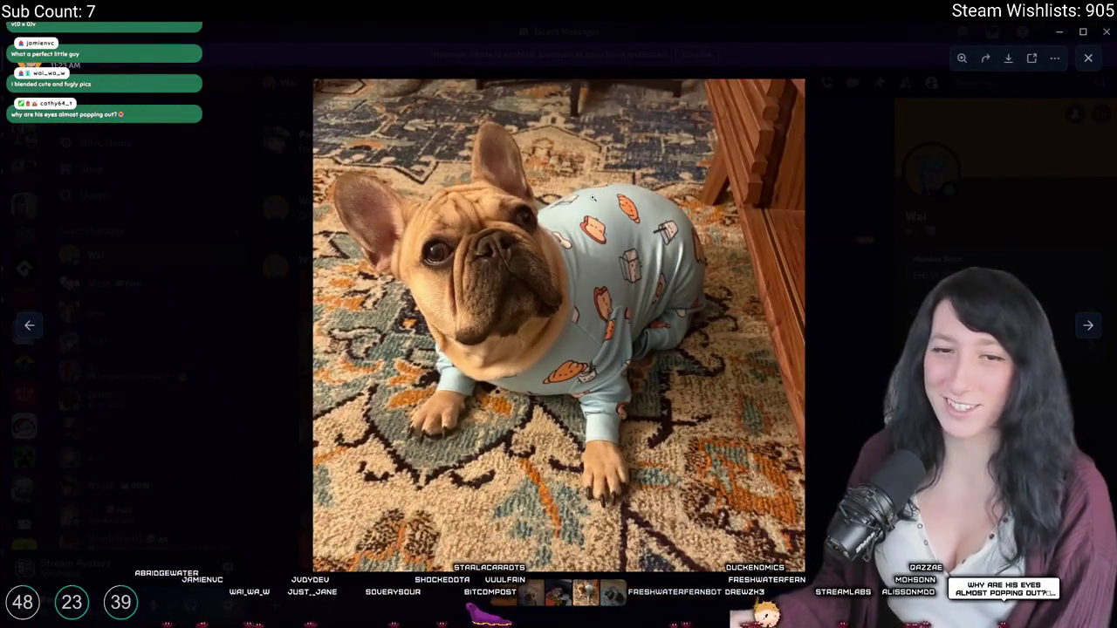
Step: Move on to the sweater dog photo and the car-dog GIF, zooming in on each
{"action": "key", "text": "Right"}
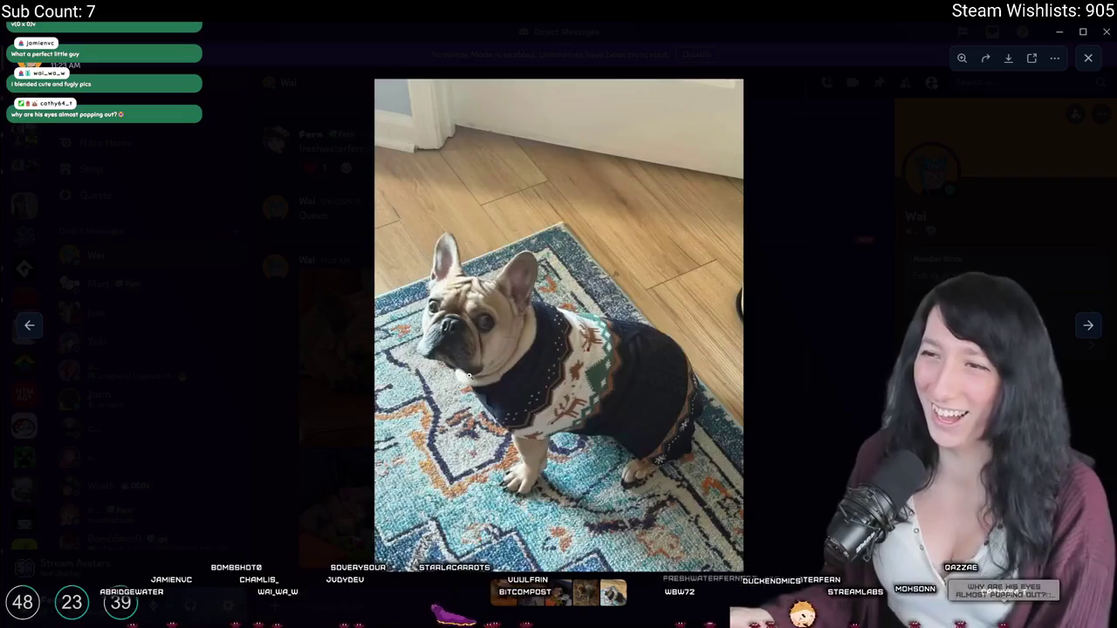
{"action": "left_click", "coordinate": [447, 326]}
{"action": "left_click", "coordinate": [447, 326]}
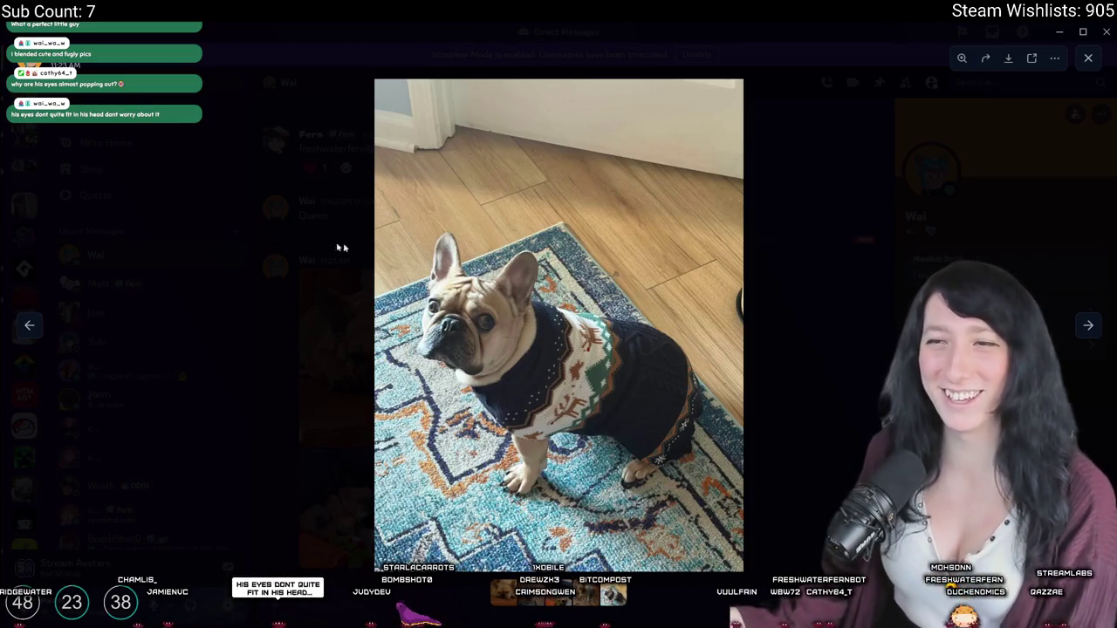
{"action": "key", "text": "Right"}
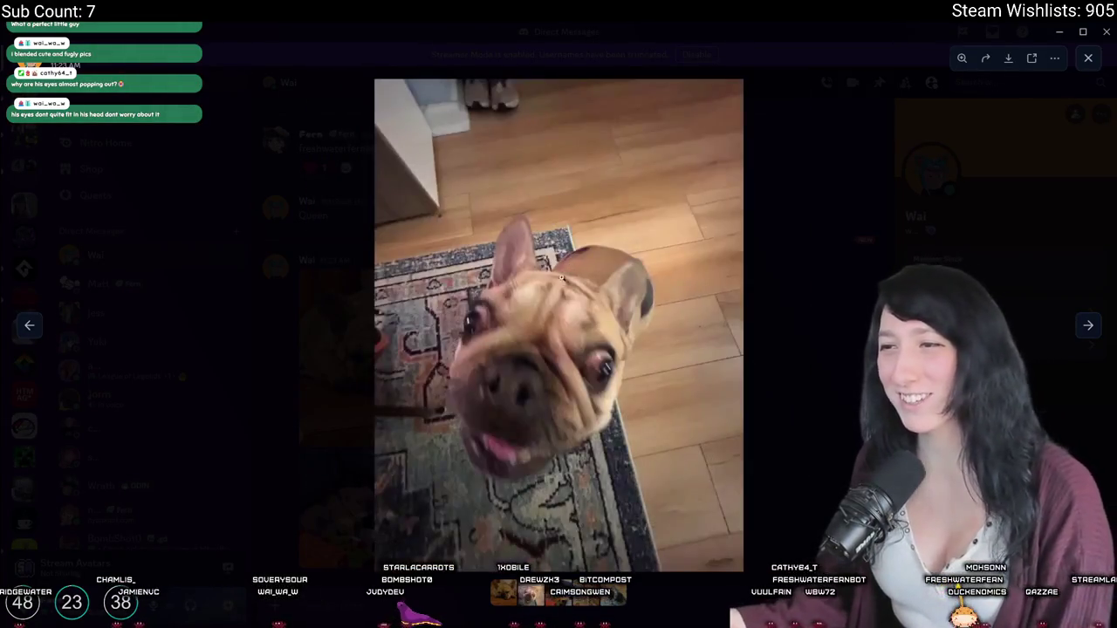
{"action": "left_click", "coordinate": [543, 292]}
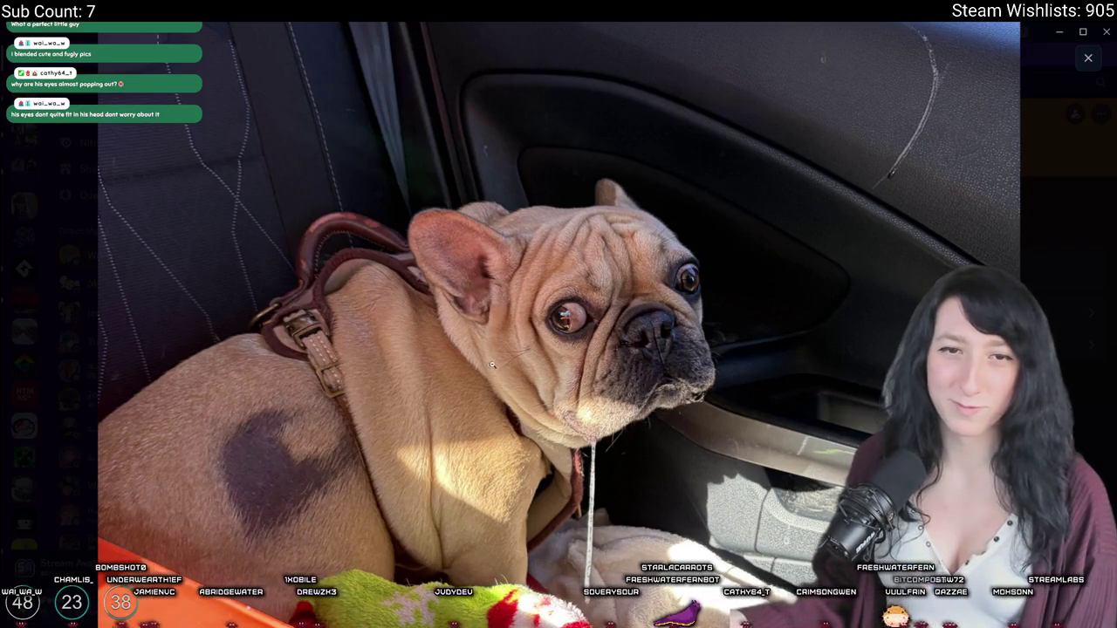
Step: Fit the car photo back, then page through the dog photos to the sweater dog on the rug
{"action": "scroll", "coordinate": [494, 356], "scroll_direction": "down", "scroll_amount": 2}
{"action": "scroll", "coordinate": [509, 397], "scroll_direction": "up", "scroll_amount": 1}
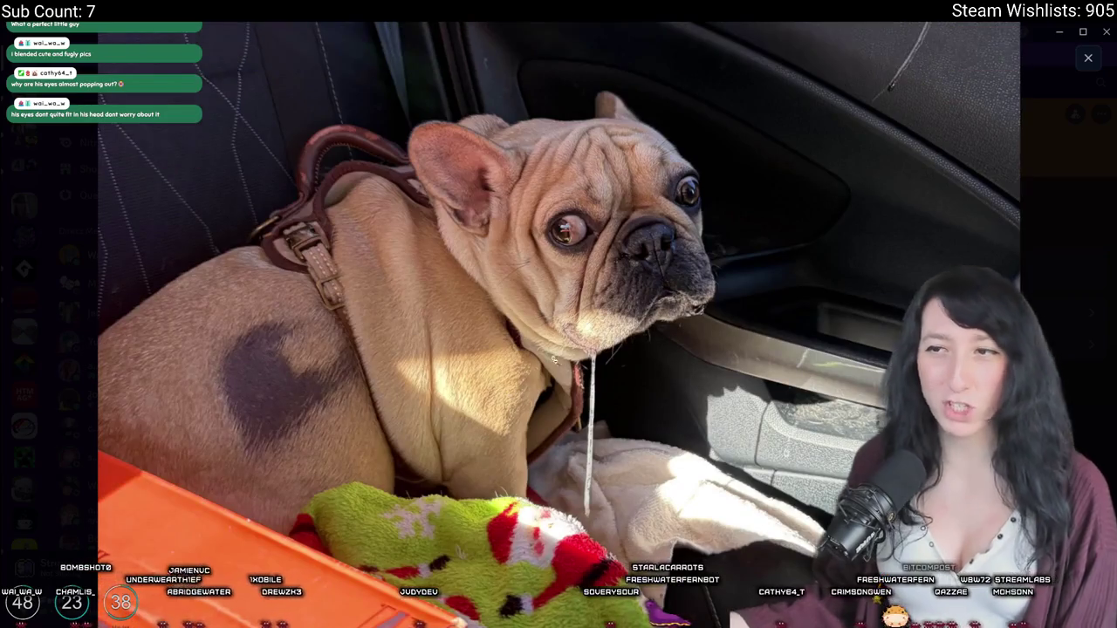
{"action": "left_click", "coordinate": [530, 189]}
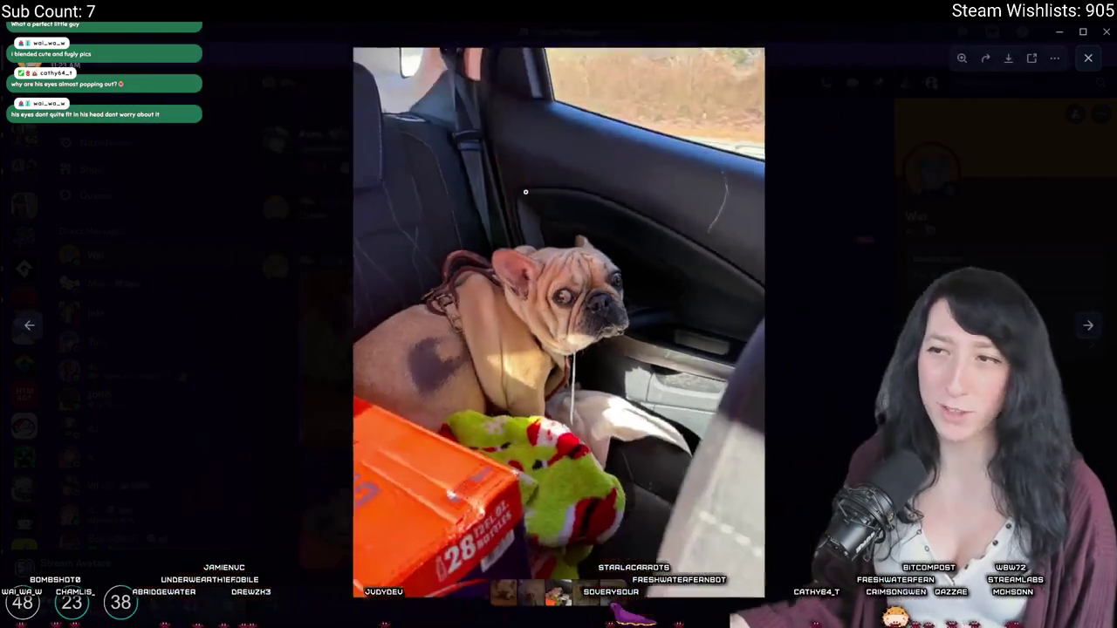
{"action": "key", "text": "Right"}
{"action": "left_click", "coordinate": [638, 228]}
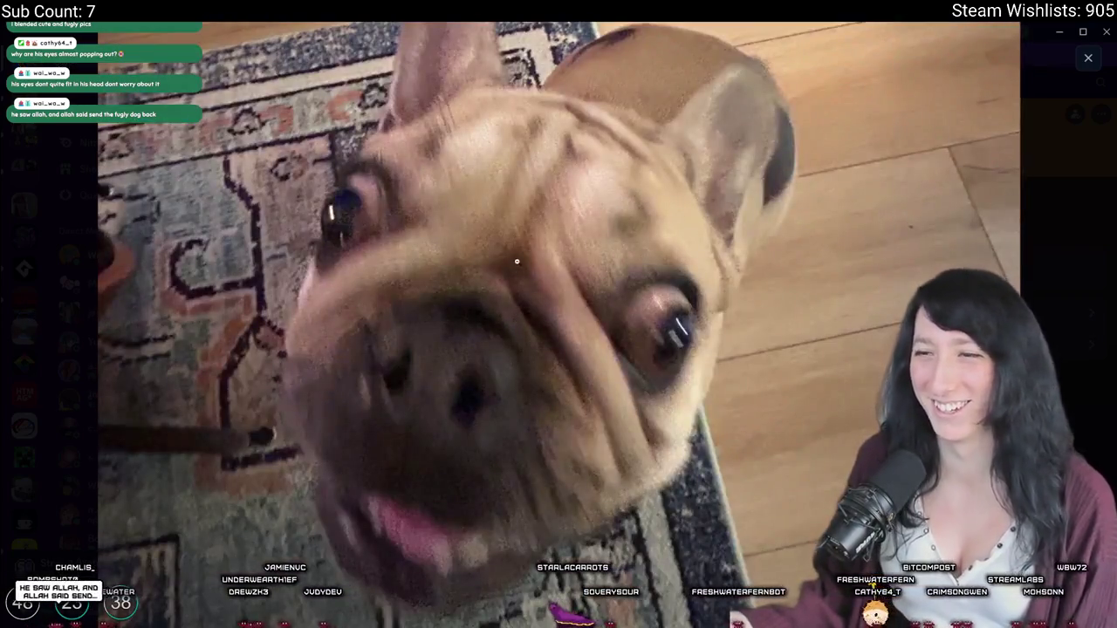
{"action": "left_click", "coordinate": [516, 261]}
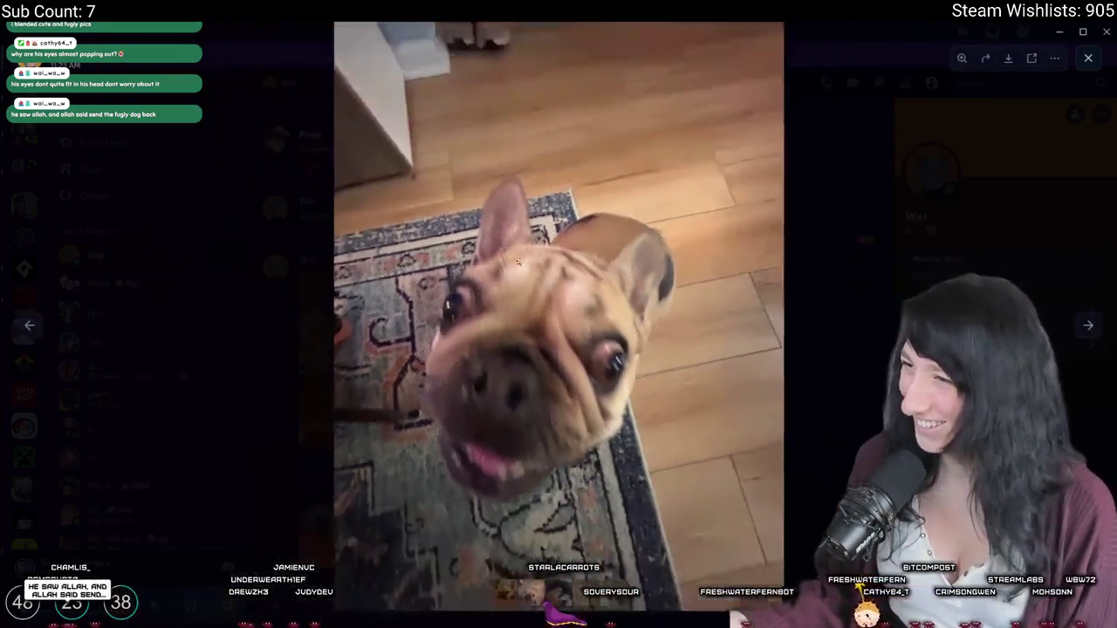
{"action": "key", "text": "Right"}
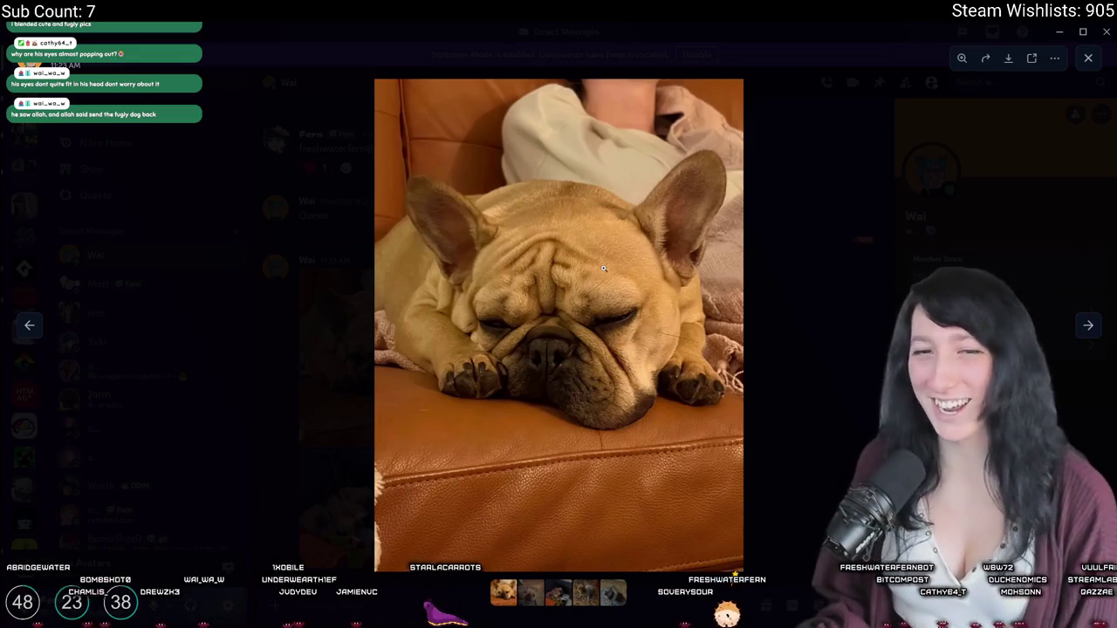
{"action": "key", "text": "Right"}
{"action": "key", "text": "Right"}
{"action": "key", "text": "Right"}
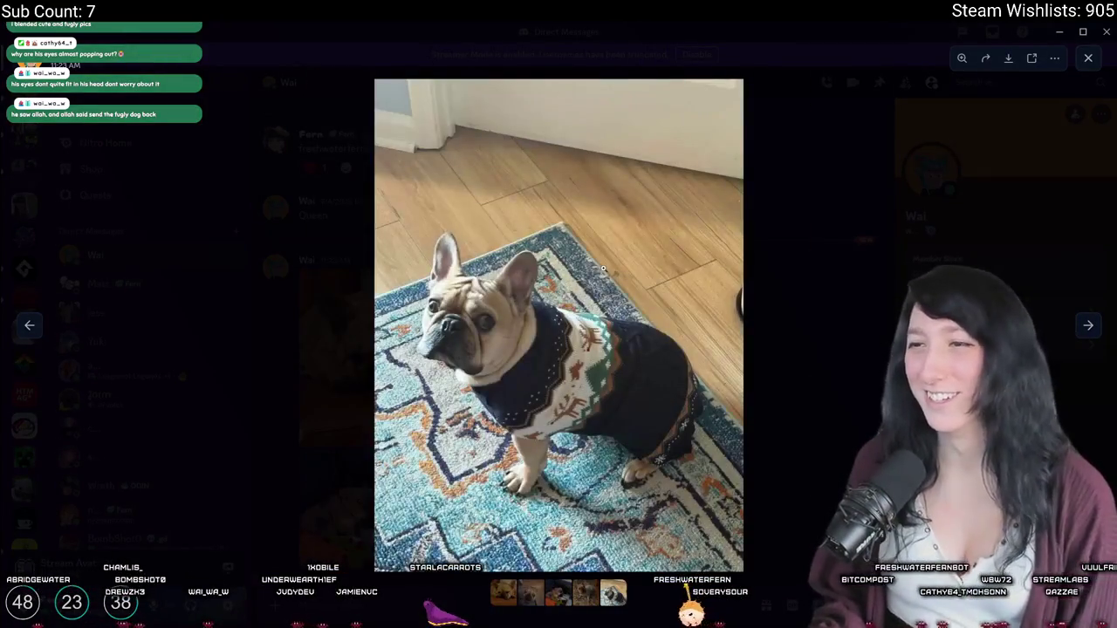
{"action": "key", "text": "Left"}
{"action": "key", "text": "Left"}
{"action": "key", "text": "Left"}
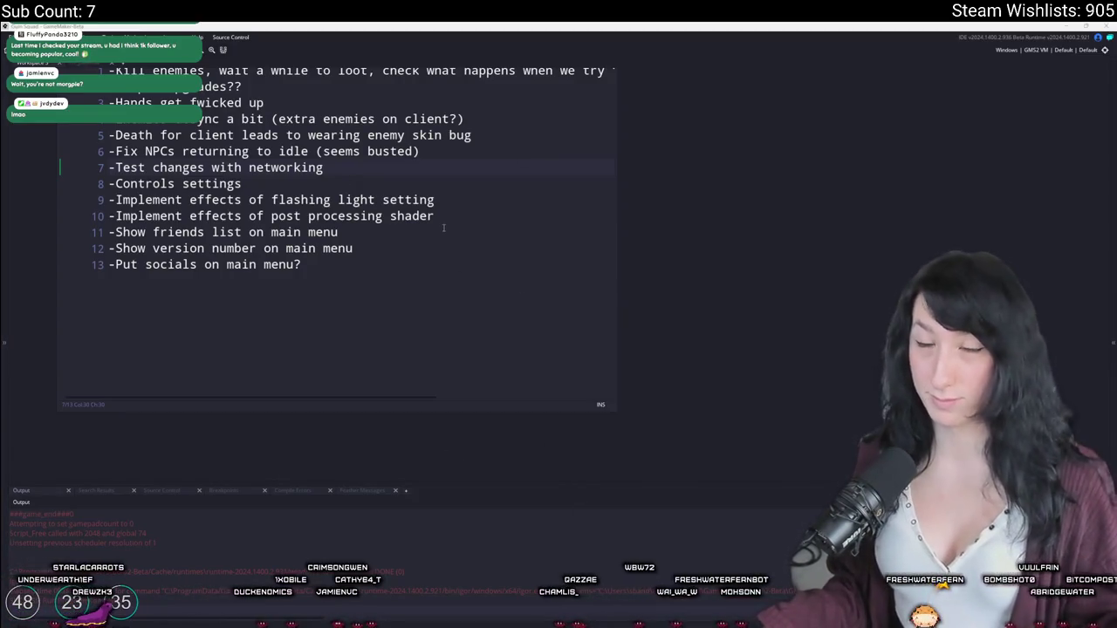
Step: Go to the post-processing shader ToDo item and search assets for obj_dr
{"action": "left_click", "coordinate": [476, 218]}
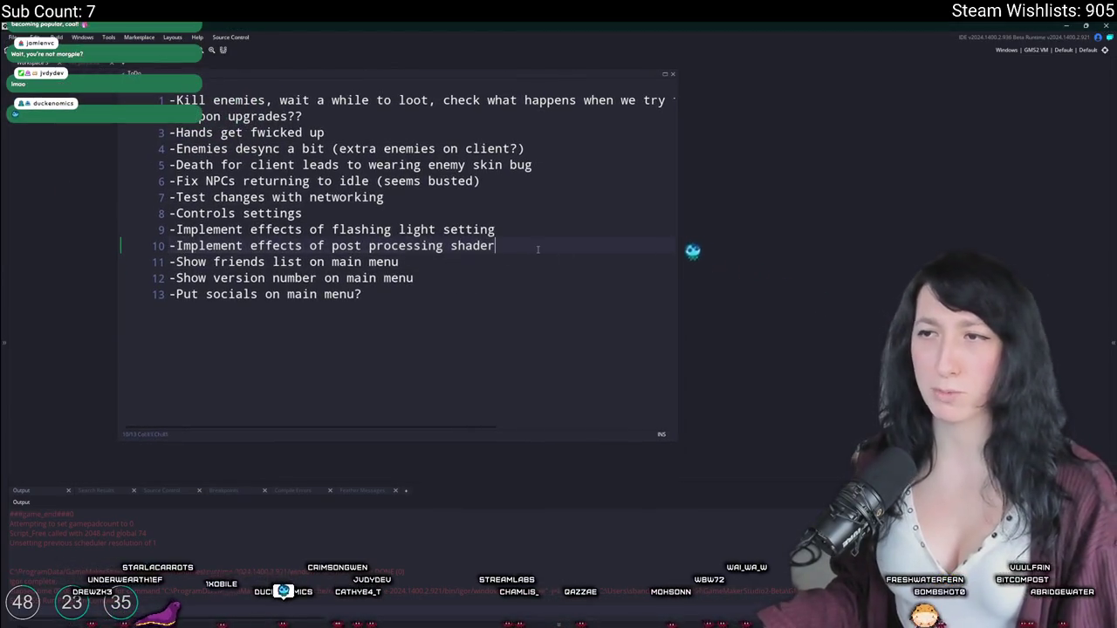
{"action": "key", "text": "ctrl+t"}
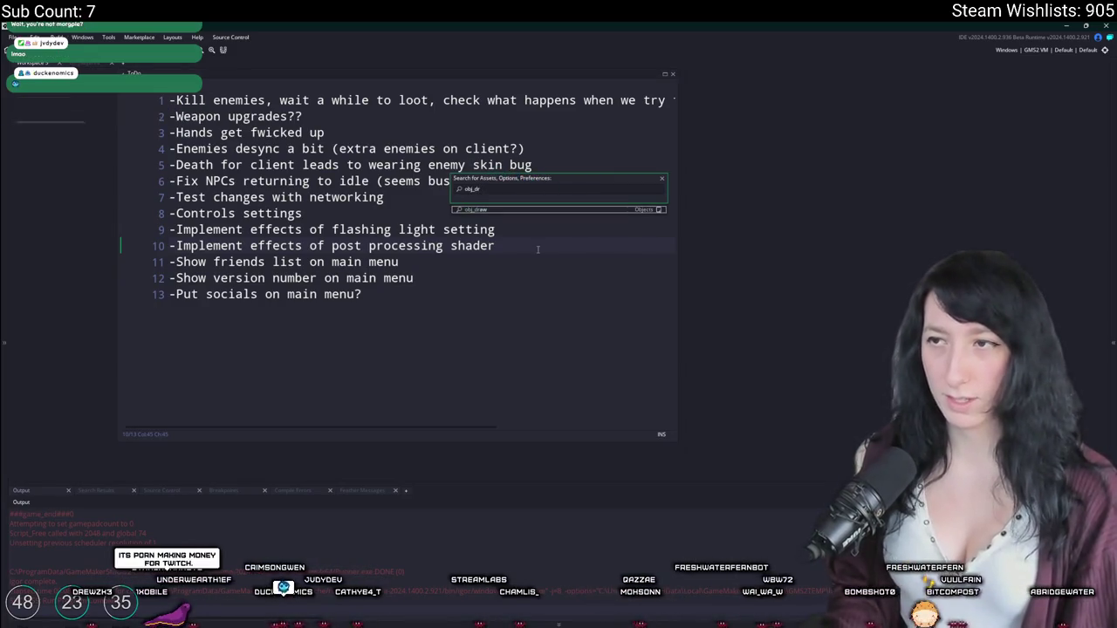
Step: Open the obj_draw object editor from the search result
{"action": "key", "text": "Return"}
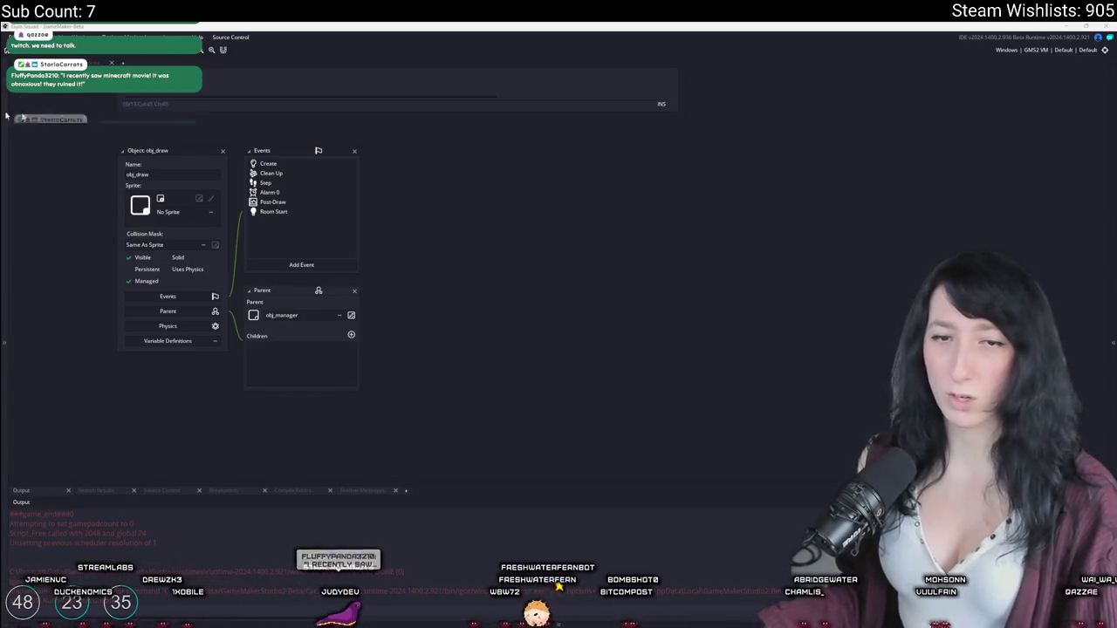
Step: Glance at Post-Draw, then open Create and select its FX_ effect lines 30–36
{"action": "double_click", "coordinate": [291, 203]}
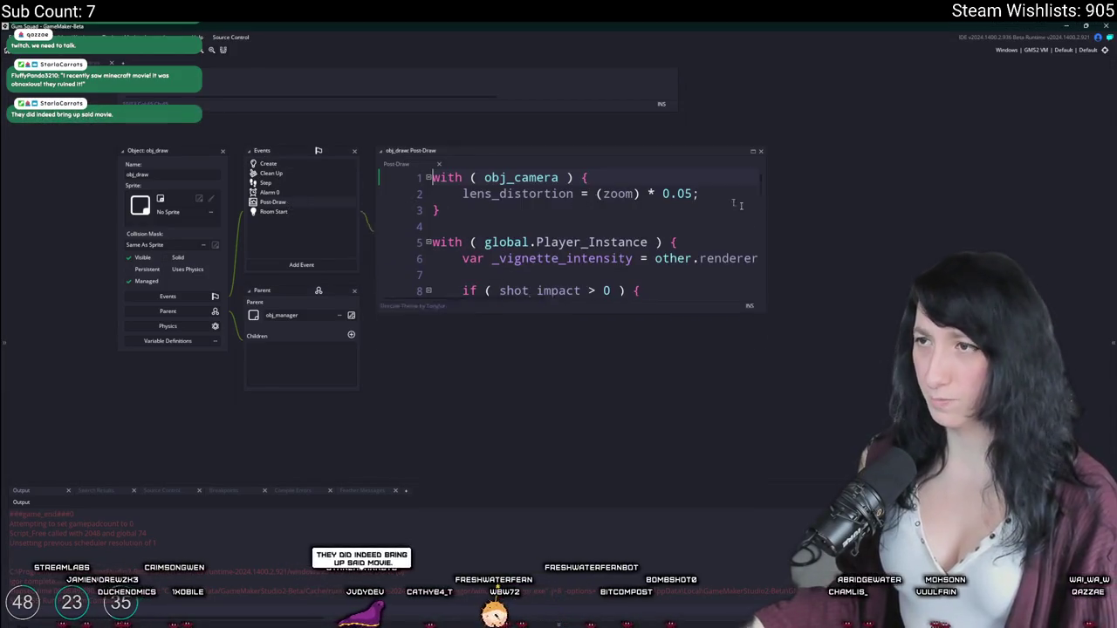
{"action": "left_click", "coordinate": [761, 152]}
{"action": "double_click", "coordinate": [268, 163]}
{"action": "scroll", "coordinate": [378, 215], "scroll_direction": "down", "scroll_amount": 3}
{"action": "scroll", "coordinate": [378, 218], "scroll_direction": "down", "scroll_amount": 5}
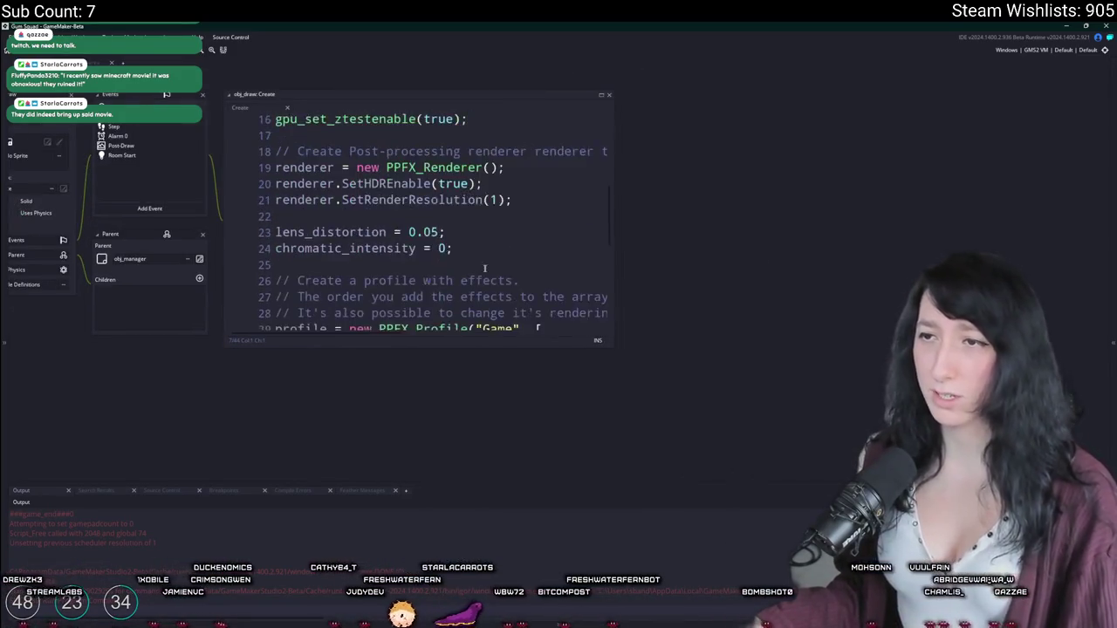
{"action": "left_click_drag", "start_coordinate": [612, 347], "coordinate": [816, 436]}
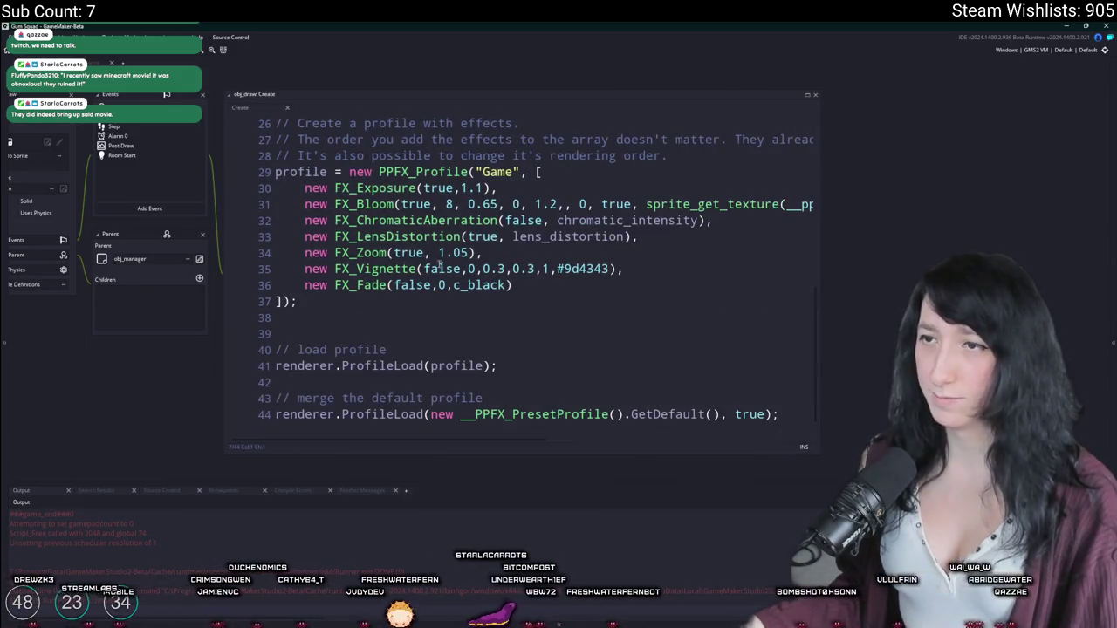
{"action": "scroll", "coordinate": [639, 273], "scroll_direction": "up", "scroll_amount": 1}
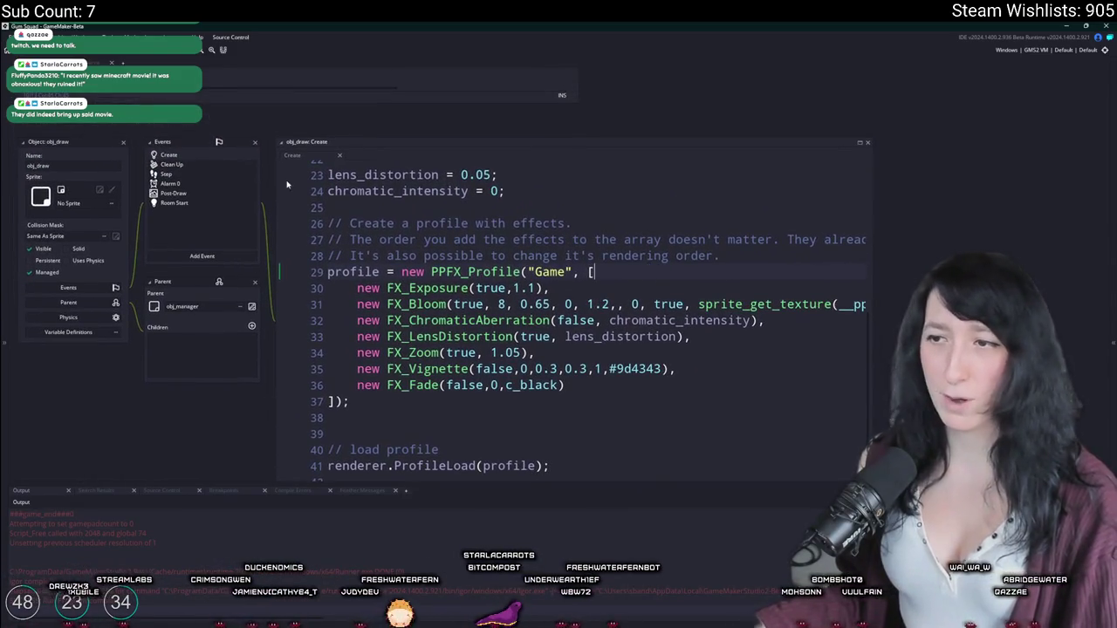
{"action": "left_click_drag", "start_coordinate": [567, 385], "coordinate": [355, 288]}
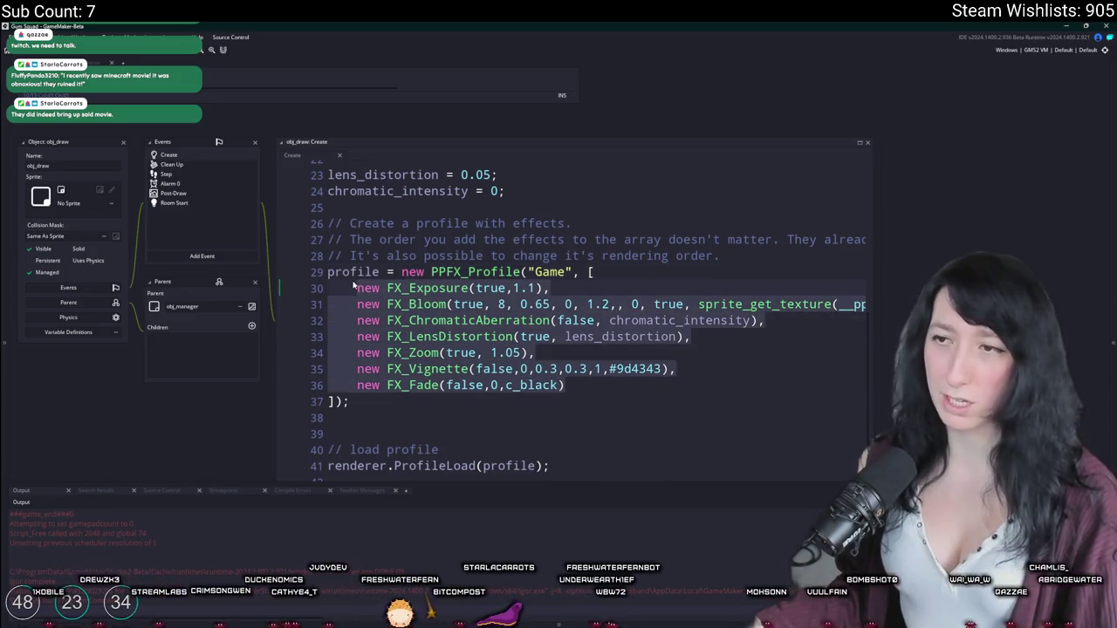
Step: Recheck the vignette SetEffectEnable line in Post-Draw, then open the Clean Up and Step events
{"action": "double_click", "coordinate": [204, 194]}
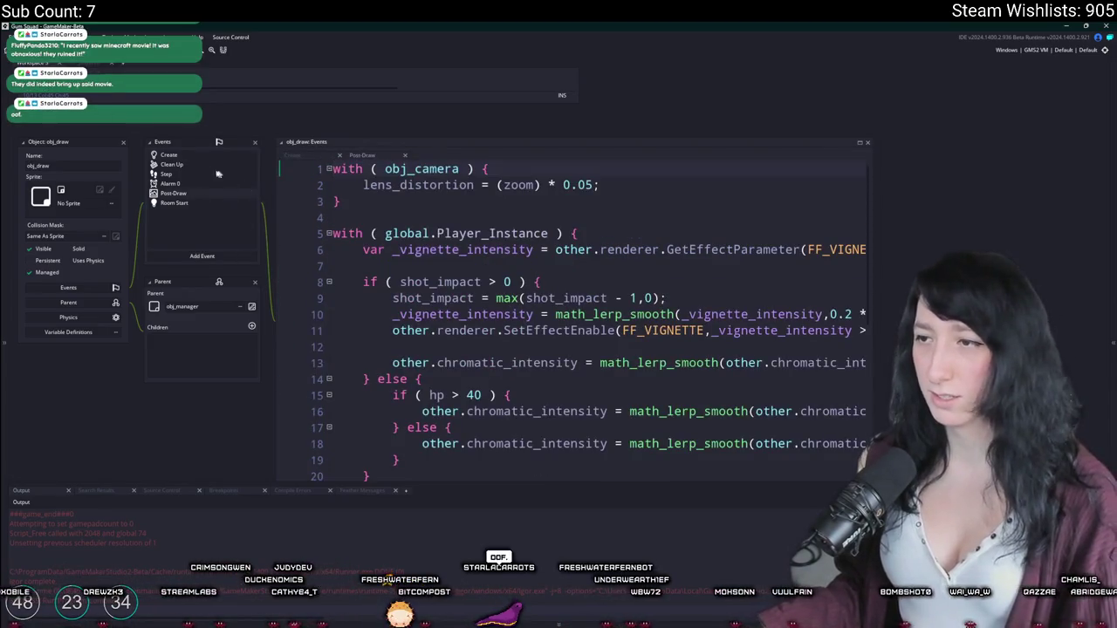
{"action": "left_click", "coordinate": [461, 330]}
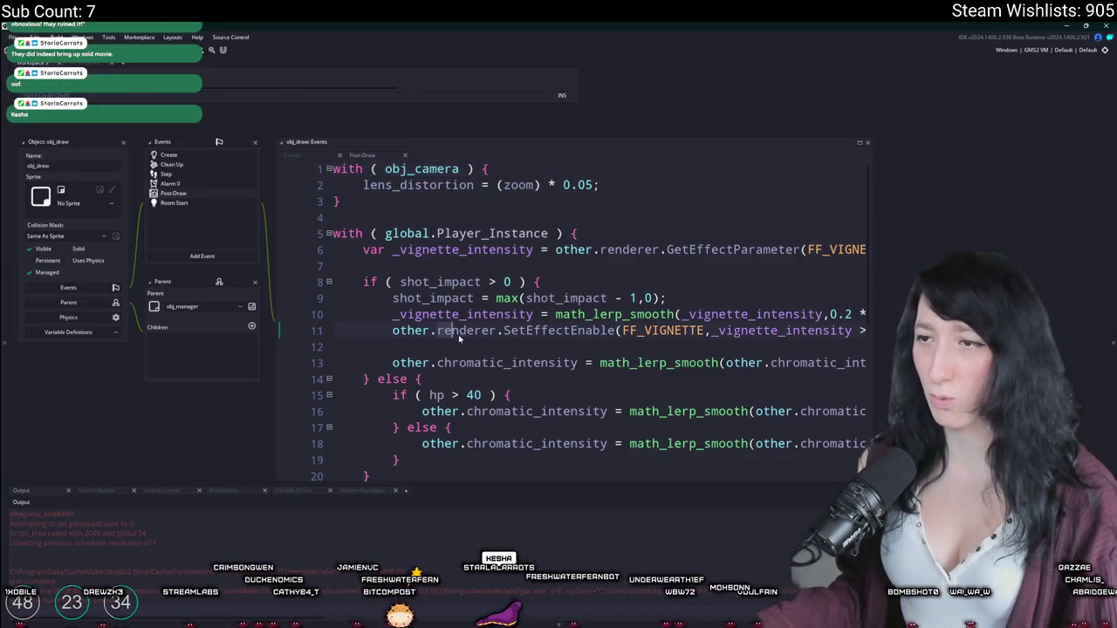
{"action": "left_click", "coordinate": [171, 164]}
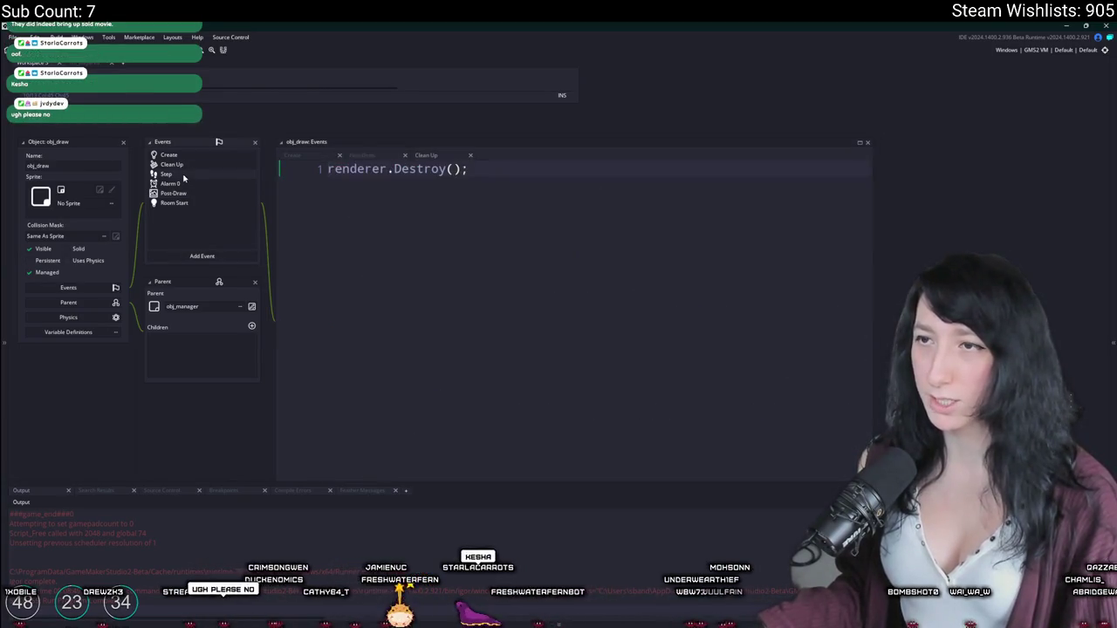
{"action": "left_click", "coordinate": [166, 174]}
{"action": "left_click", "coordinate": [449, 376]}
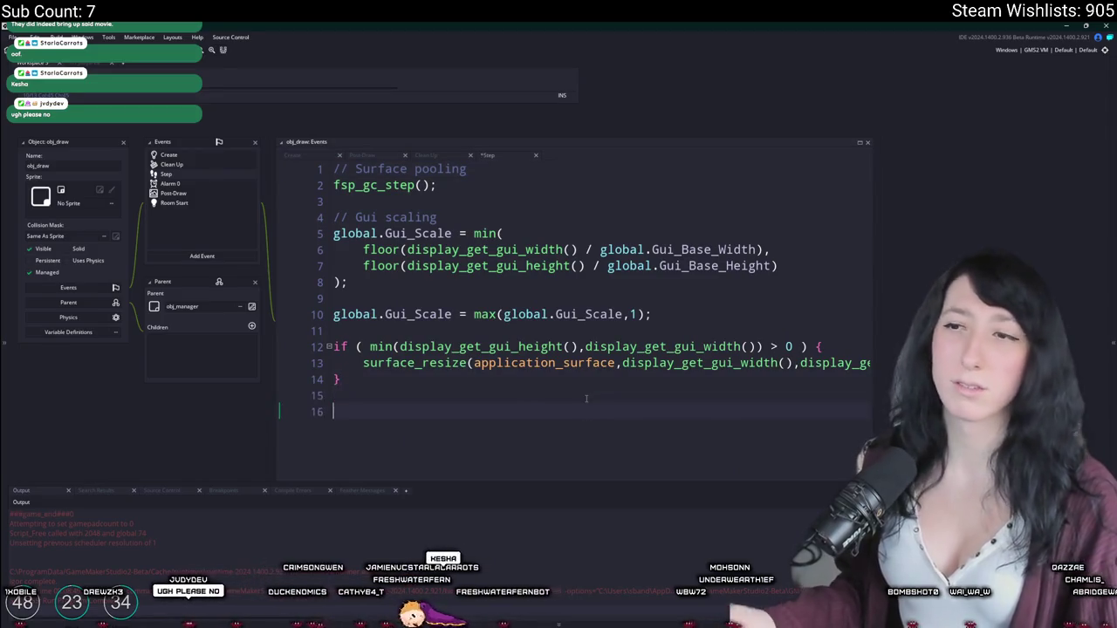
Step: Paste the FX effect lines into Step, maximize the editor, and add a line after the closing brace
{"action": "key", "text": "ctrl+v"}
{"action": "left_click", "coordinate": [860, 125]}
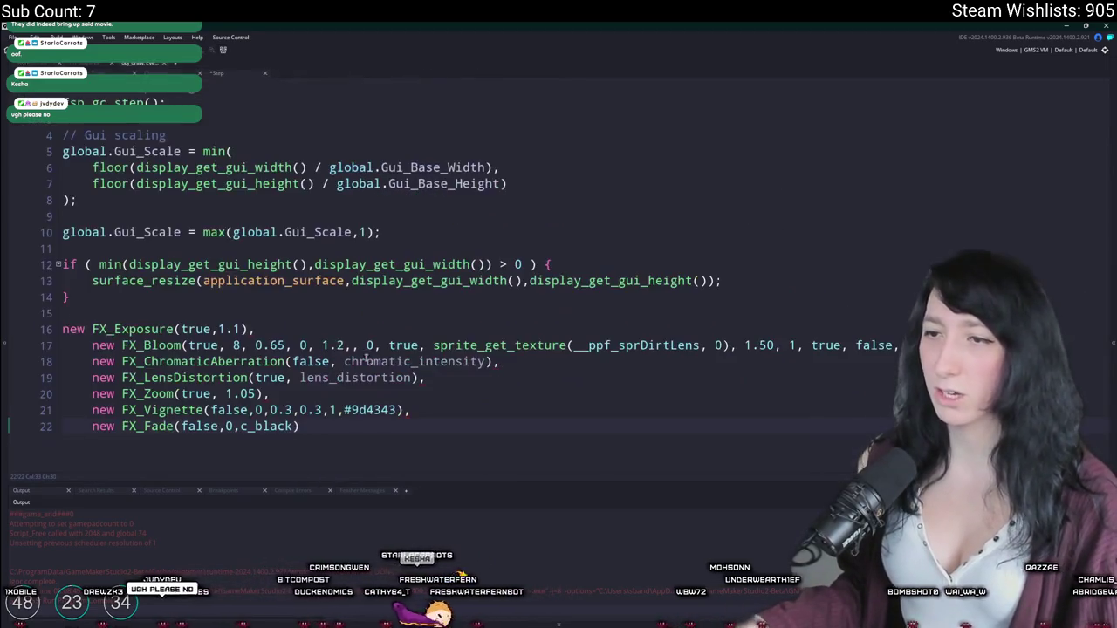
{"action": "left_click", "coordinate": [193, 304]}
{"action": "key", "text": "Return"}
{"action": "type", "text": "r"}
{"action": "key", "text": "BackSpace"}
{"action": "key", "text": "Return"}
Step: Write renderer.SetEffectEnable(FF_BLOOM,false); with the help of autocomplete
{"action": "type", "text": "renderek"}
{"action": "key", "text": "BackSpace"}
{"action": "type", "text": "r.set_e"}
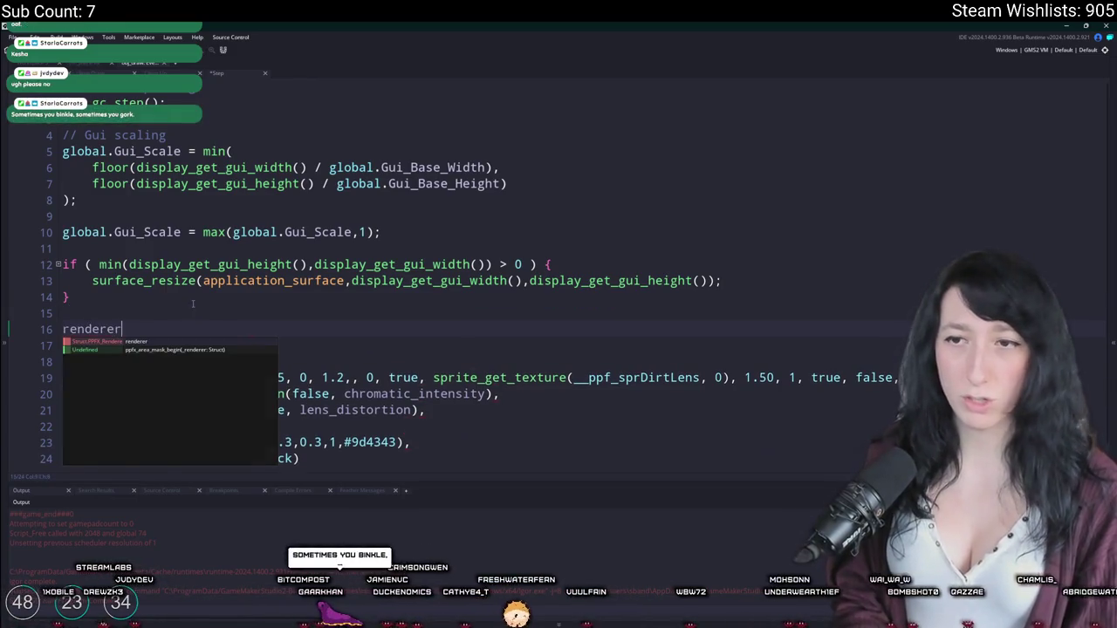
{"action": "key", "text": "BackSpace"}
{"action": "key", "text": "BackSpace"}
{"action": "key", "text": "BackSpace"}
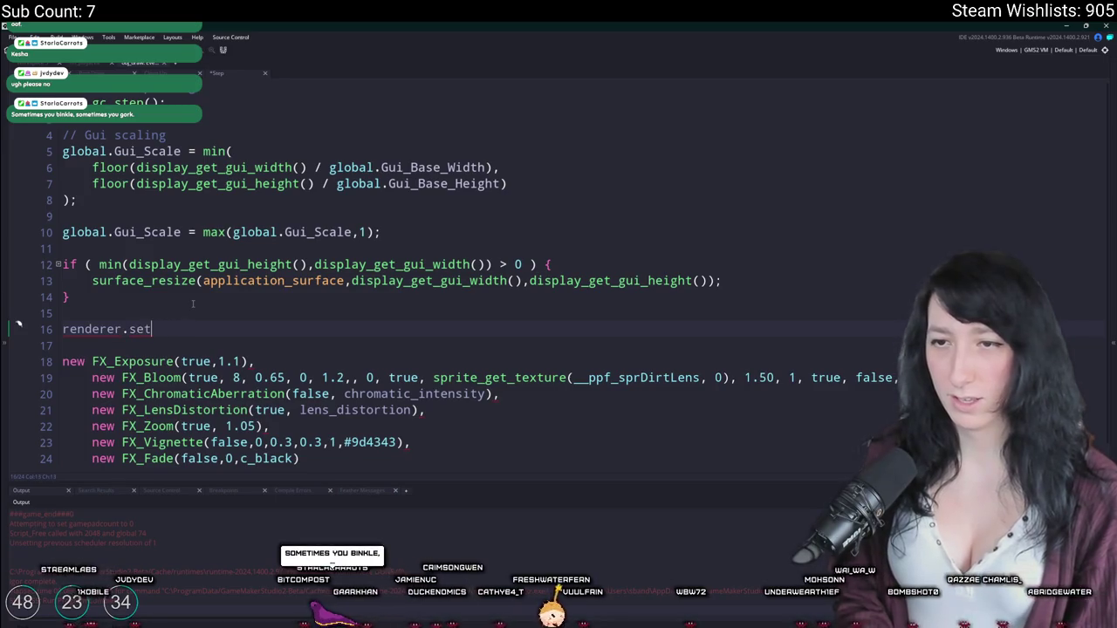
{"action": "type", "text": "tEffect"}
{"action": "key", "text": "Return"}
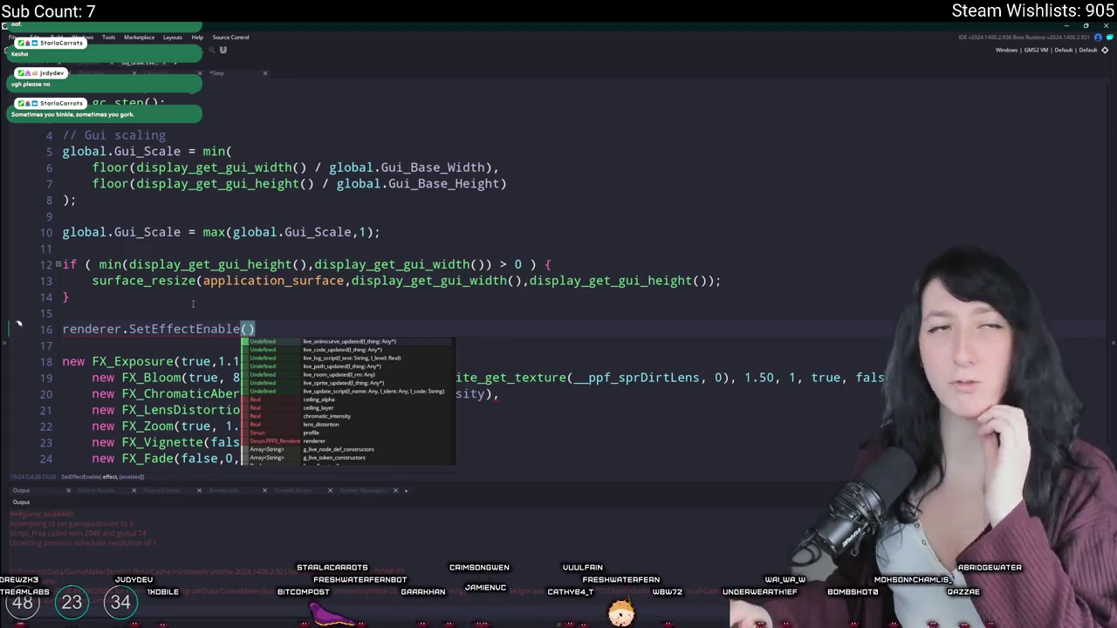
{"action": "left_click", "coordinate": [69, 297]}
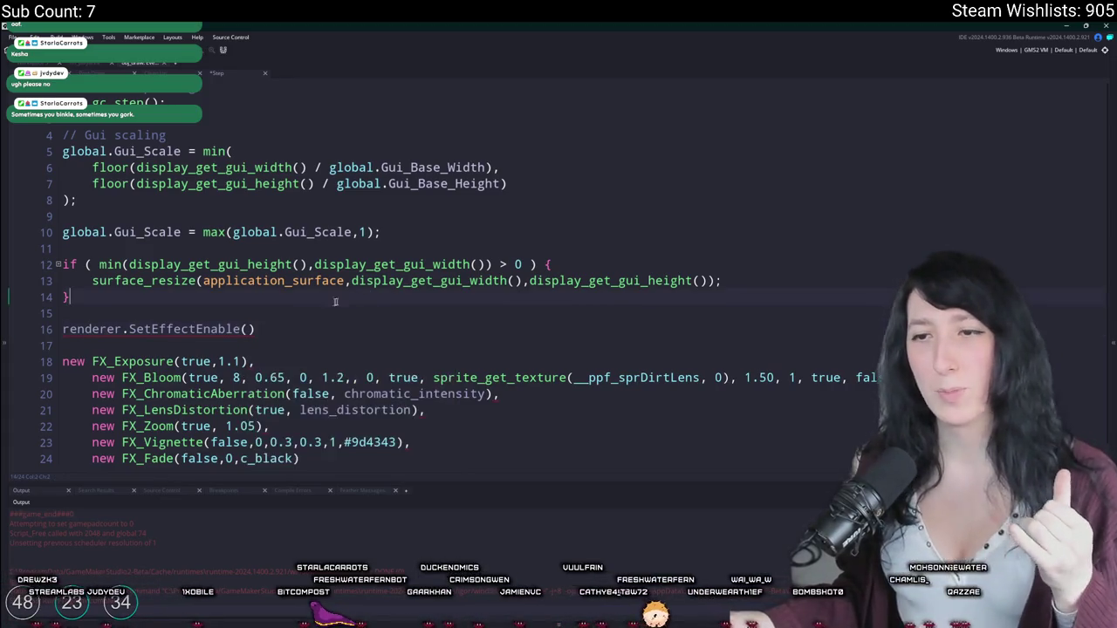
{"action": "scroll", "coordinate": [164, 335], "scroll_direction": "down", "scroll_amount": 1}
{"action": "double_click", "coordinate": [196, 335]}
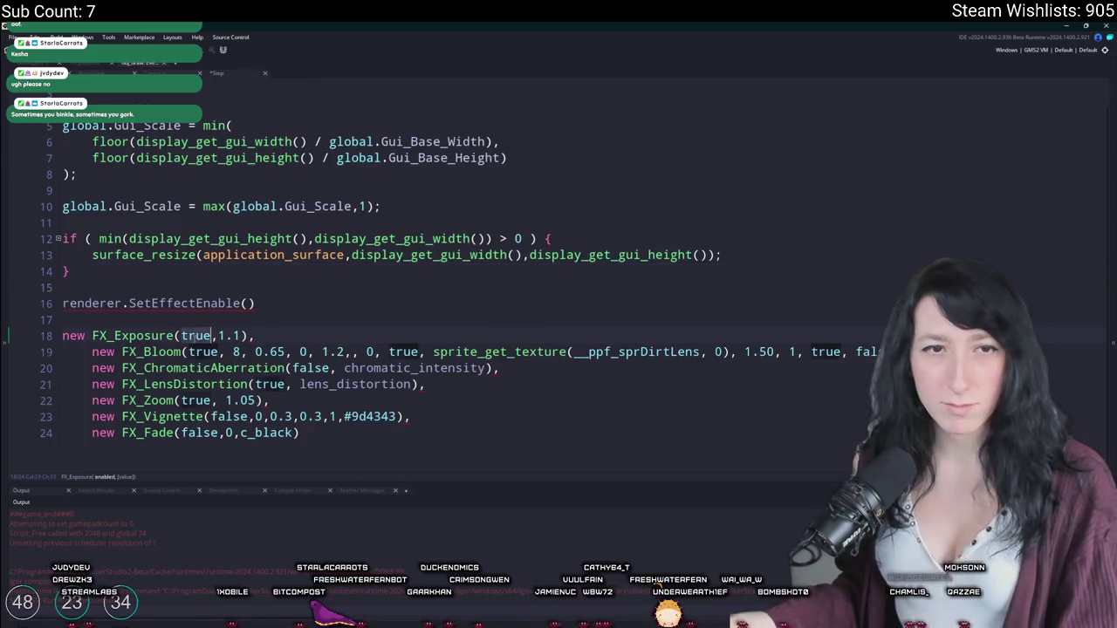
{"action": "left_click", "coordinate": [249, 303]}
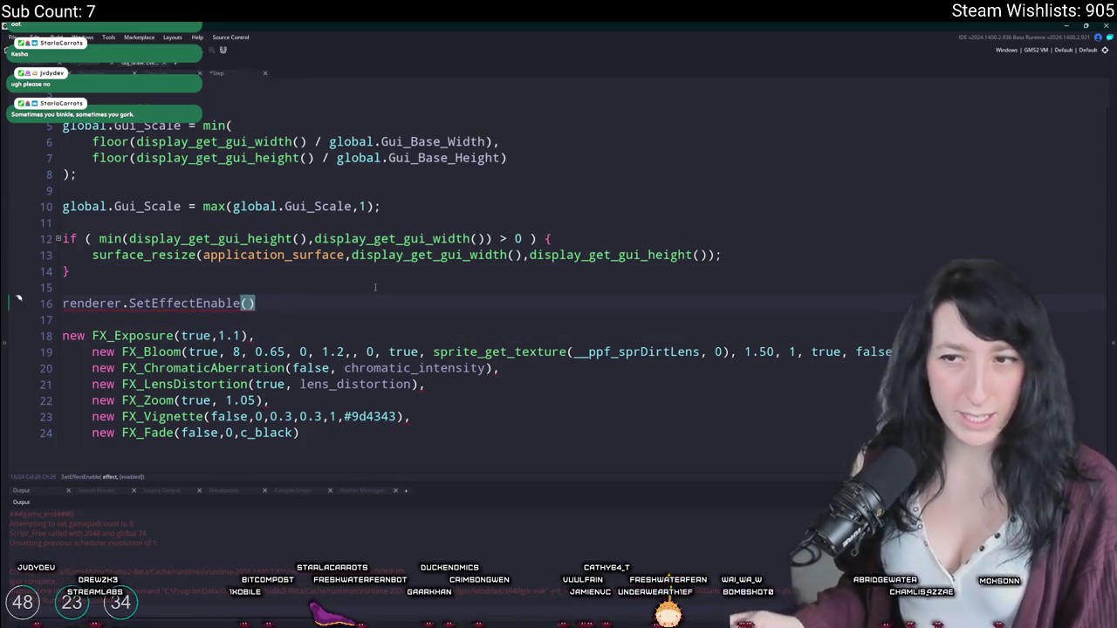
{"action": "type", "text": "FFB"}
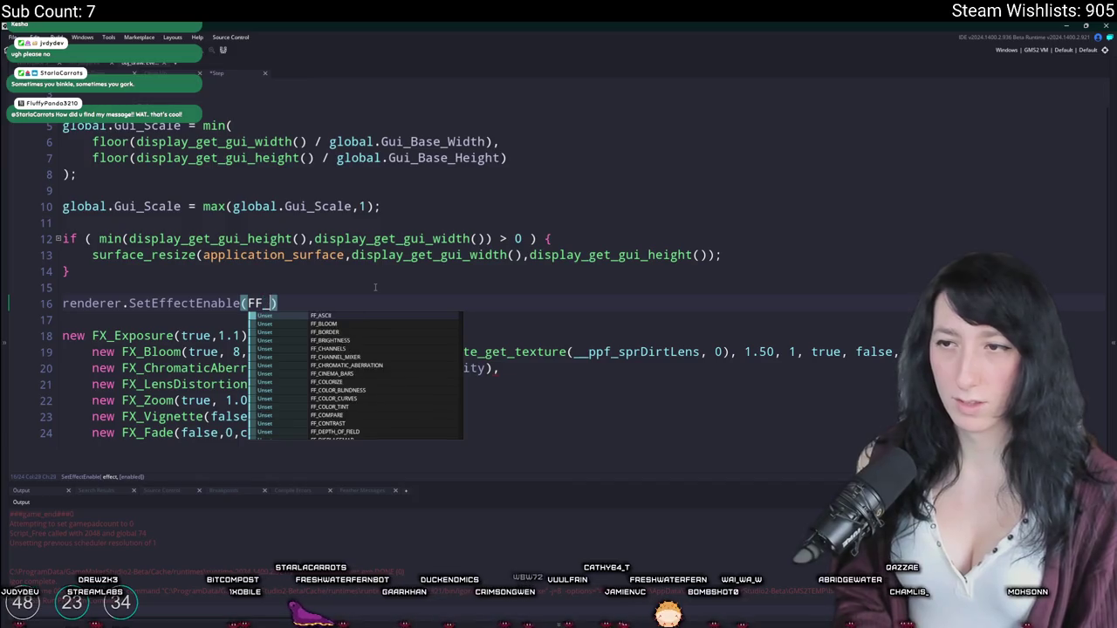
{"action": "key", "text": "Return"}
{"action": "type", "text": ",false"}
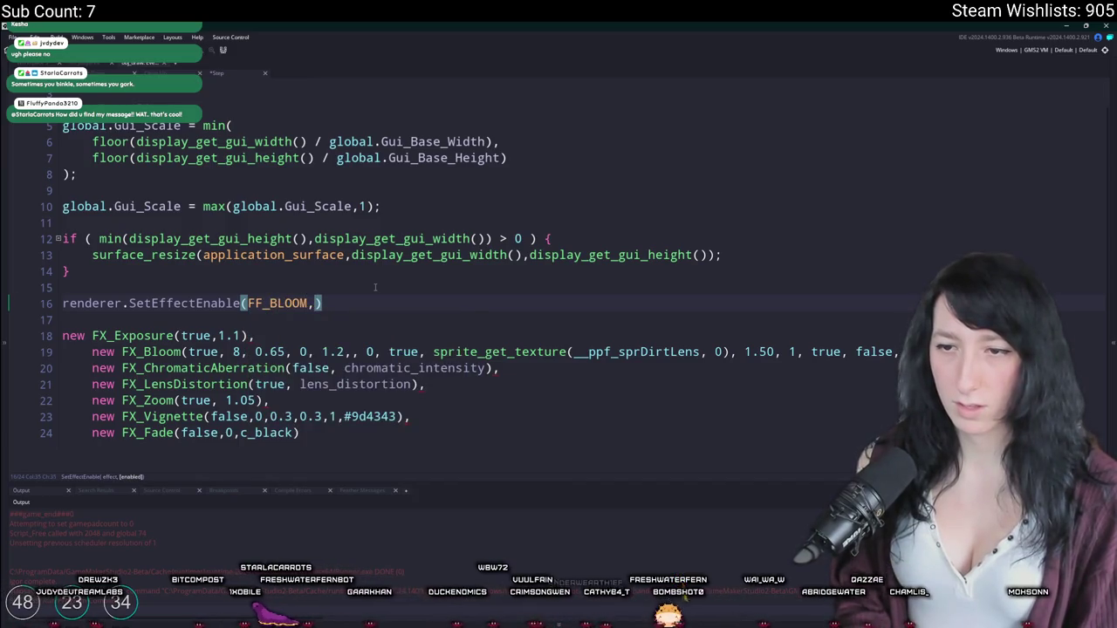
{"action": "type", "text": ");"}
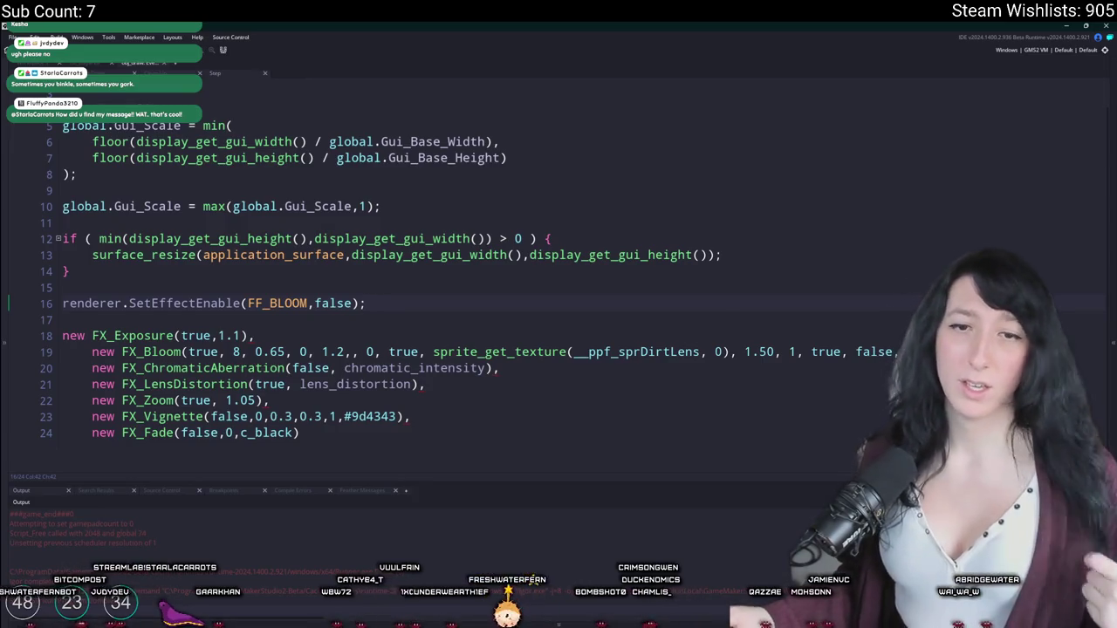
Step: Duplicate the FF_BLOOM line and change its constant to FF_CHROMATIC_ABERRATION
{"action": "left_click", "coordinate": [394, 301]}
{"action": "key", "text": "ctrl+d"}
{"action": "left_click_drag", "start_coordinate": [307, 320], "coordinate": [267, 319]}
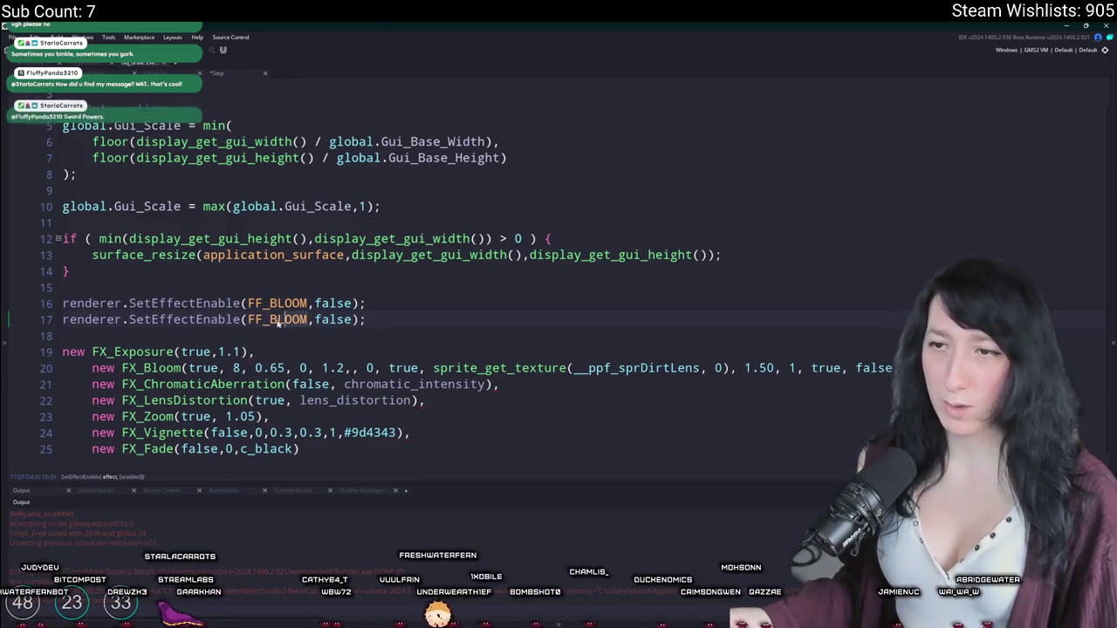
{"action": "type", "text": "Chr"}
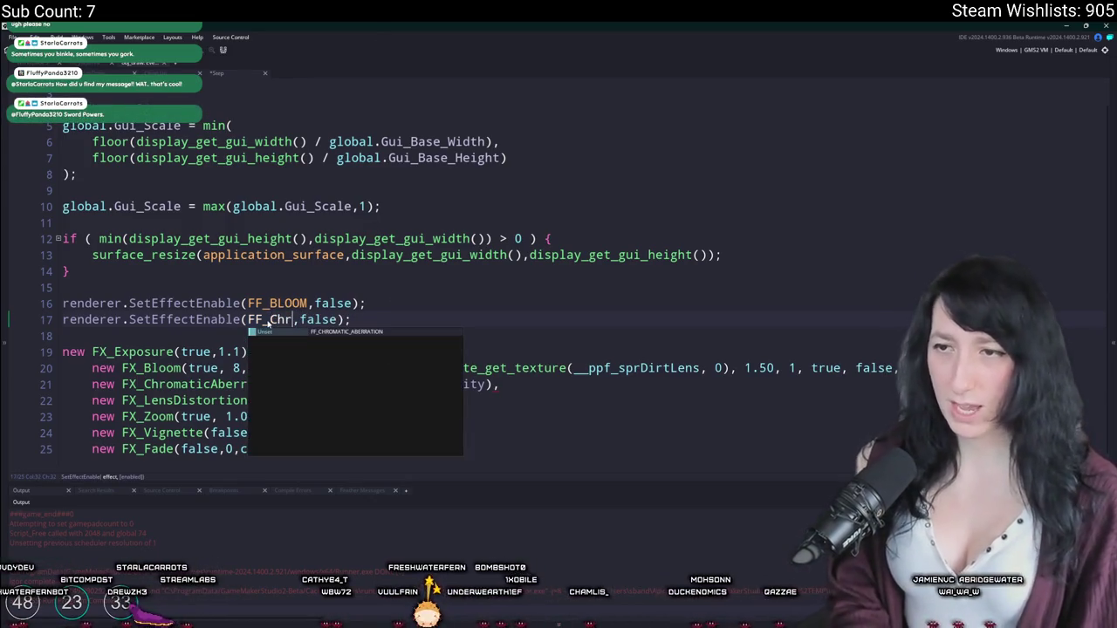
{"action": "key", "text": "Return"}
Step: Duplicate the chromatic aberration line and change its constant to FF_LENS_DISTORTION
{"action": "left_click", "coordinate": [539, 292]}
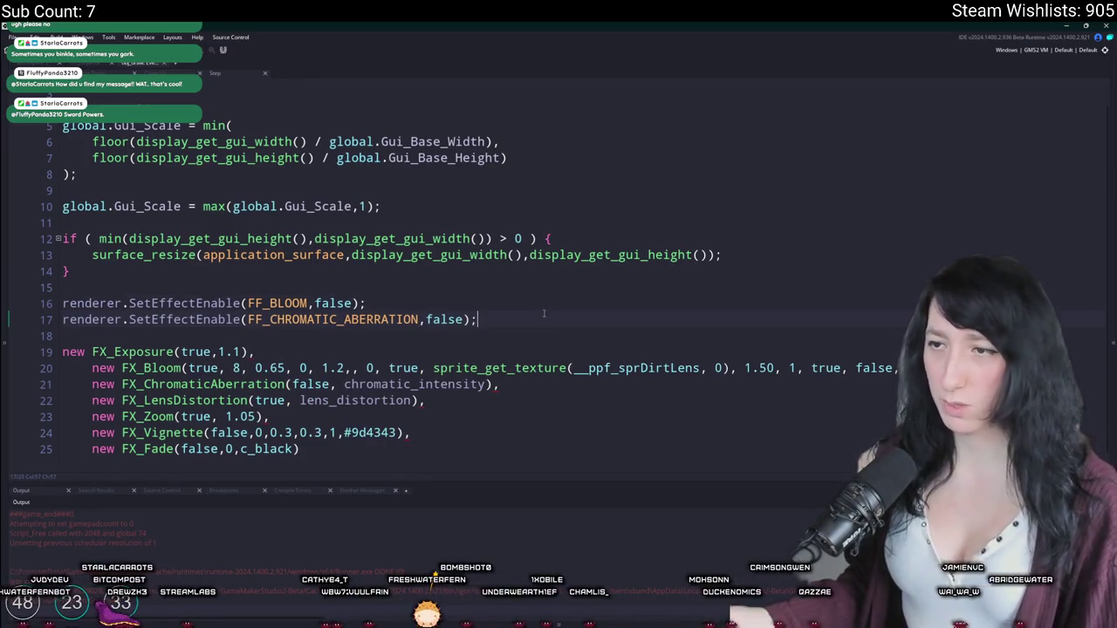
{"action": "key", "text": "ctrl+d"}
{"action": "left_click", "coordinate": [226, 416]}
{"action": "left_click", "coordinate": [271, 336]}
{"action": "key", "text": "ctrl+Delete"}
{"action": "type", "text": "LENS"}
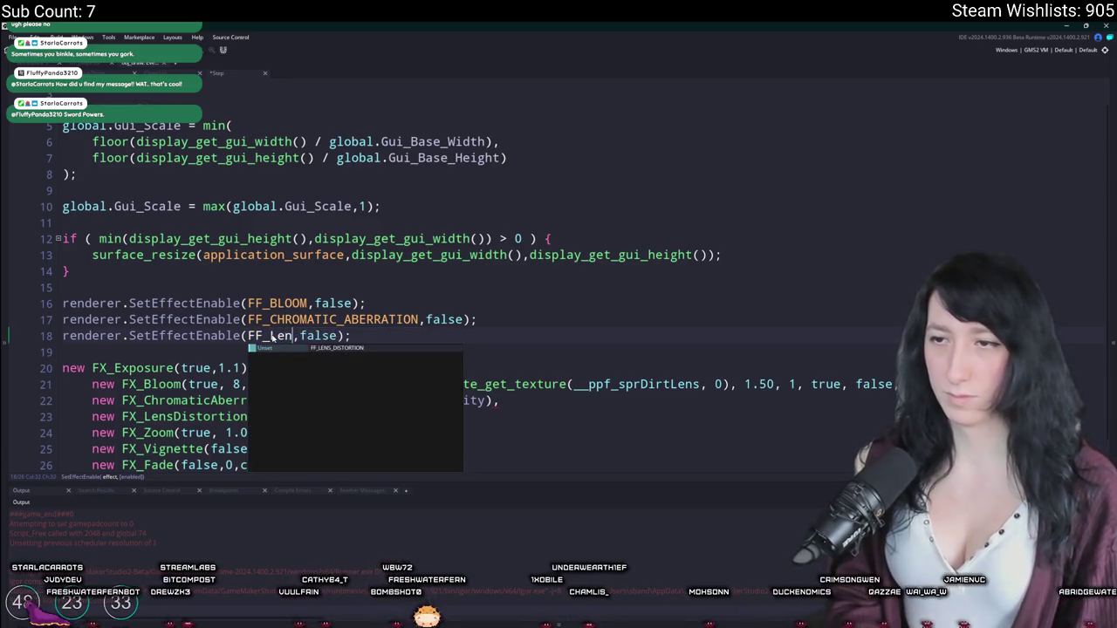
{"action": "key", "text": "Return"}
Step: Duplicate the FF_LENS_DISTORTION line onto line 19, then switch to the stream dashboard
{"action": "key", "text": "ctrl+d"}
{"action": "scroll", "coordinate": [272, 338], "scroll_direction": "down", "scroll_amount": 1}
{"action": "left_click", "coordinate": [177, 417]}
{"action": "left_click", "coordinate": [180, 432]}
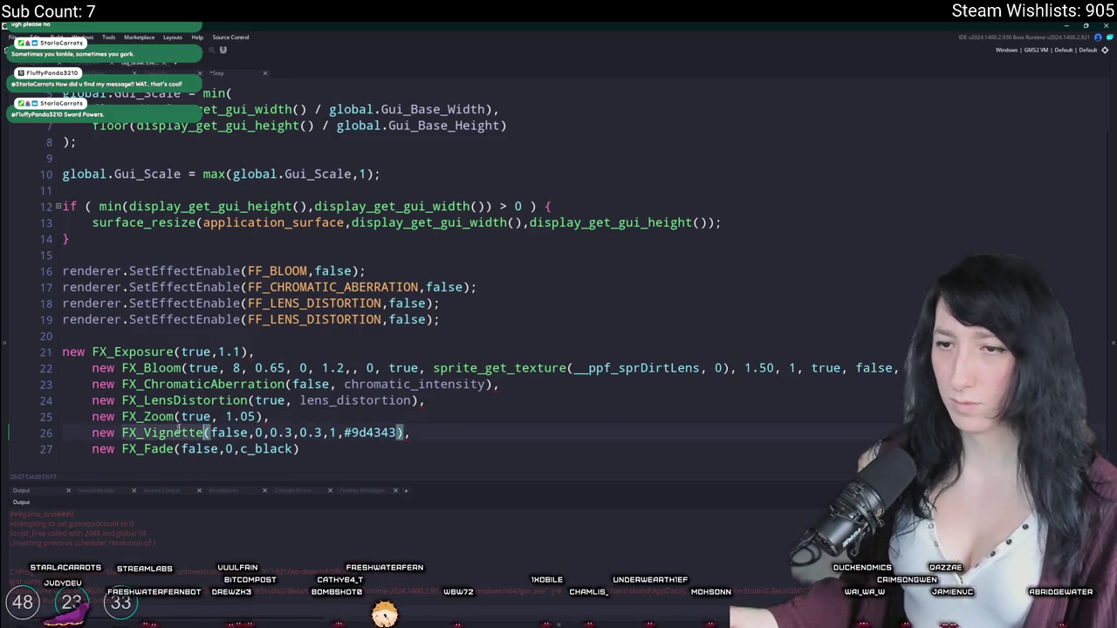
{"action": "left_click", "coordinate": [381, 320]}
{"action": "left_click", "coordinate": [381, 320]}
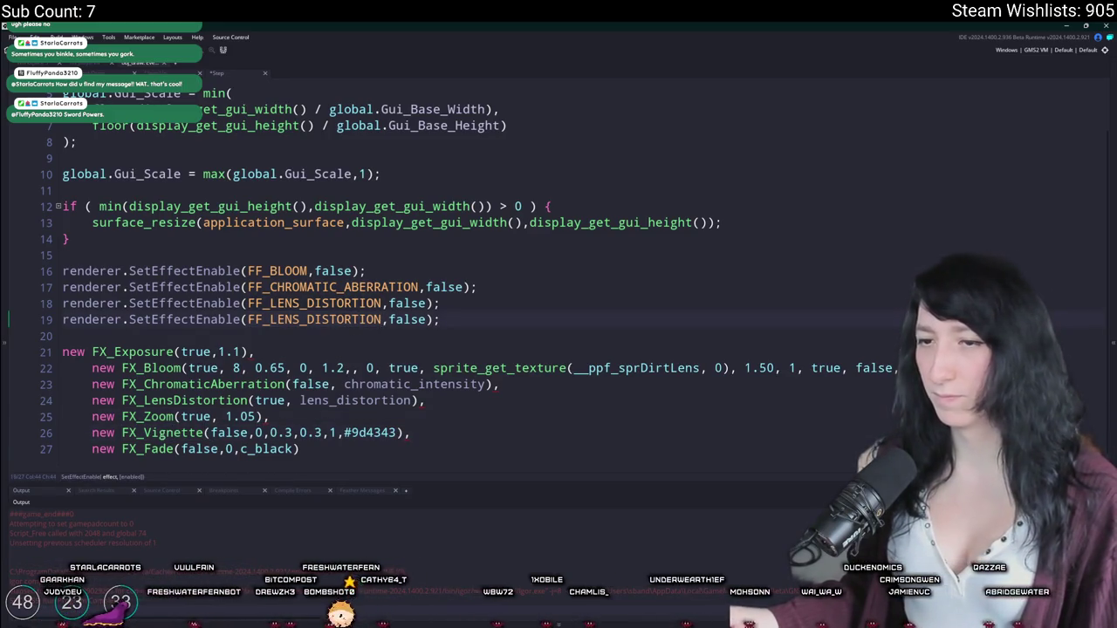
{"action": "left_click", "coordinate": [269, 319]}
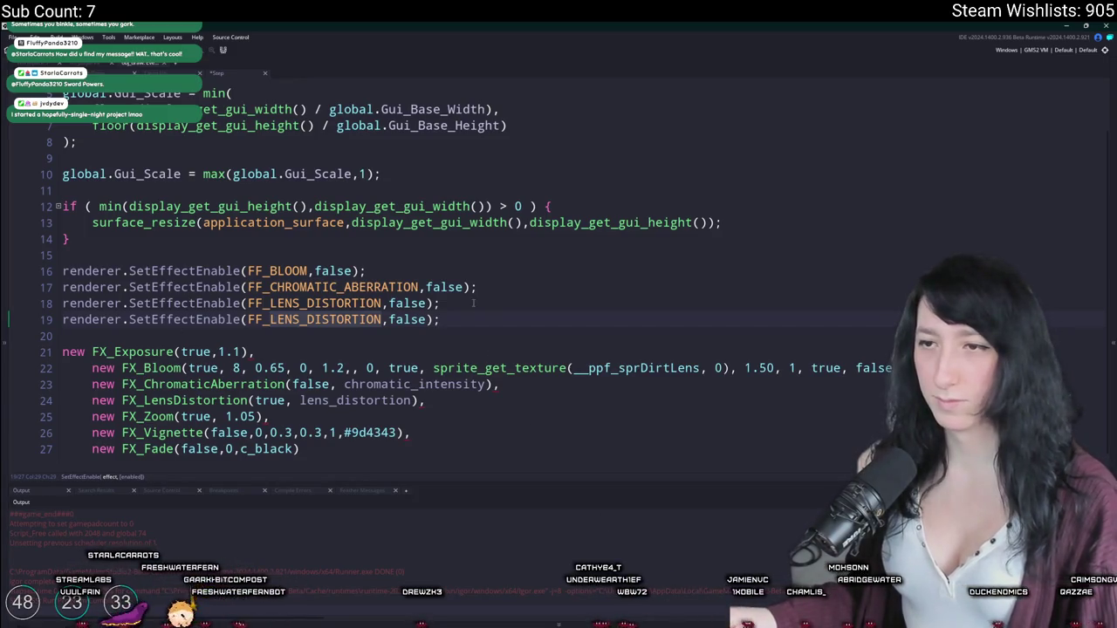
{"action": "key", "text": "alt+Tab"}
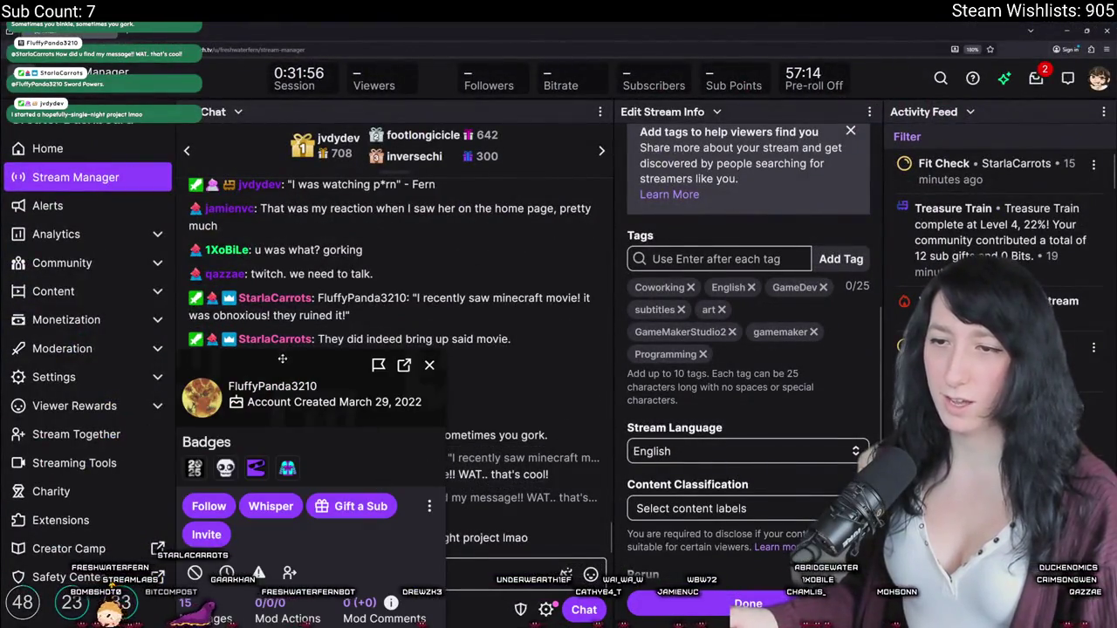
{"action": "left_click_drag", "start_coordinate": [282, 358], "coordinate": [350, 153]}
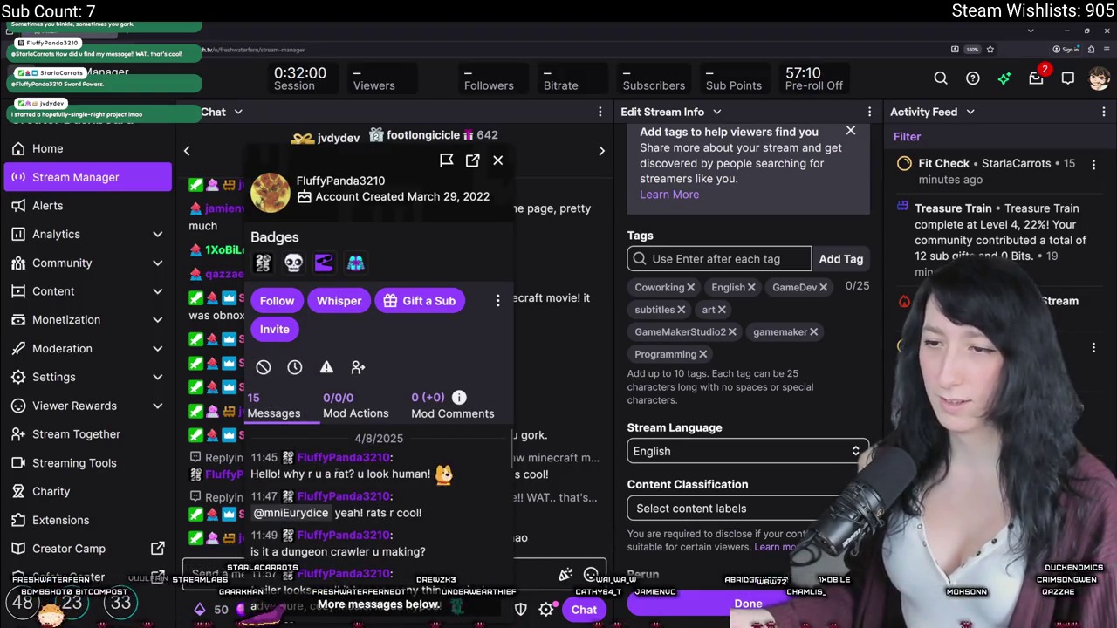
{"action": "scroll", "coordinate": [409, 470], "scroll_direction": "down", "scroll_amount": 2}
{"action": "scroll", "coordinate": [415, 499], "scroll_direction": "down", "scroll_amount": 2}
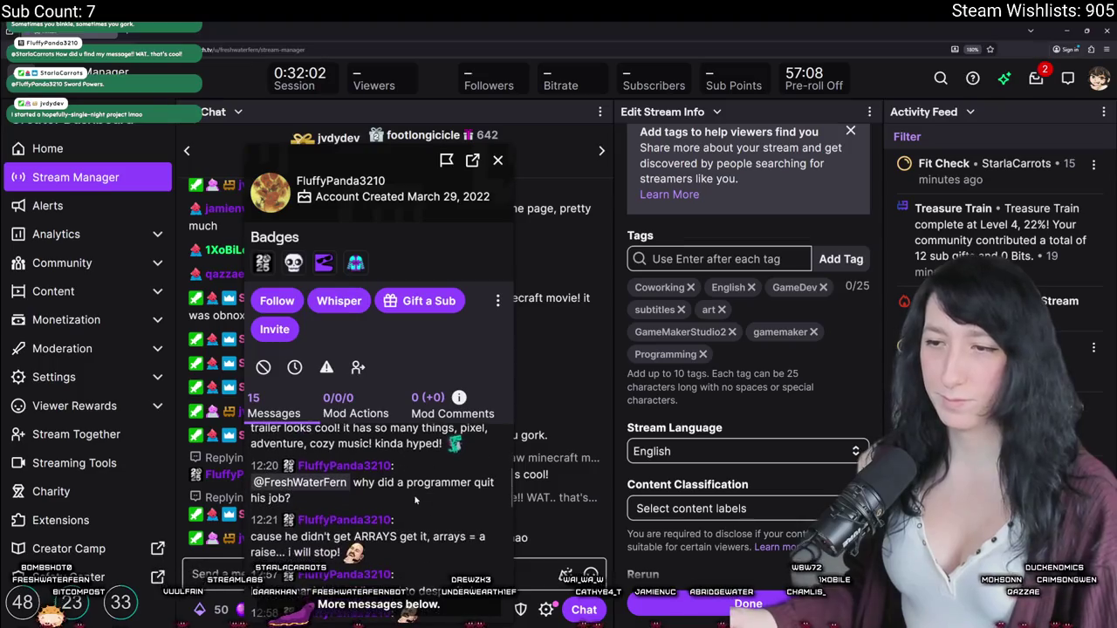
{"action": "scroll", "coordinate": [393, 488], "scroll_direction": "up", "scroll_amount": 10}
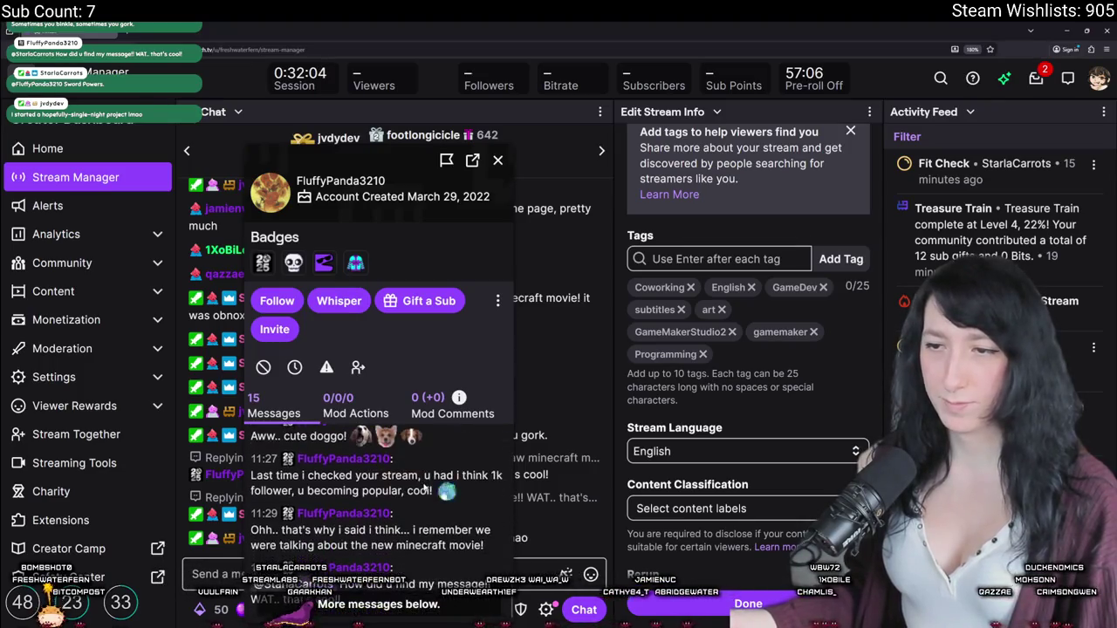
{"action": "left_click", "coordinate": [496, 160]}
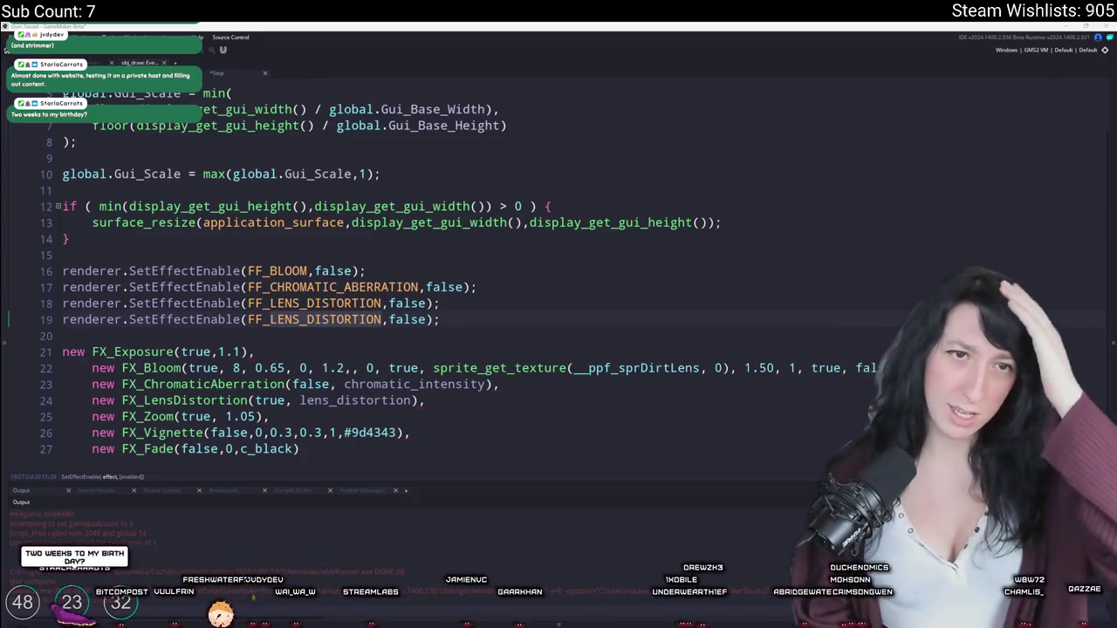
{"action": "key", "text": "Insert"}
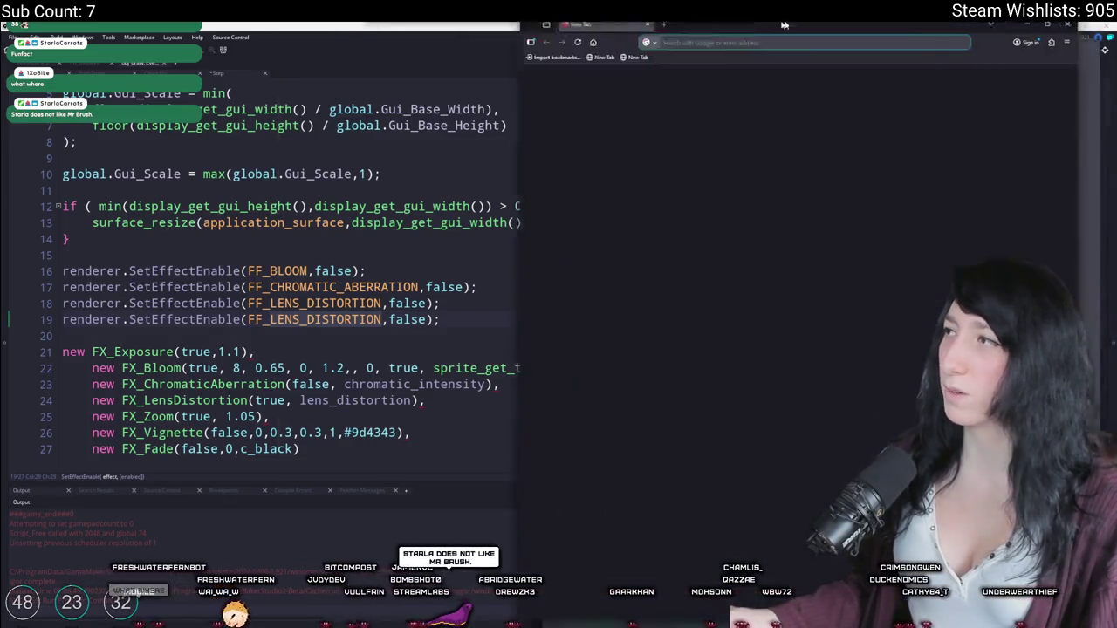
Step: Search the web for the veteran game developer interview video
{"action": "left_click", "coordinate": [670, 47]}
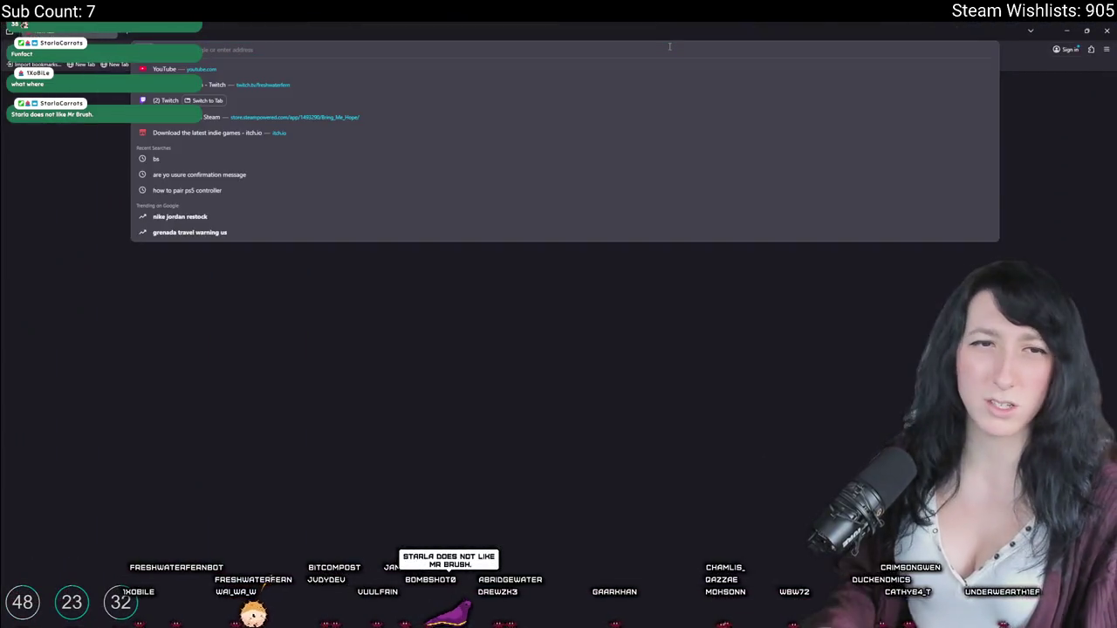
{"action": "type", "text": "ur"}
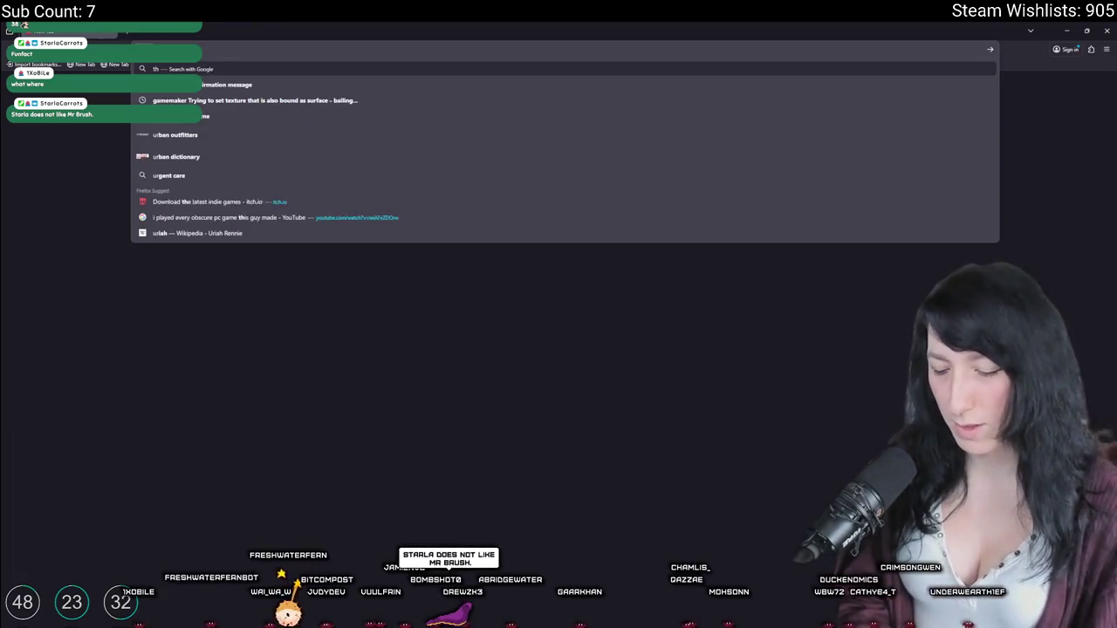
{"action": "key", "text": "BackSpace"}
{"action": "key", "text": "BackSpace"}
{"action": "type", "text": "thomas brush american mc"}
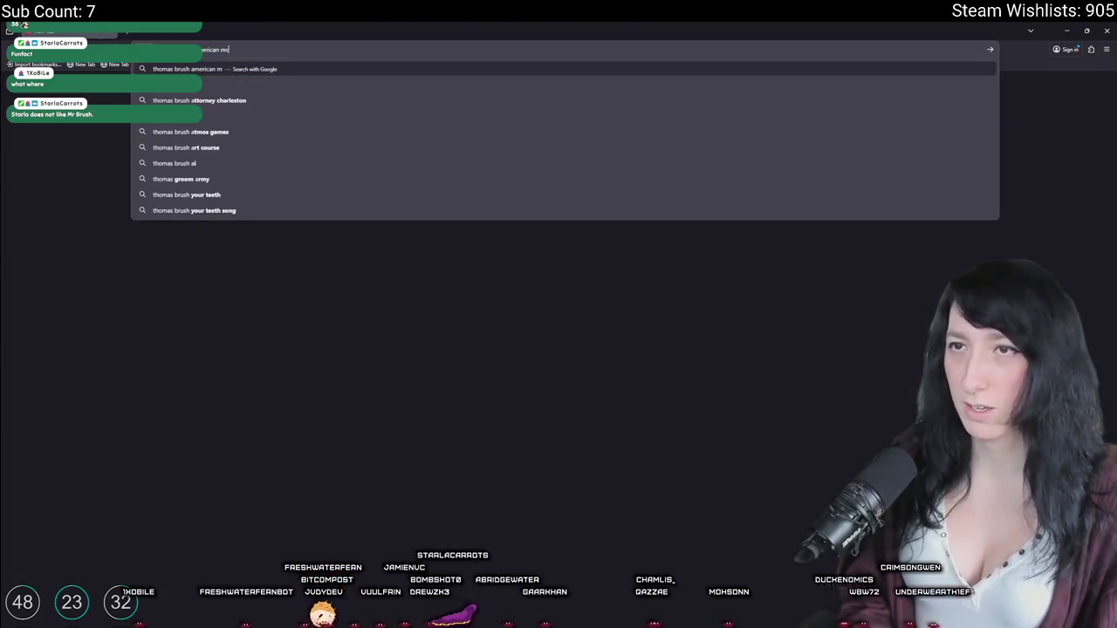
{"action": "type", "text": "gee interview"}
{"action": "key", "text": "Return"}
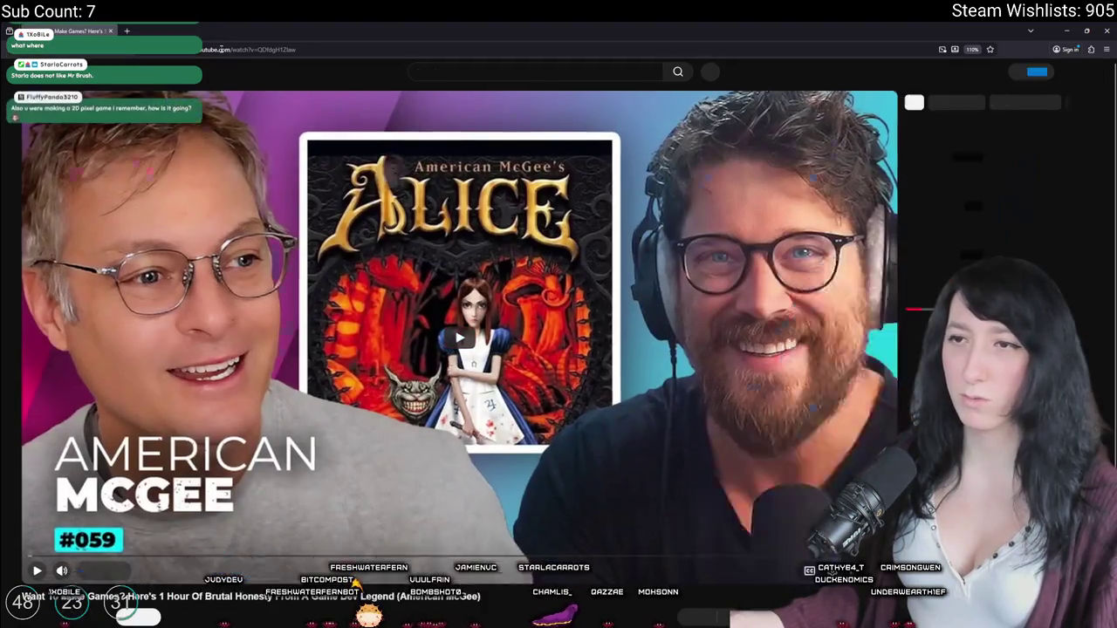
Step: Play the interview, skip ahead to about 27:31, resume playback and mute it
{"action": "key", "text": "space"}
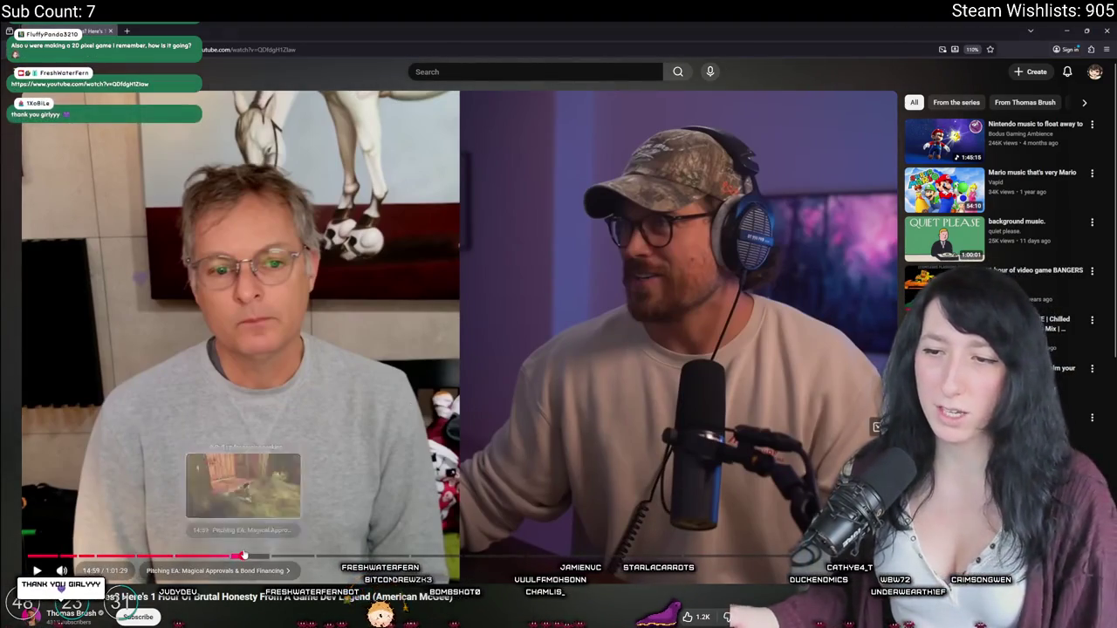
{"action": "left_click_drag", "start_coordinate": [244, 556], "coordinate": [314, 558]}
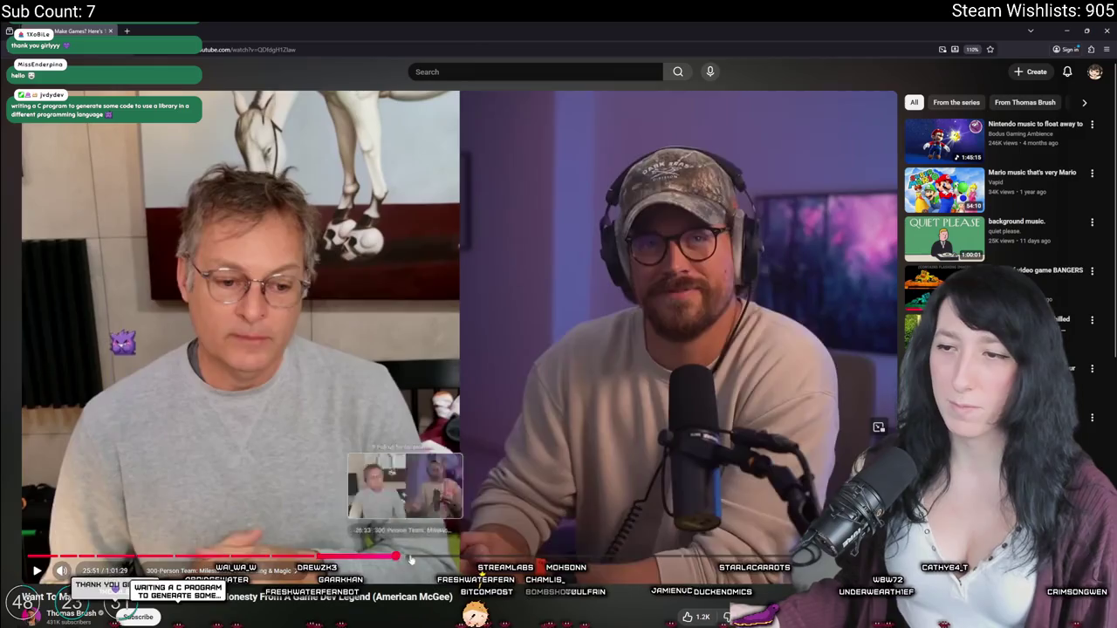
{"action": "left_click_drag", "start_coordinate": [411, 559], "coordinate": [428, 559]}
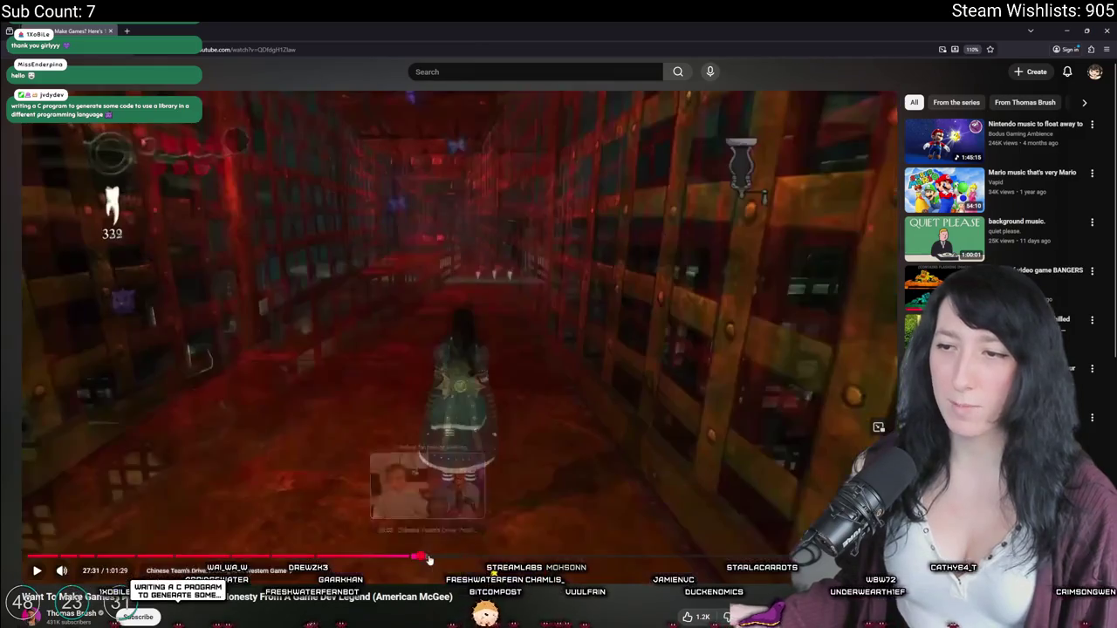
{"action": "left_click", "coordinate": [462, 409]}
{"action": "key", "text": "m"}
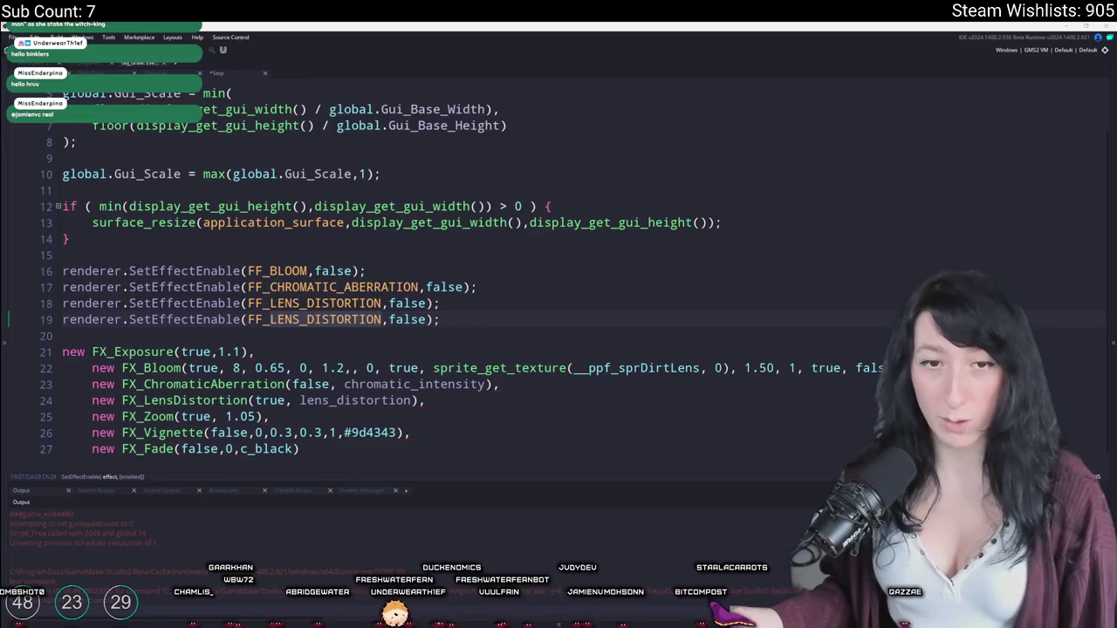
Step: Replace the repeated FF_LENS_DISTORTION on line 19 with FF_VIGNETTE using autocomplete
{"action": "left_click", "coordinate": [445, 320]}
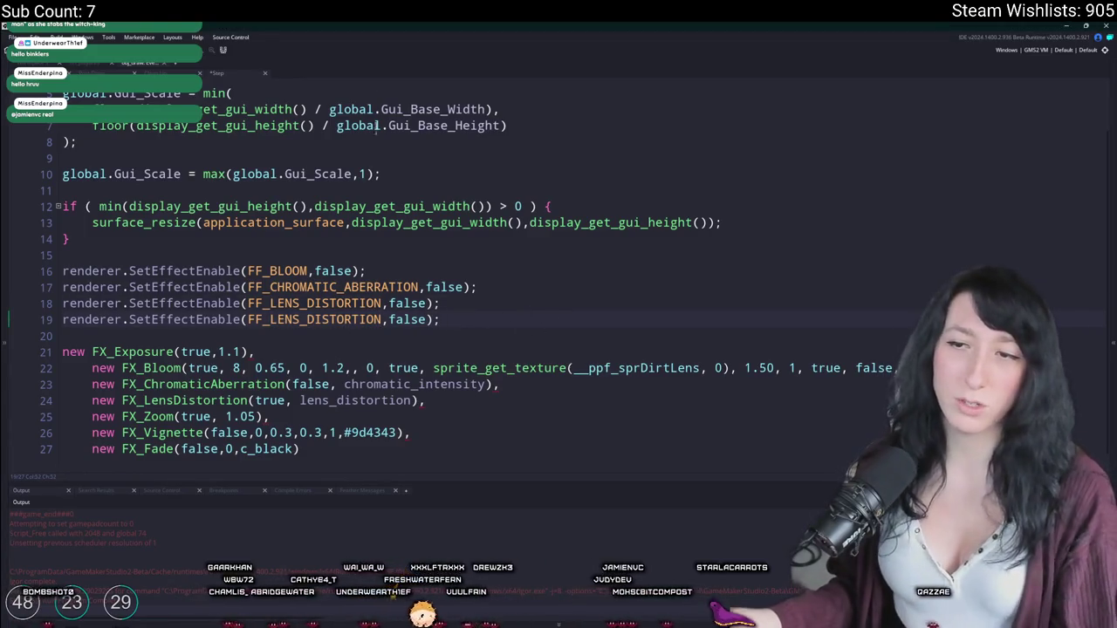
{"action": "left_click", "coordinate": [276, 319]}
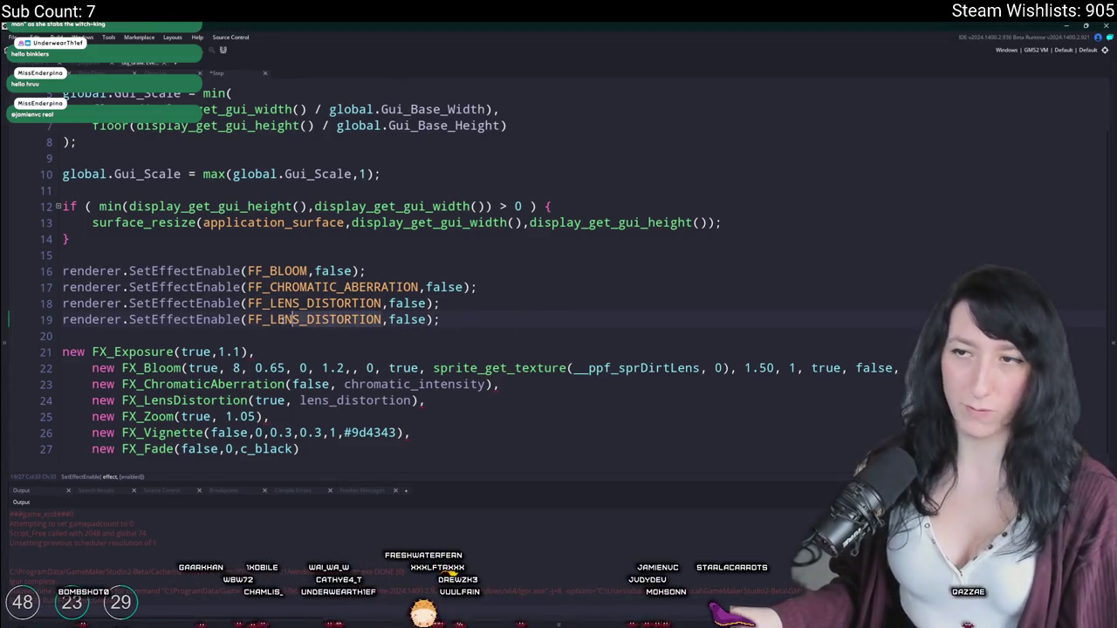
{"action": "double_click", "coordinate": [275, 319]}
{"action": "type", "text": "FF_V"}
{"action": "key", "text": "Return"}
{"action": "left_click", "coordinate": [438, 303]}
{"action": "left_click", "coordinate": [460, 317]}
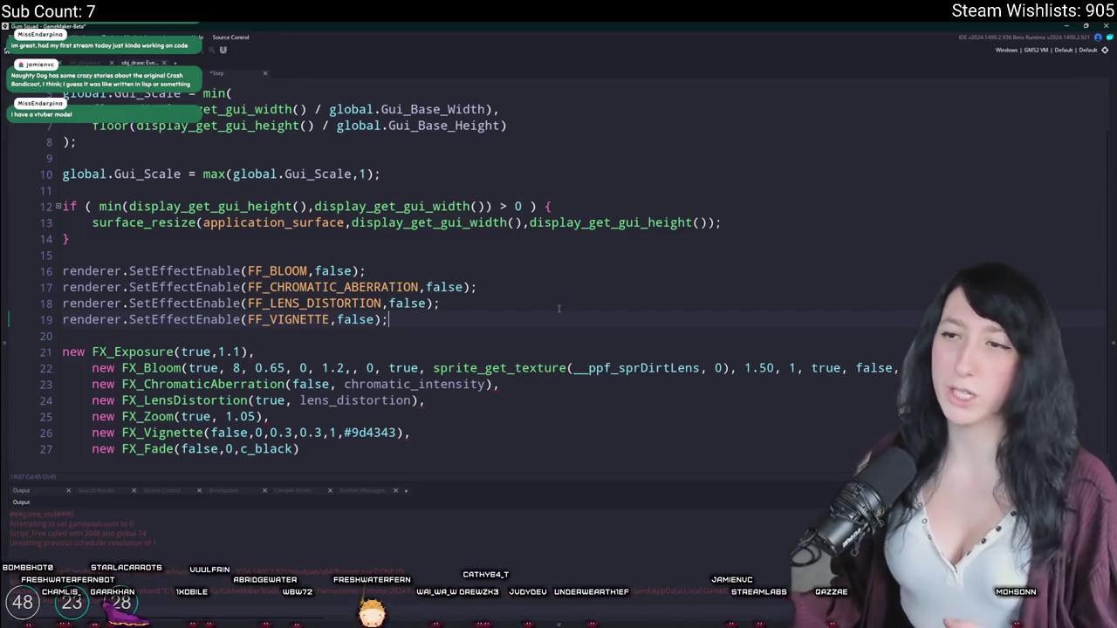
{"action": "left_click", "coordinate": [501, 299]}
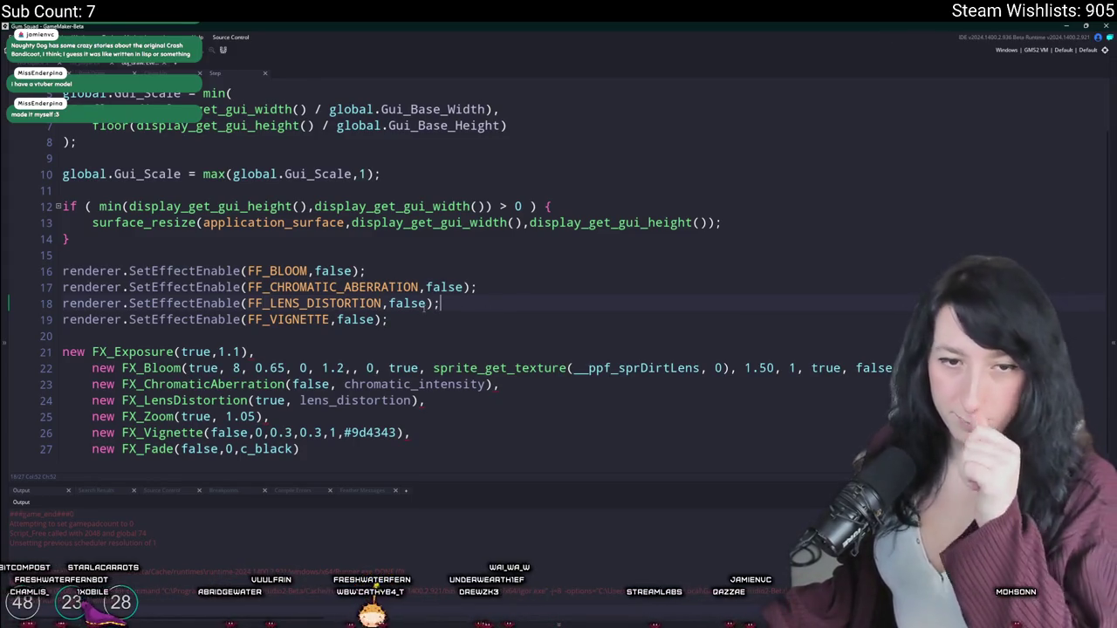
{"action": "scroll", "coordinate": [466, 316], "scroll_direction": "down", "scroll_amount": 1}
Step: Insert a new line 16 above the effect calls starting if ( setting_get_value("post-processing")
{"action": "left_click", "coordinate": [514, 271]}
{"action": "left_click", "coordinate": [493, 281]}
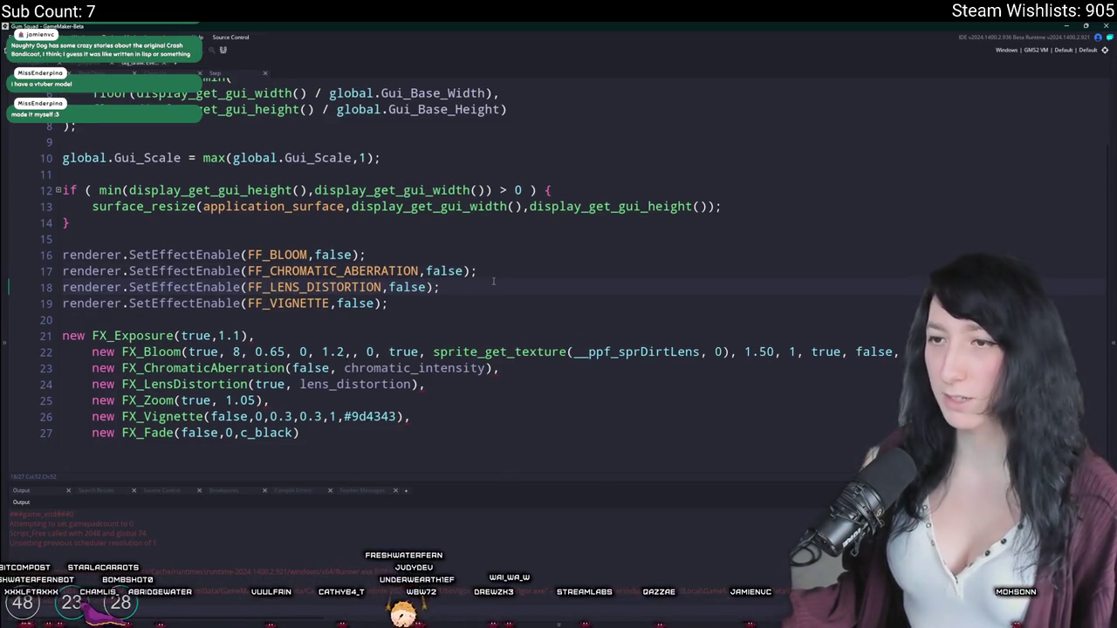
{"action": "mouse_move", "coordinate": [459, 300]}
{"action": "left_mouse_down"}
{"action": "mouse_move", "coordinate": [61, 254]}
{"action": "mouse_move", "coordinate": [63, 270]}
{"action": "mouse_move", "coordinate": [61, 254]}
{"action": "left_mouse_up"}
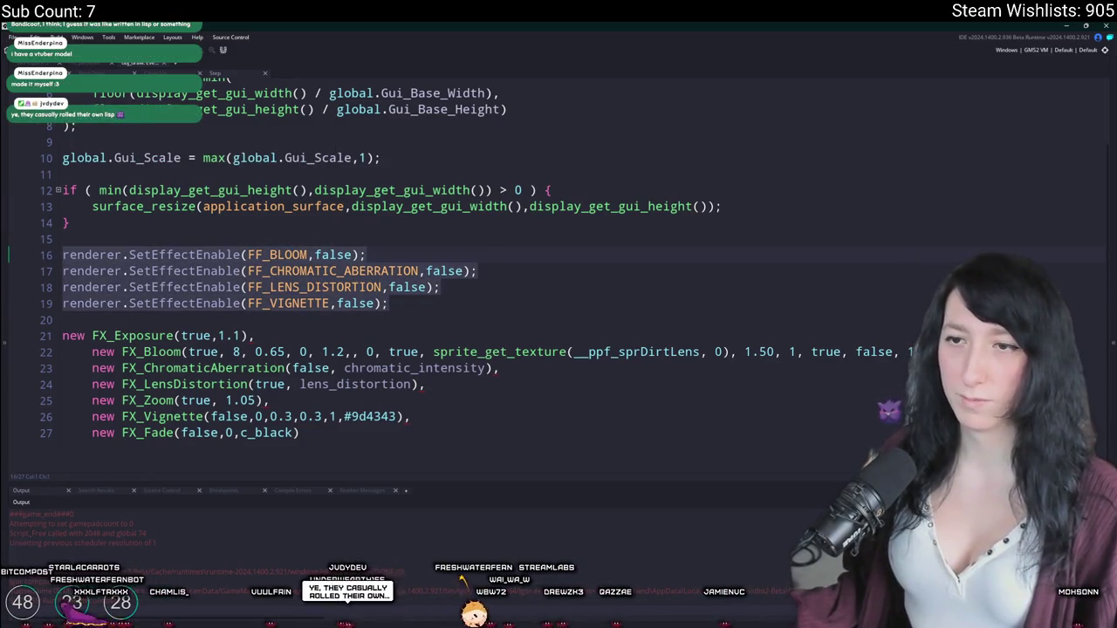
{"action": "left_click", "coordinate": [155, 222]}
{"action": "left_click", "coordinate": [156, 235]}
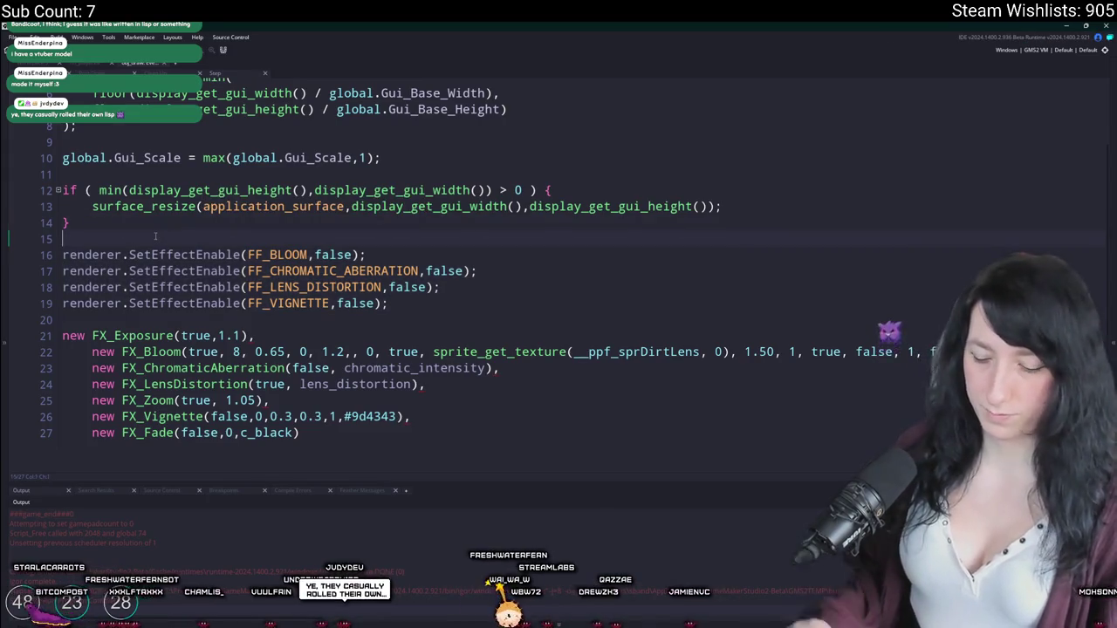
{"action": "key", "text": "Return"}
{"action": "type", "text": "ting_get"}
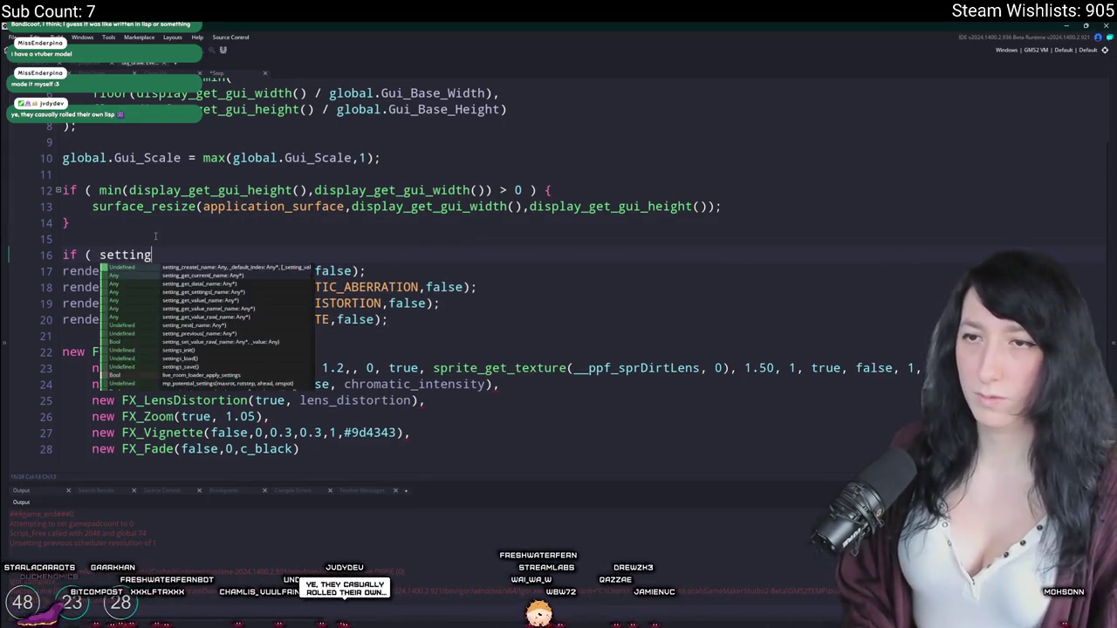
{"action": "key", "text": "Down"}
{"action": "key", "text": "Down"}
{"action": "key", "text": "Down"}
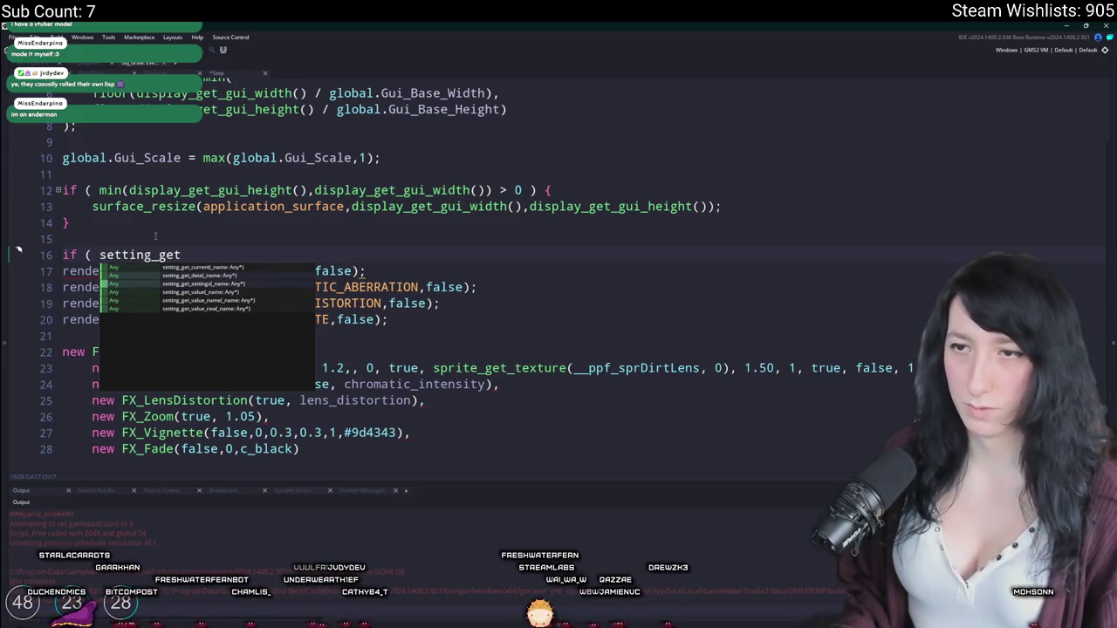
{"action": "key", "text": "Return"}
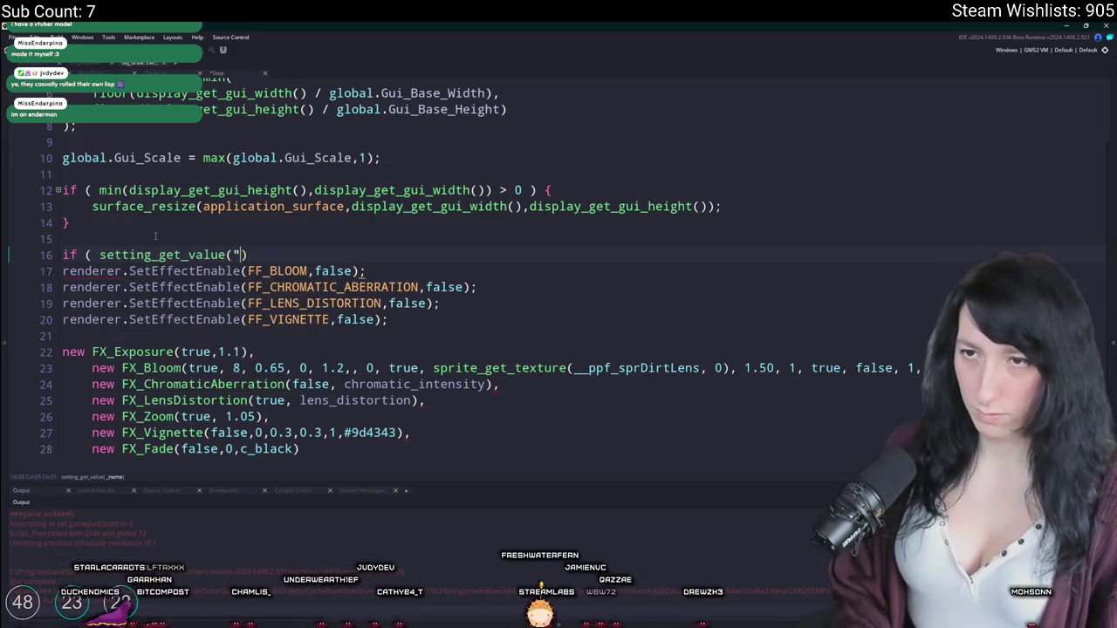
{"action": "type", "text": "g\""}
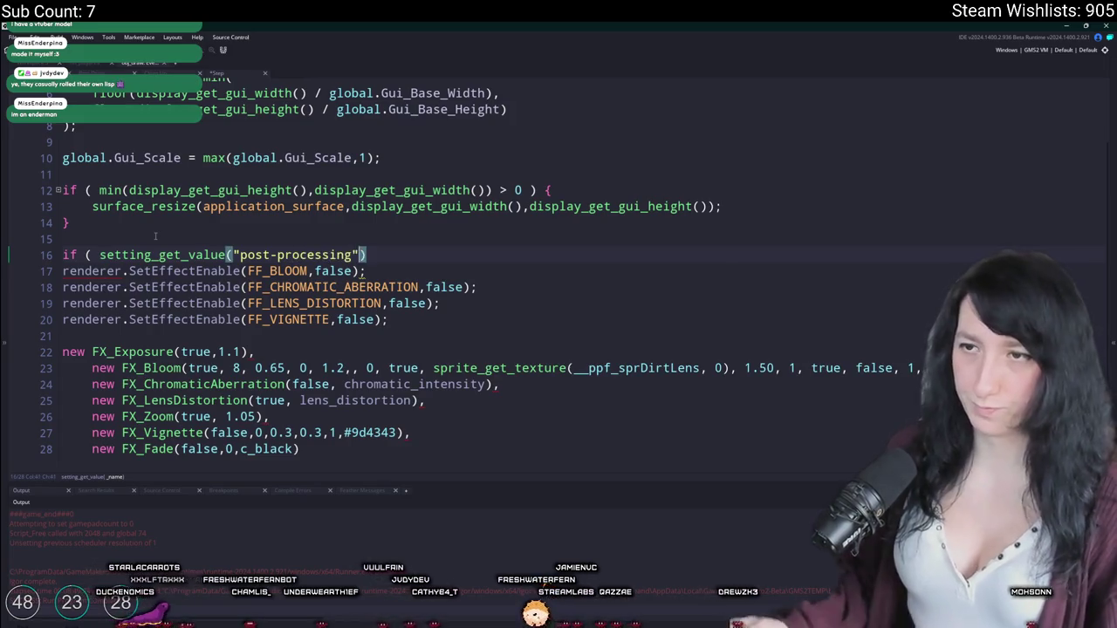
Step: Search the whole project for occurrences of post-processing
{"action": "left_click_drag", "start_coordinate": [347, 255], "coordinate": [242, 255]}
{"action": "key", "text": "ctrl+shift+f"}
{"action": "key", "text": "Return"}
{"action": "scroll", "coordinate": [293, 541], "scroll_direction": "down", "scroll_amount": 5}
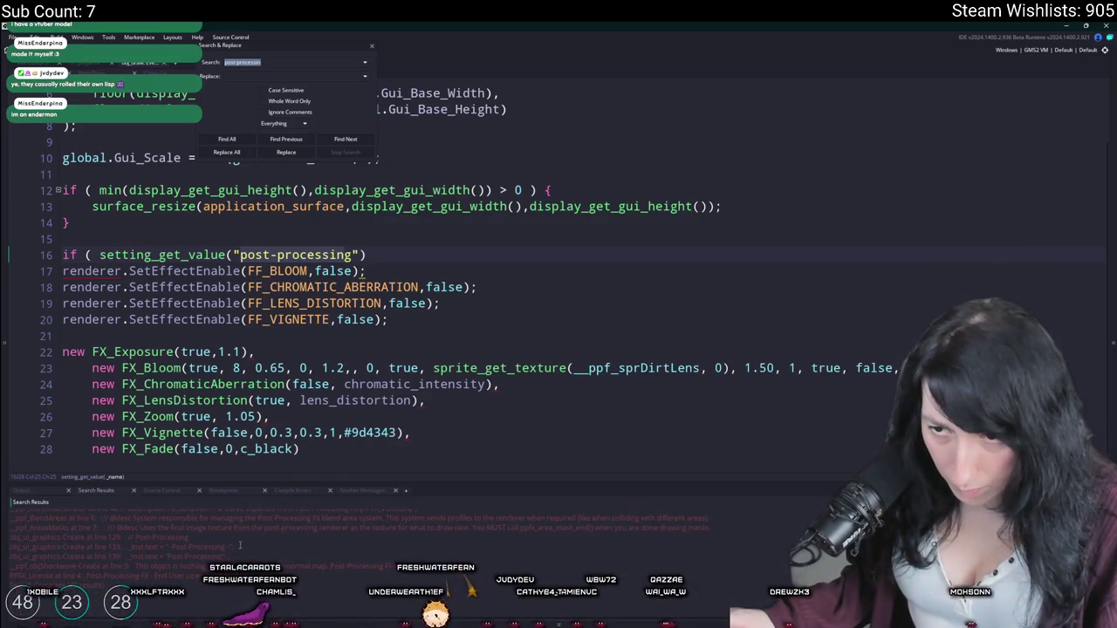
Step: Delete the hyphen so the setting name reads "postprocessing"
{"action": "scroll", "coordinate": [236, 550], "scroll_direction": "down", "scroll_amount": 10}
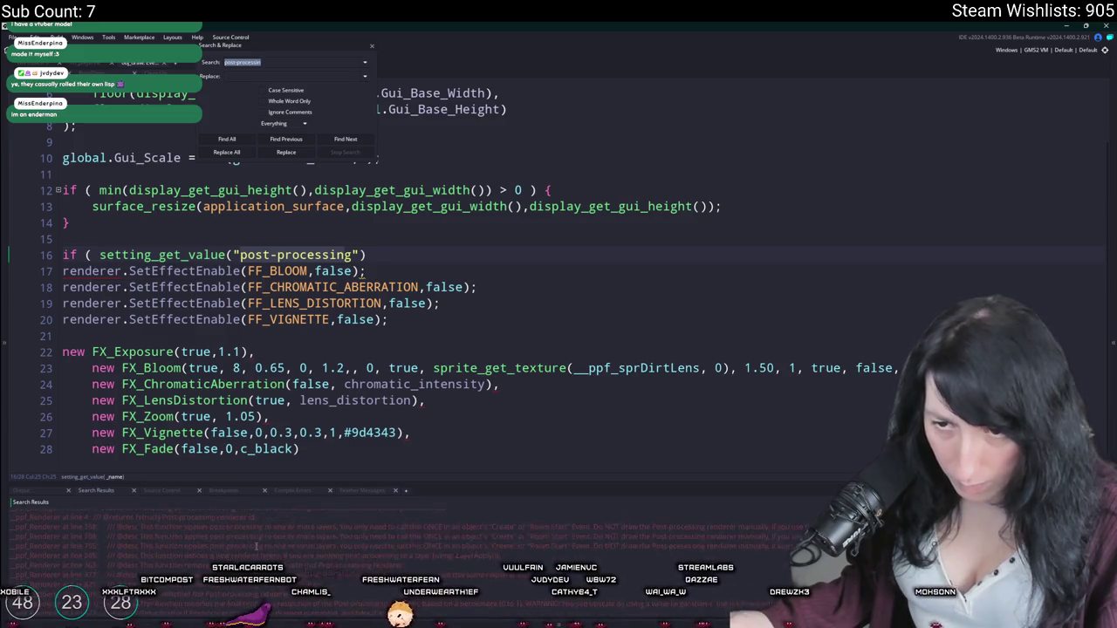
{"action": "scroll", "coordinate": [257, 556], "scroll_direction": "up", "scroll_amount": 15}
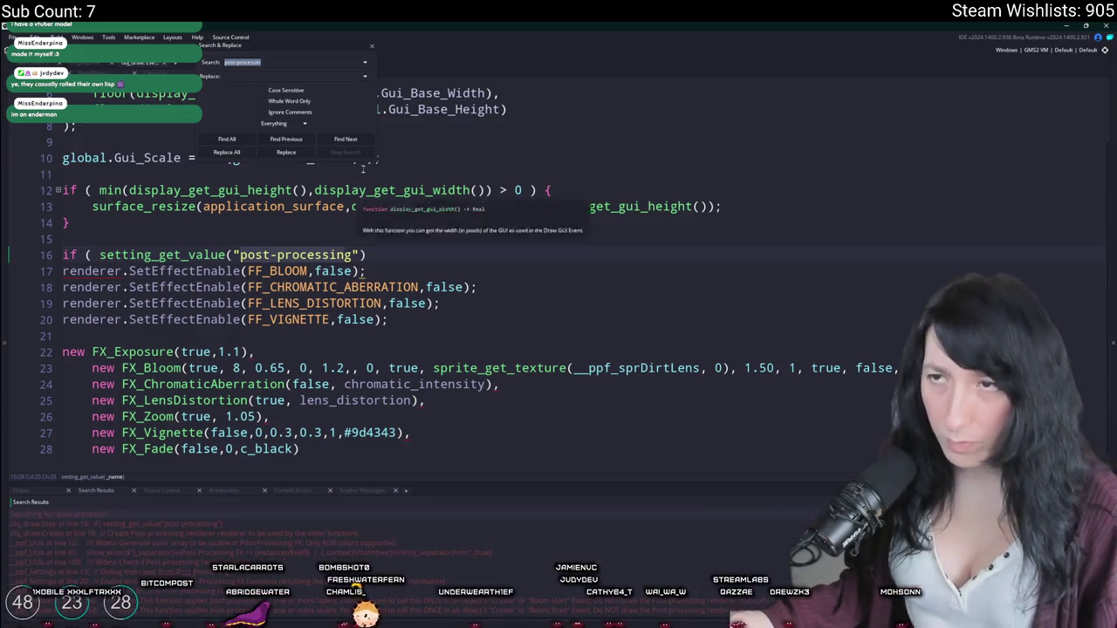
{"action": "left_click", "coordinate": [277, 256]}
{"action": "key", "text": "BackSpace"}
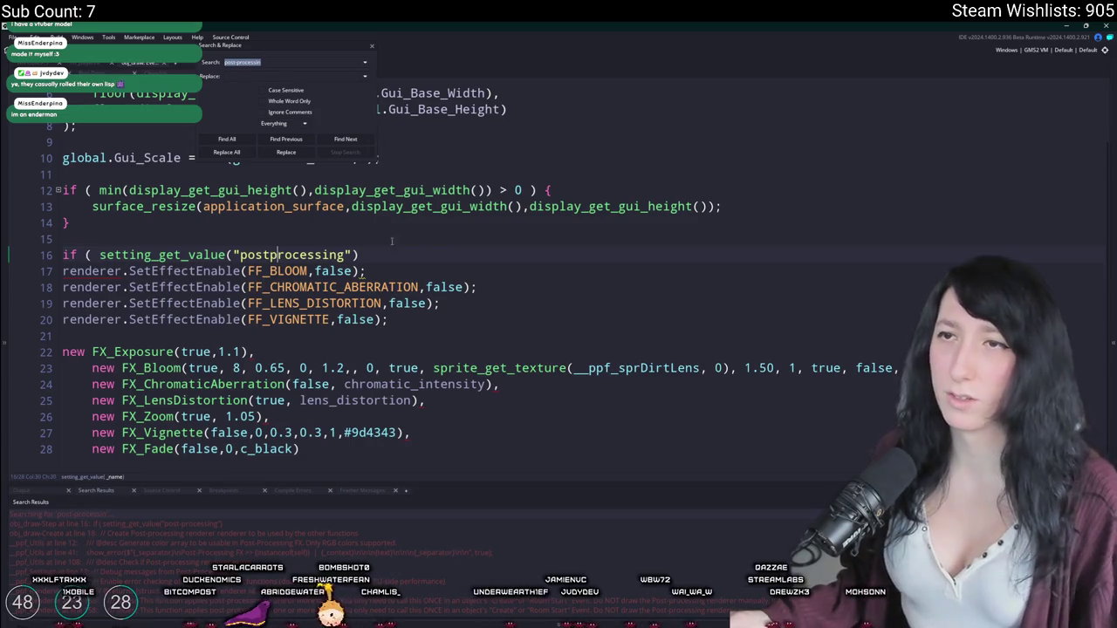
Step: Confirm in the settings script's settings_init that the setting is named postprocessing
{"action": "left_click", "coordinate": [395, 240]}
{"action": "key", "text": "ctrl+t"}
{"action": "key", "text": "Return"}
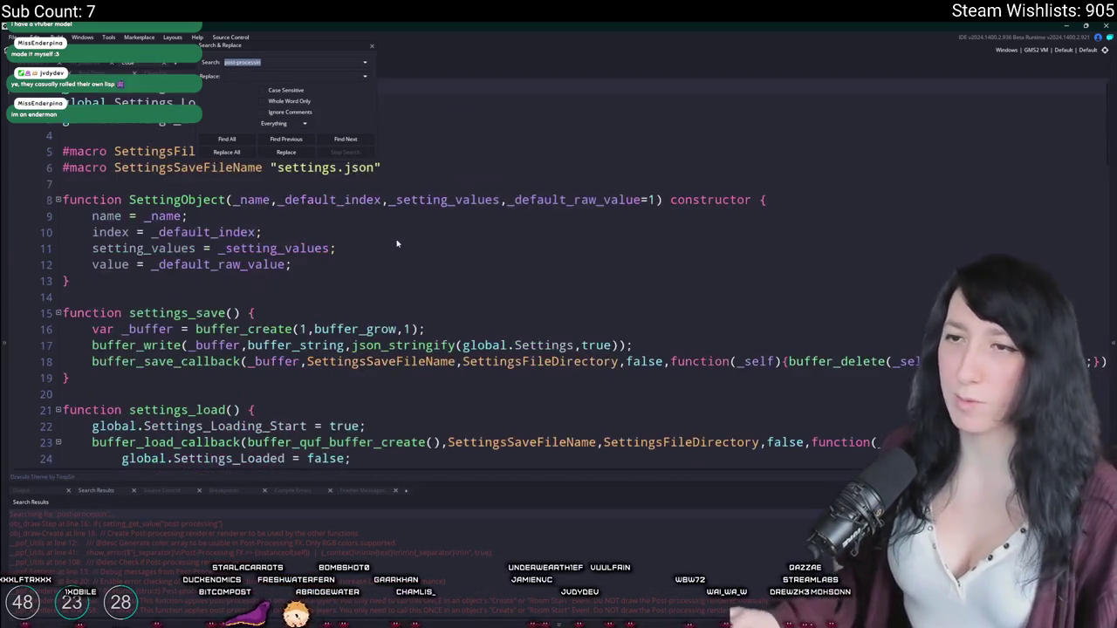
{"action": "key", "text": "ctrl+End"}
{"action": "left_click", "coordinate": [248, 328]}
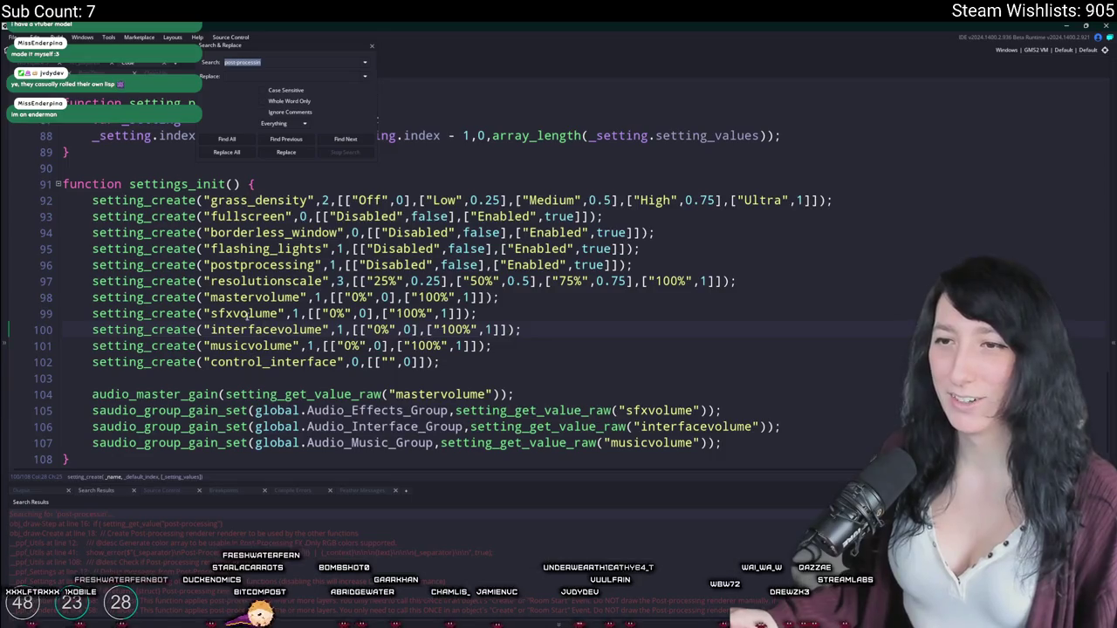
{"action": "left_click", "coordinate": [237, 267]}
{"action": "double_click", "coordinate": [236, 266]}
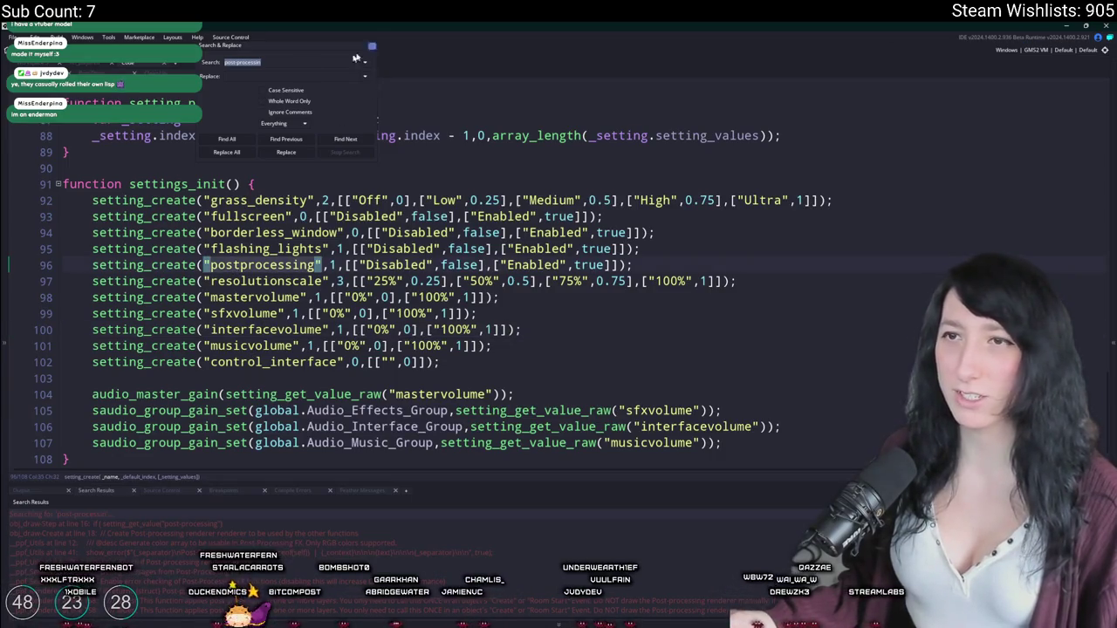
{"action": "key", "text": "Escape"}
{"action": "left_click", "coordinate": [284, 75]}
Step: Negate the check with ! and enclose the four effect lines 17–20 in an indented brace block
{"action": "left_click", "coordinate": [398, 259]}
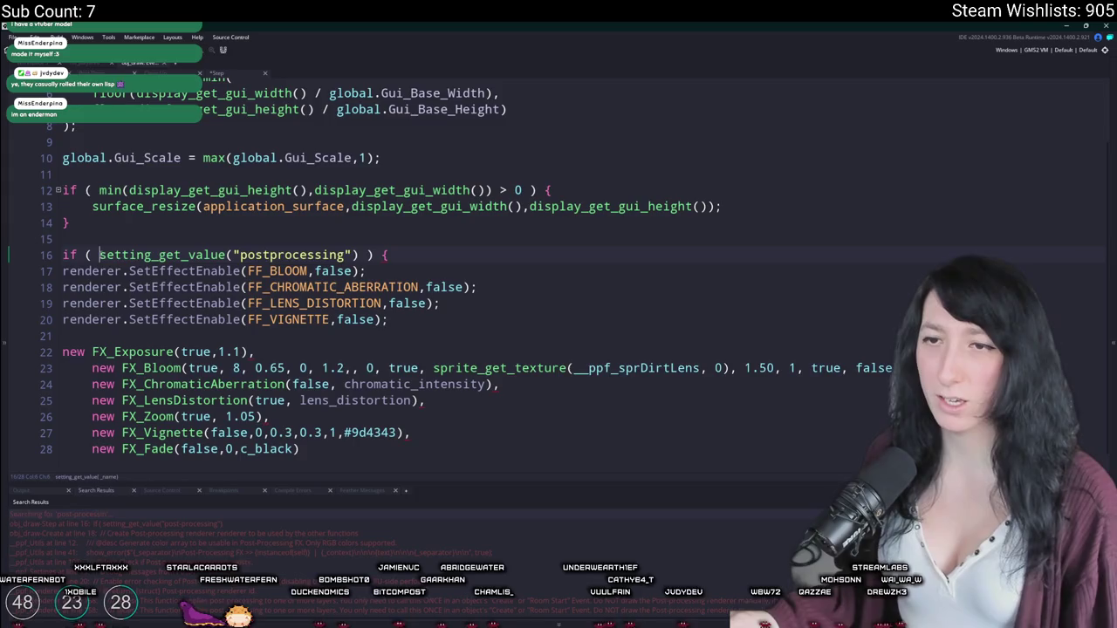
{"action": "type", "text": "!"}
{"action": "left_click", "coordinate": [390, 319]}
{"action": "key", "text": "Return"}
{"action": "type", "text": "}"}
{"action": "left_click_drag", "start_coordinate": [389, 319], "coordinate": [81, 271]}
{"action": "key", "text": "Tab"}
{"action": "left_click", "coordinate": [63, 254]}
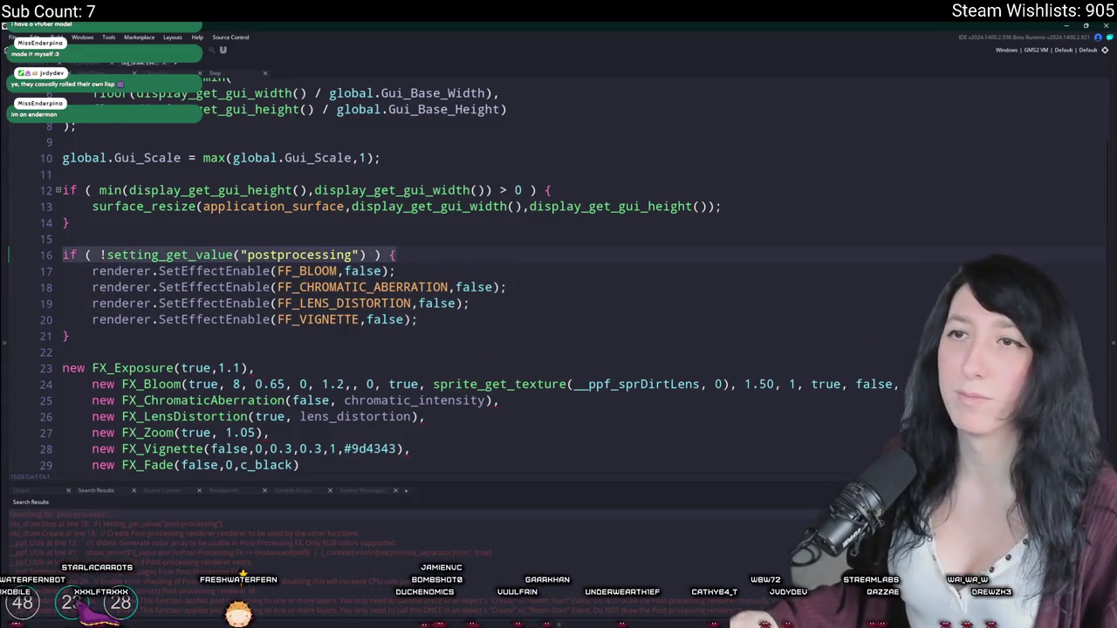
{"action": "left_click", "coordinate": [176, 66]}
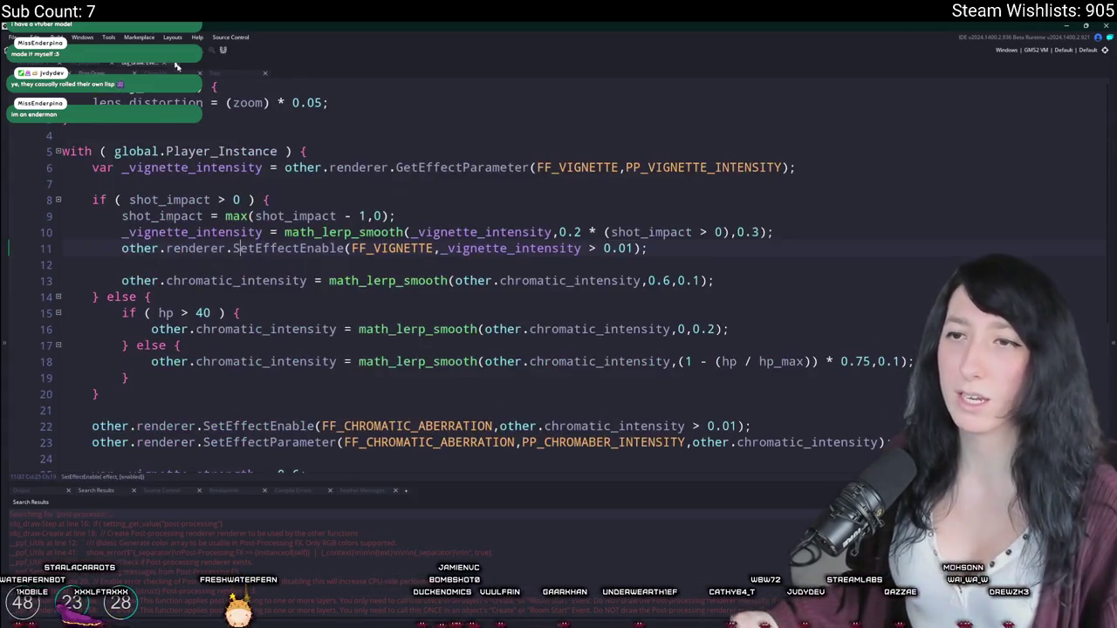
Step: Review the postprocessing check on obj_draw line 16, then return to the Post-Draw player code
{"action": "left_click", "coordinate": [366, 133]}
{"action": "left_click", "coordinate": [213, 75]}
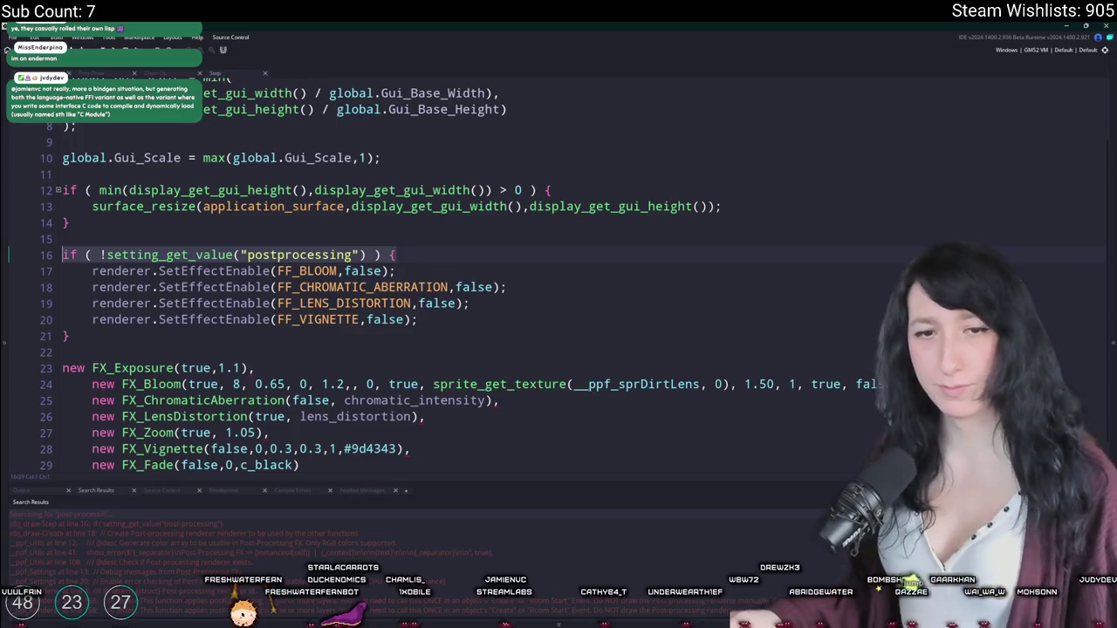
{"action": "mouse_move", "coordinate": [388, 292]}
{"action": "left_click", "coordinate": [44, 255]}
{"action": "left_click", "coordinate": [44, 257]}
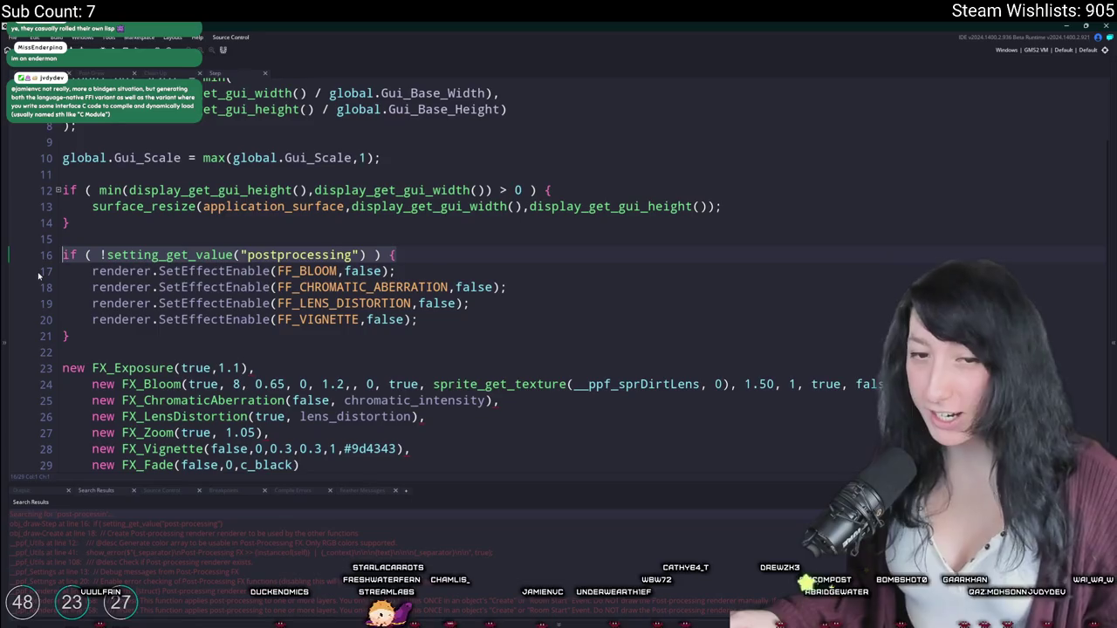
{"action": "left_click", "coordinate": [105, 77]}
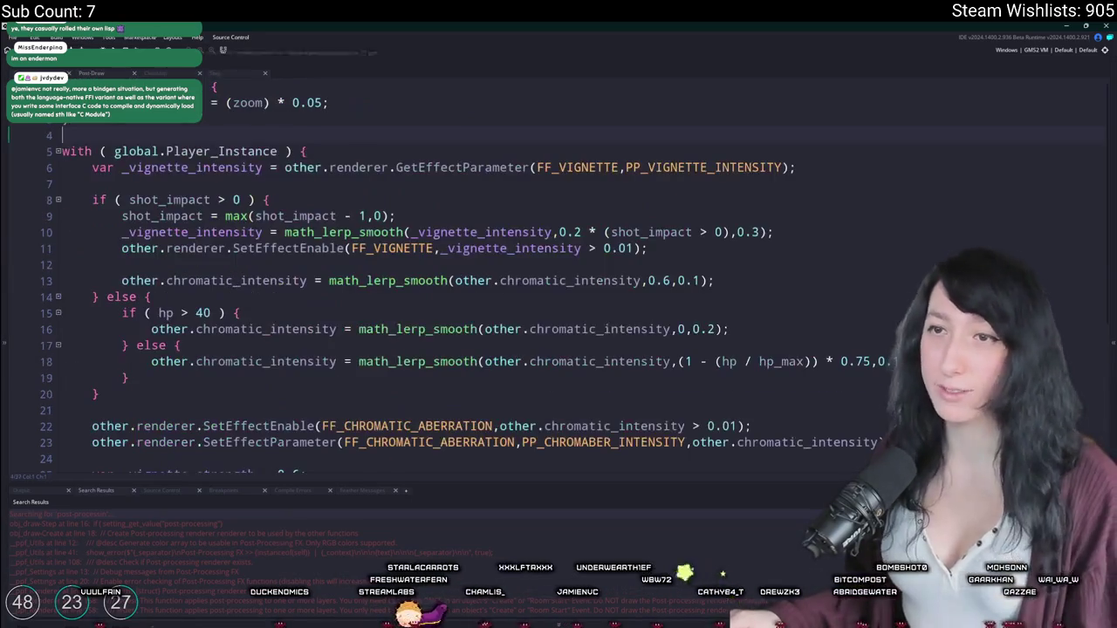
Step: Locate the chromatic aberration enable and parameter calls on lines 23–24
{"action": "left_click", "coordinate": [465, 231]}
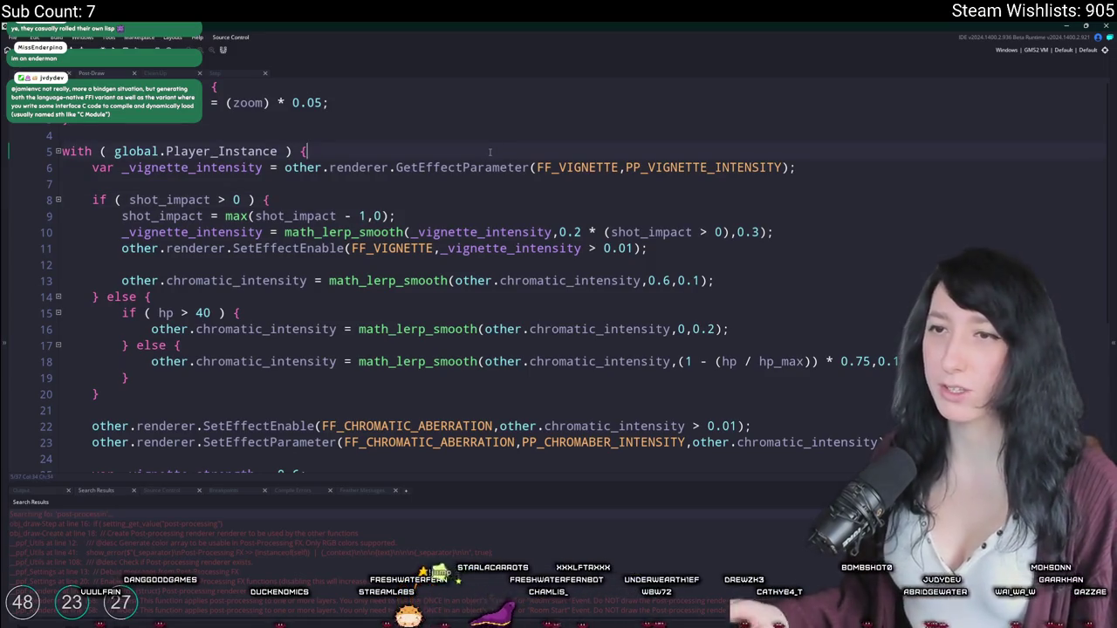
{"action": "scroll", "coordinate": [490, 151], "scroll_direction": "down", "scroll_amount": 2}
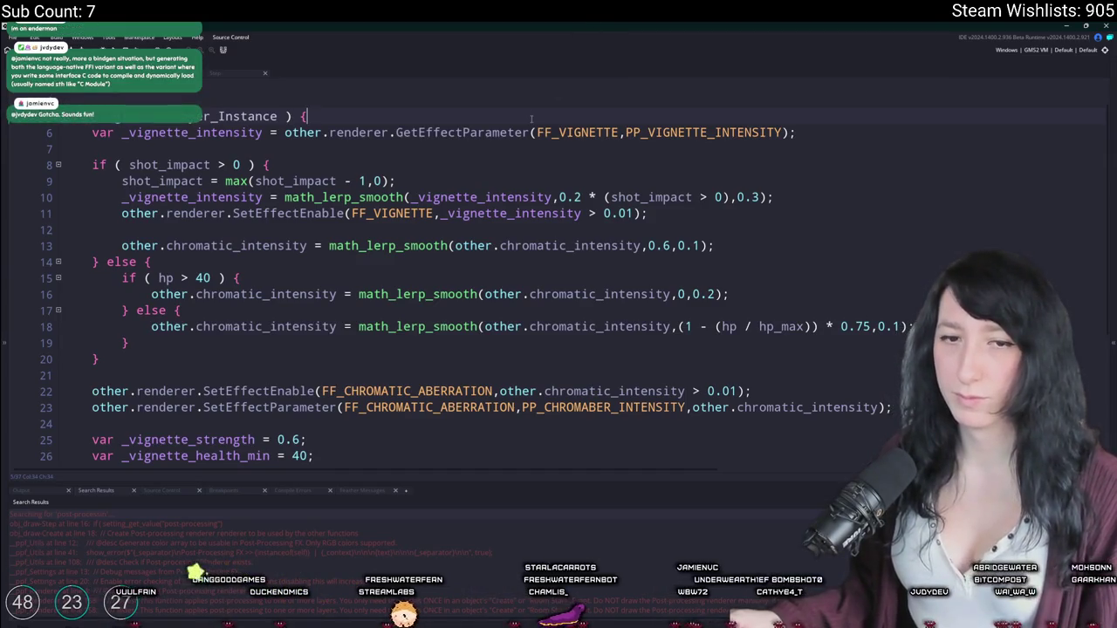
{"action": "scroll", "coordinate": [532, 119], "scroll_direction": "up", "scroll_amount": 1}
{"action": "scroll", "coordinate": [532, 118], "scroll_direction": "down", "scroll_amount": 5}
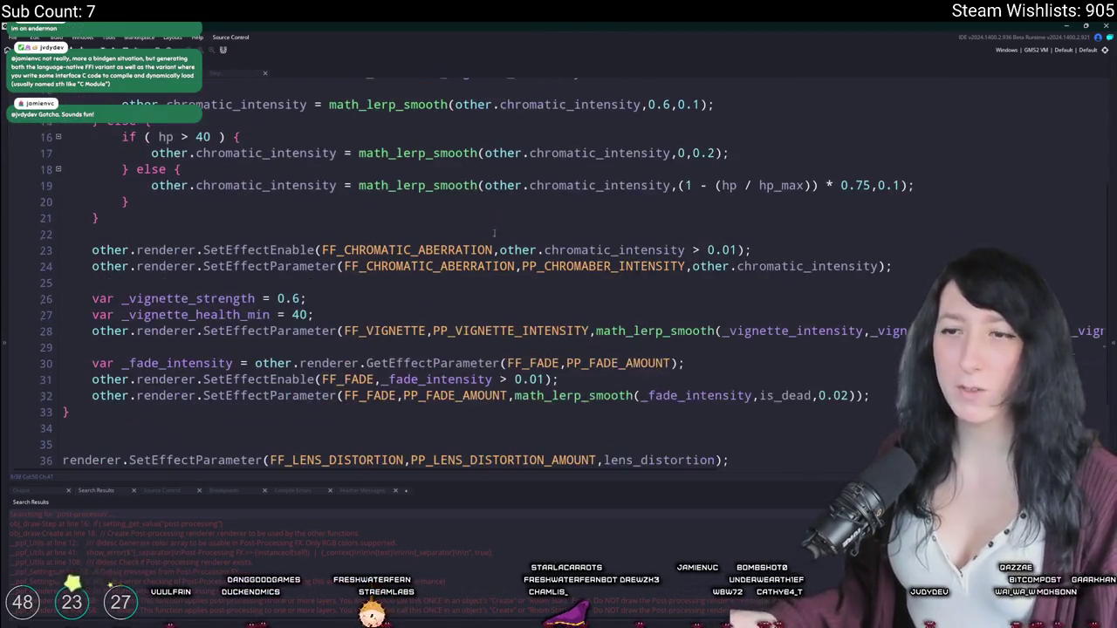
{"action": "left_click", "coordinate": [877, 395]}
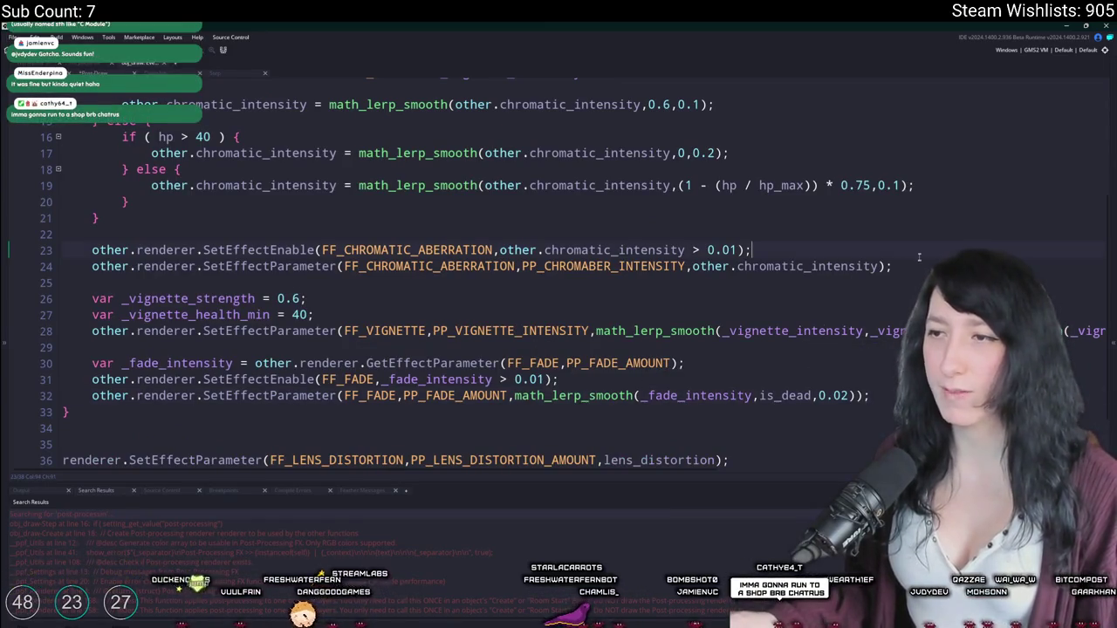
{"action": "scroll", "coordinate": [916, 282], "scroll_direction": "up", "scroll_amount": 1}
{"action": "left_click", "coordinate": [915, 282]}
{"action": "scroll", "coordinate": [916, 281], "scroll_direction": "up", "scroll_amount": 3}
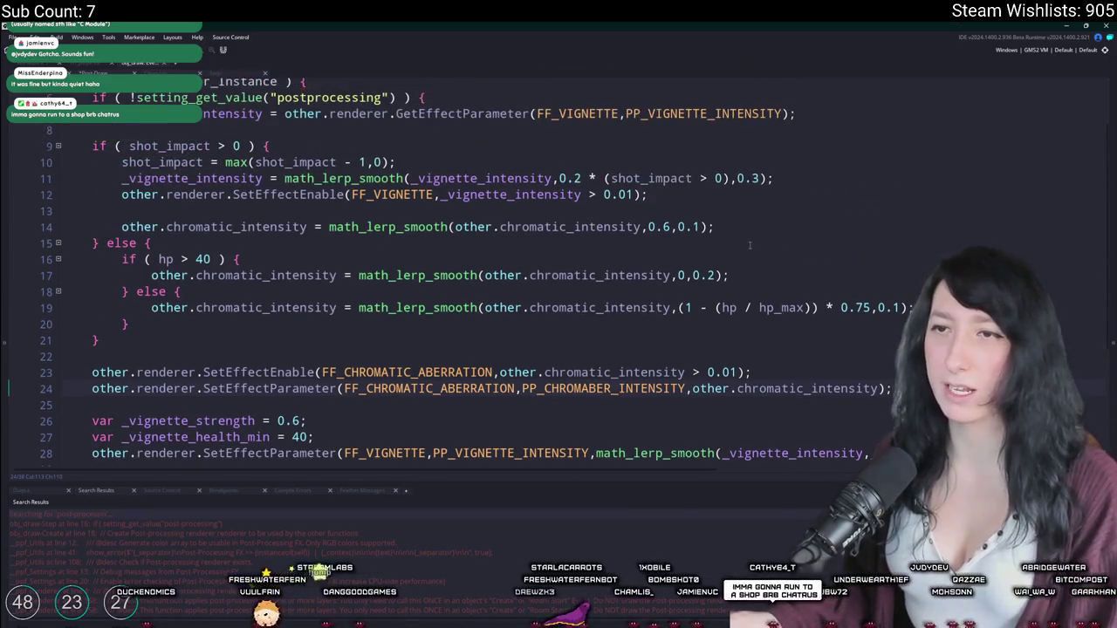
Step: Wrap lines 23–24 in if ( !setting_get_value("postprocessing") ) { … } with a closing brace
{"action": "key", "text": "ctrl+z"}
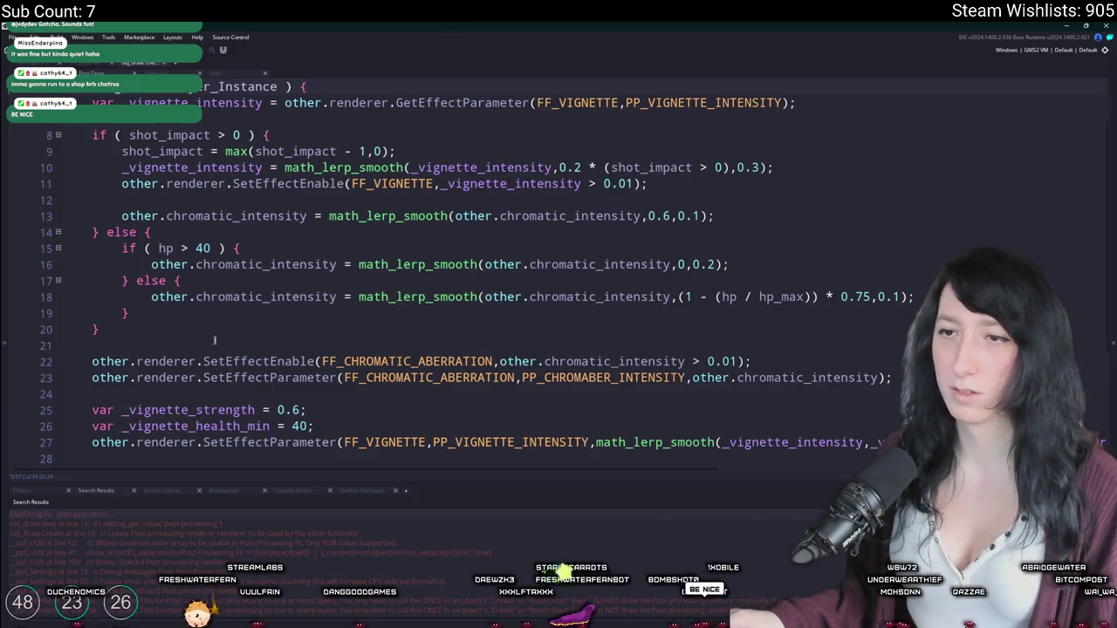
{"action": "key", "text": "ctrl+y"}
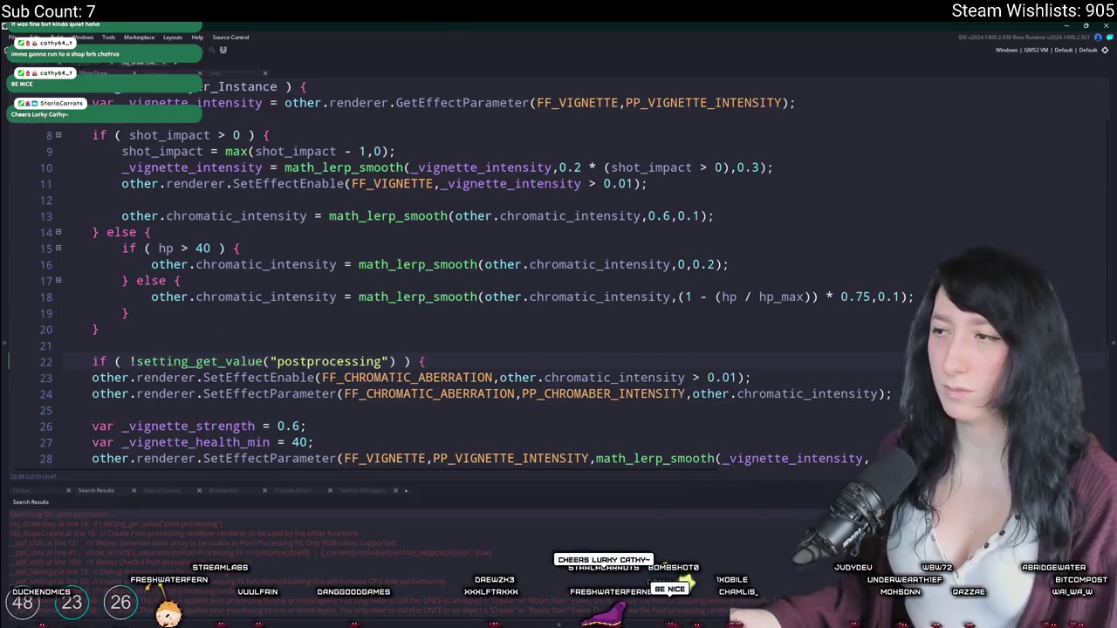
{"action": "key", "text": "ctrl+y"}
{"action": "key", "text": "ctrl+y"}
{"action": "key", "text": "ctrl+y"}
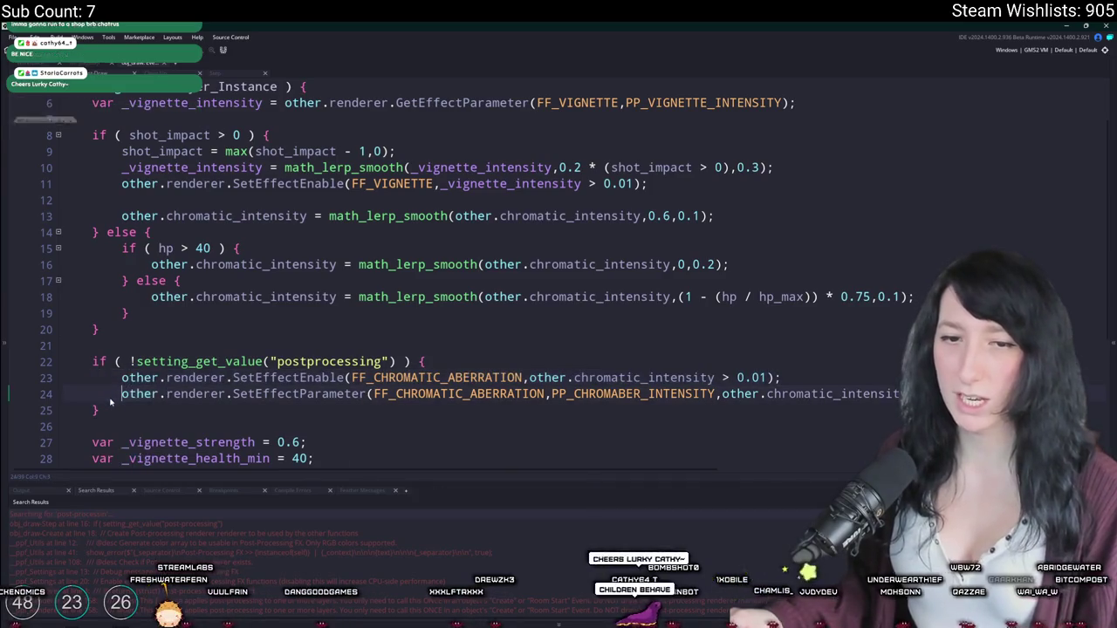
{"action": "scroll", "coordinate": [112, 399], "scroll_direction": "down", "scroll_amount": 1}
{"action": "scroll", "coordinate": [112, 399], "scroll_direction": "down", "scroll_amount": 3}
{"action": "scroll", "coordinate": [140, 367], "scroll_direction": "down", "scroll_amount": 1}
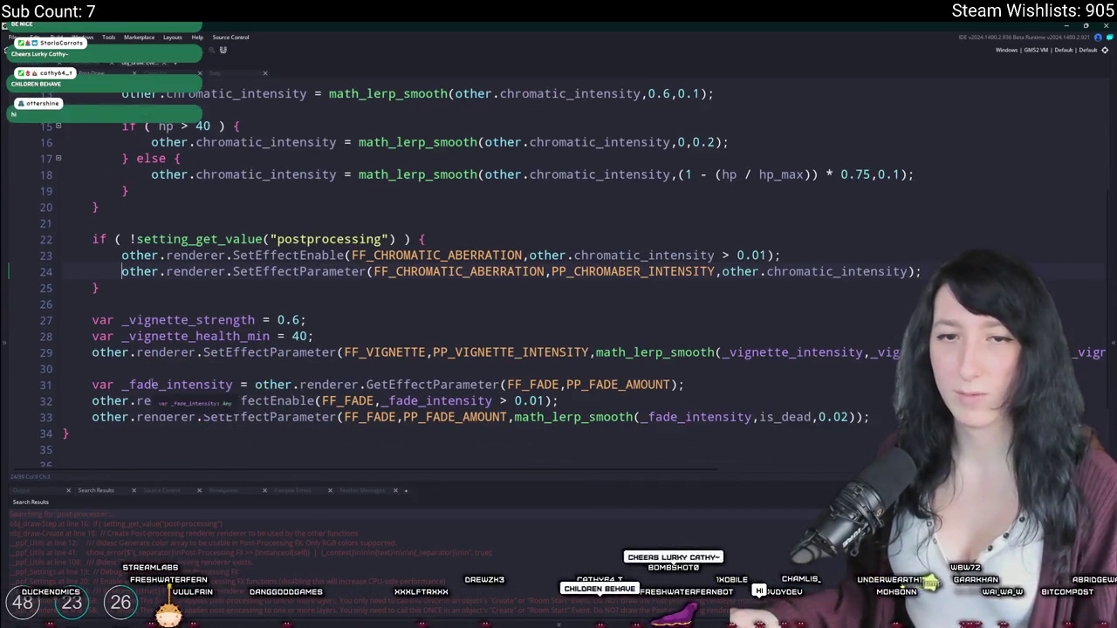
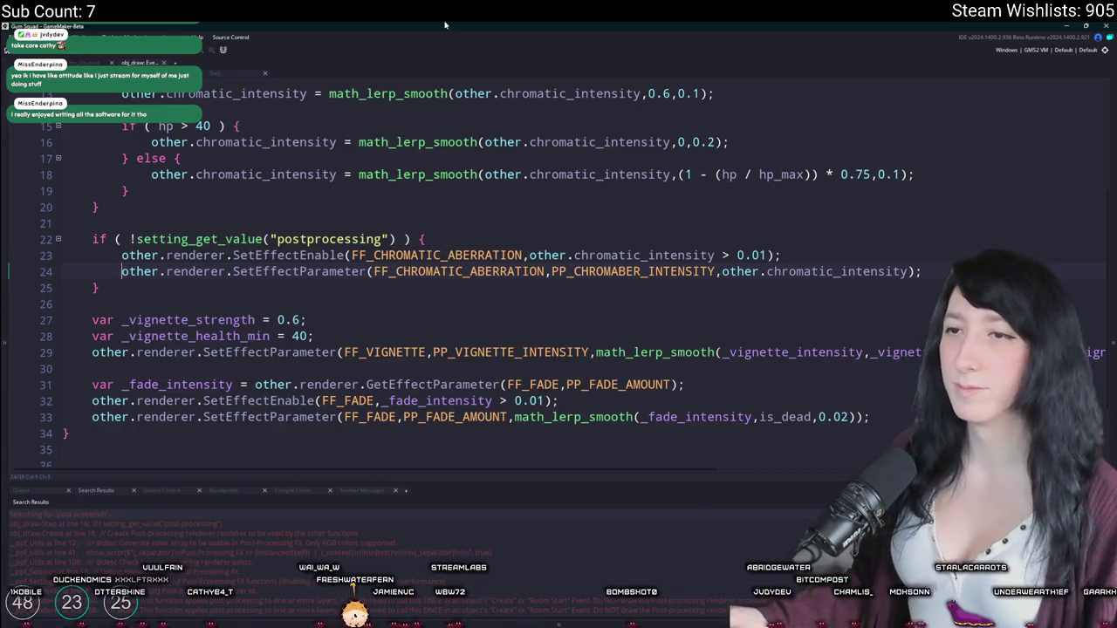
Step: Insert an if ( !setting_get_value("postprocessing") ) { line above the lens distortion and bloom calls
{"action": "left_click", "coordinate": [480, 255]}
{"action": "scroll", "coordinate": [471, 253], "scroll_direction": "up", "scroll_amount": 3}
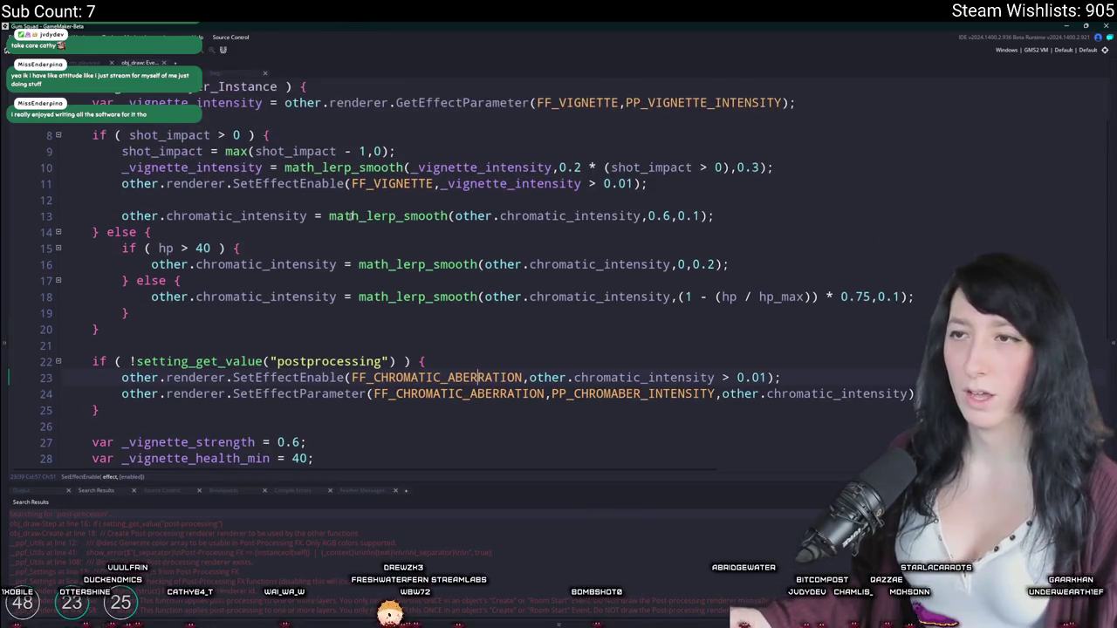
{"action": "scroll", "coordinate": [234, 212], "scroll_direction": "down", "scroll_amount": 5}
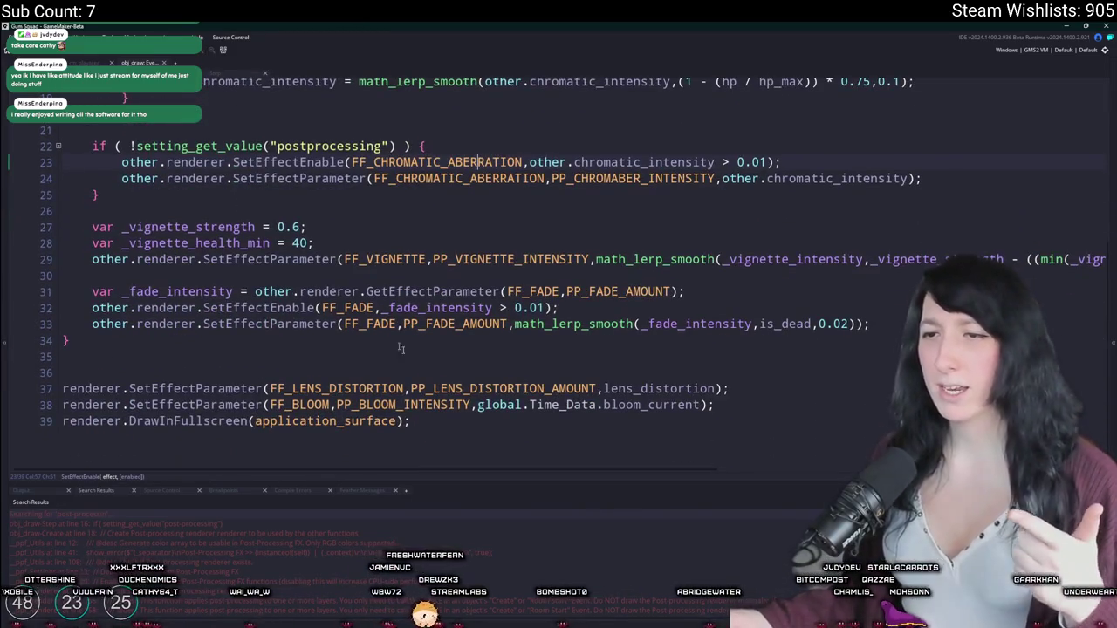
{"action": "left_click", "coordinate": [393, 367]}
{"action": "key", "text": "Return"}
{"action": "type", "text": "if ( !setting_get_value(\"postprocessing\") ) {"}
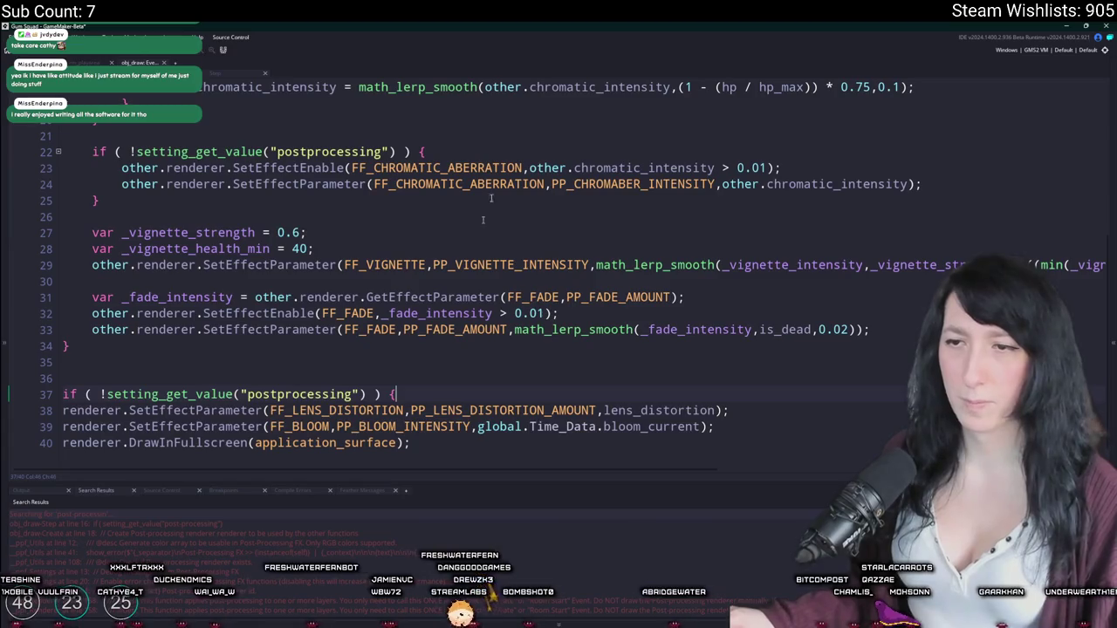
{"action": "key", "text": "Return"}
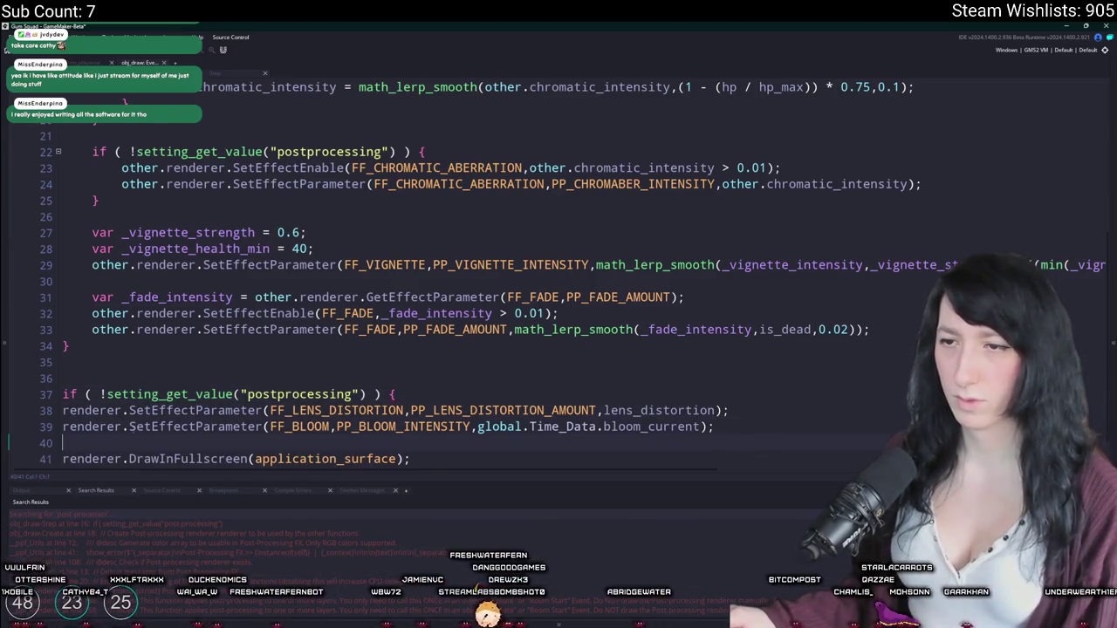
{"action": "type", "text": "}"}
Step: Indent the lens distortion and bloom lines, close the block with a brace, and run the build
{"action": "left_click_drag", "start_coordinate": [724, 426], "coordinate": [62, 407]}
{"action": "key", "text": "Tab"}
{"action": "left_click", "coordinate": [70, 444]}
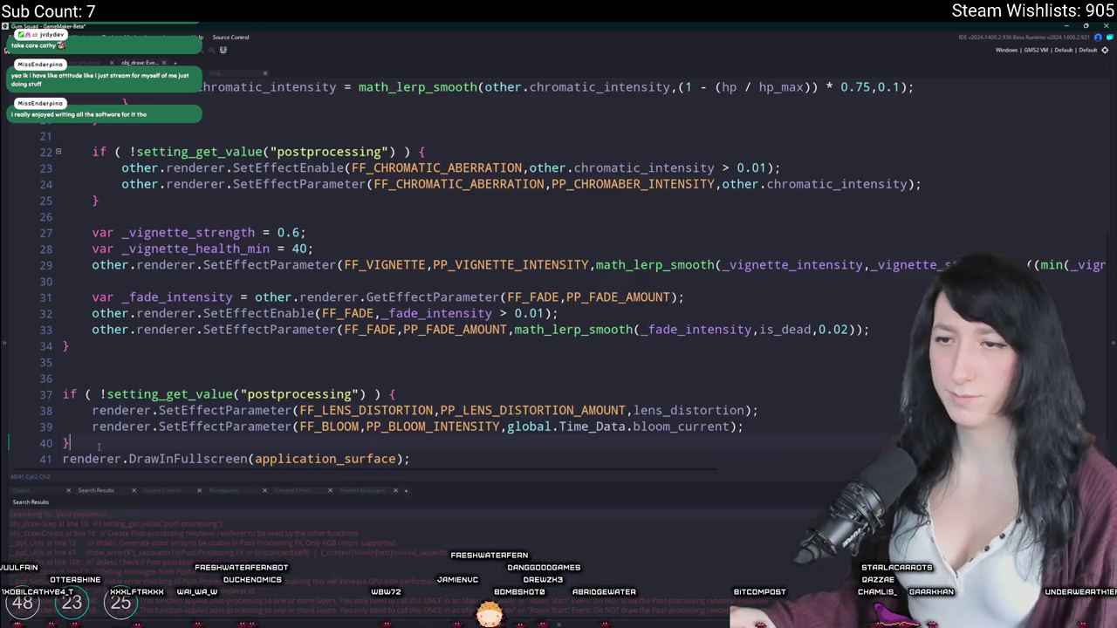
{"action": "key", "text": "Return"}
{"action": "key", "text": "F5"}
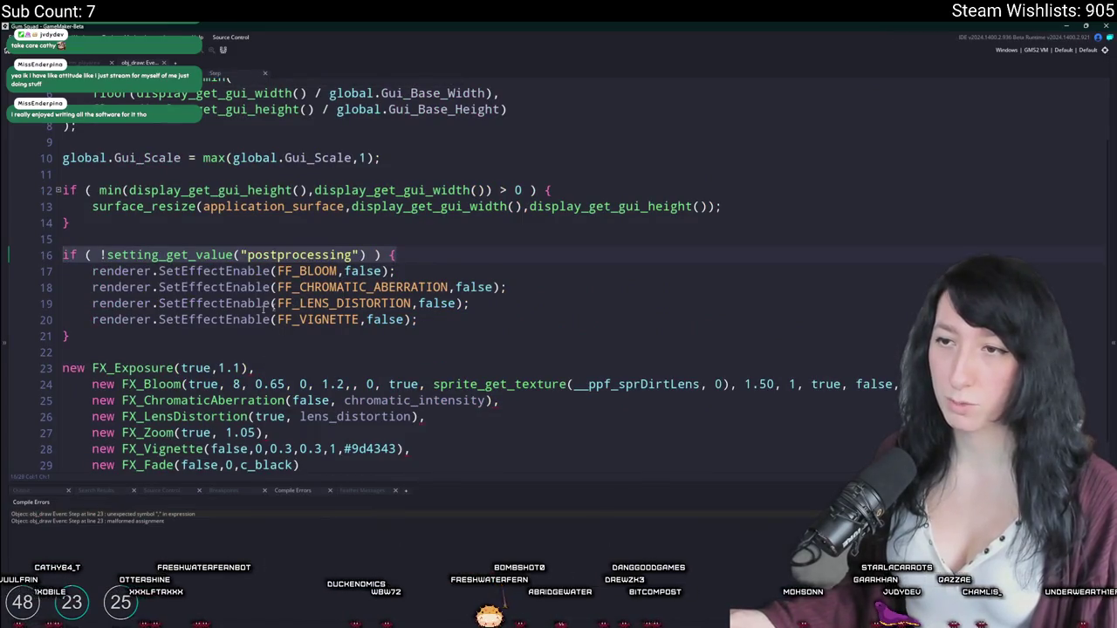
Step: Delete the FF_VIGNETTE disable line and inspect the compile error on line 23
{"action": "left_click_drag", "start_coordinate": [418, 319], "coordinate": [472, 303]}
{"action": "key", "text": "BackSpace"}
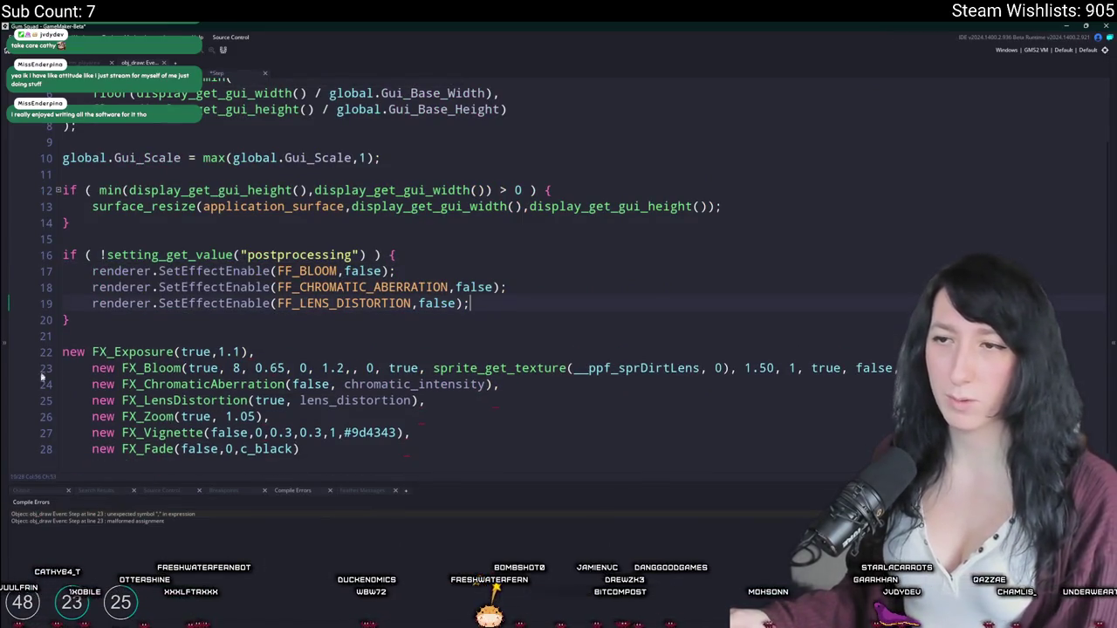
{"action": "double_click", "coordinate": [82, 515]}
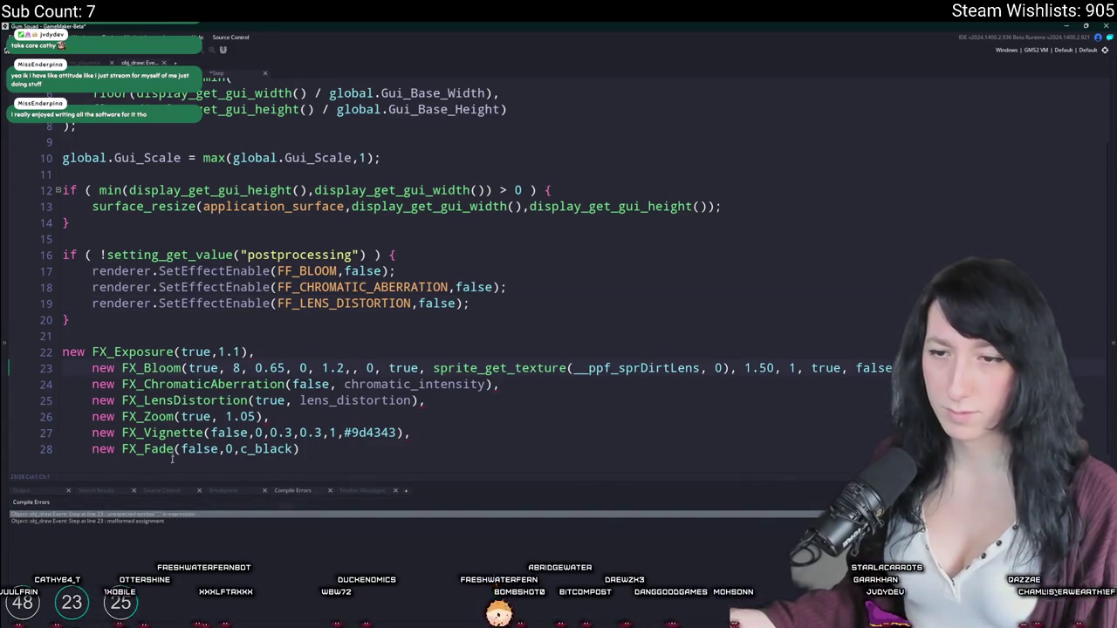
{"action": "left_click", "coordinate": [349, 368]}
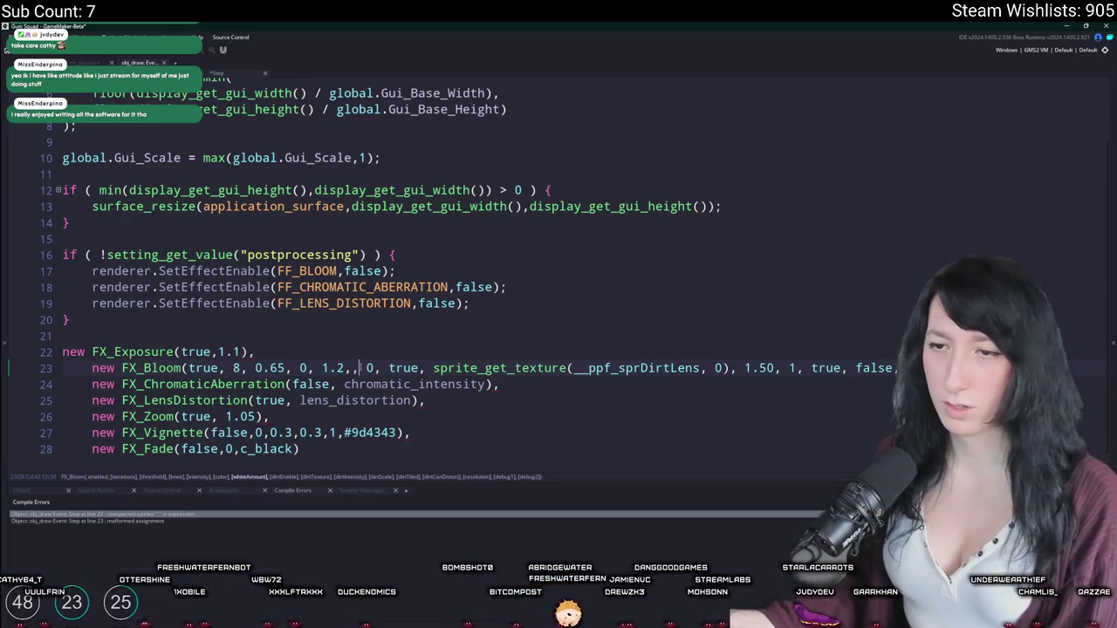
{"action": "scroll", "coordinate": [359, 368], "scroll_direction": "down", "scroll_amount": 1}
Step: Delete the FX_ constructor lines and the FF_LENS_DISTORTION disable line
{"action": "mouse_move", "coordinate": [305, 434]}
{"action": "left_mouse_down"}
{"action": "mouse_move", "coordinate": [96, 345]}
{"action": "mouse_move", "coordinate": [60, 313]}
{"action": "left_mouse_up"}
{"action": "key", "text": "BackSpace"}
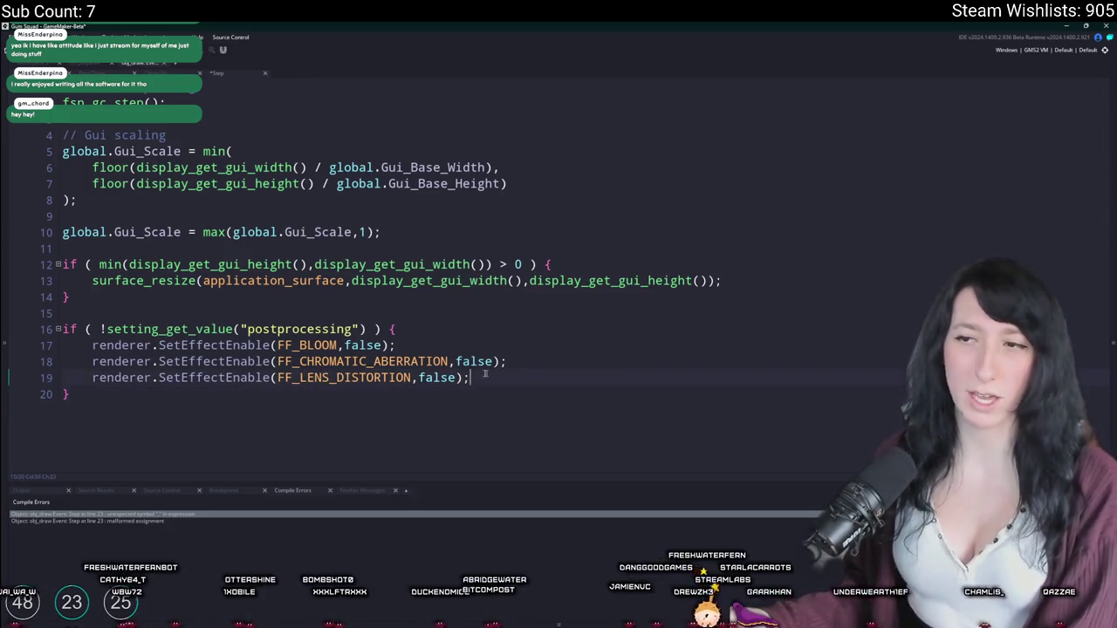
{"action": "left_click", "coordinate": [74, 377]}
{"action": "left_click", "coordinate": [48, 382]}
{"action": "key", "text": "BackSpace"}
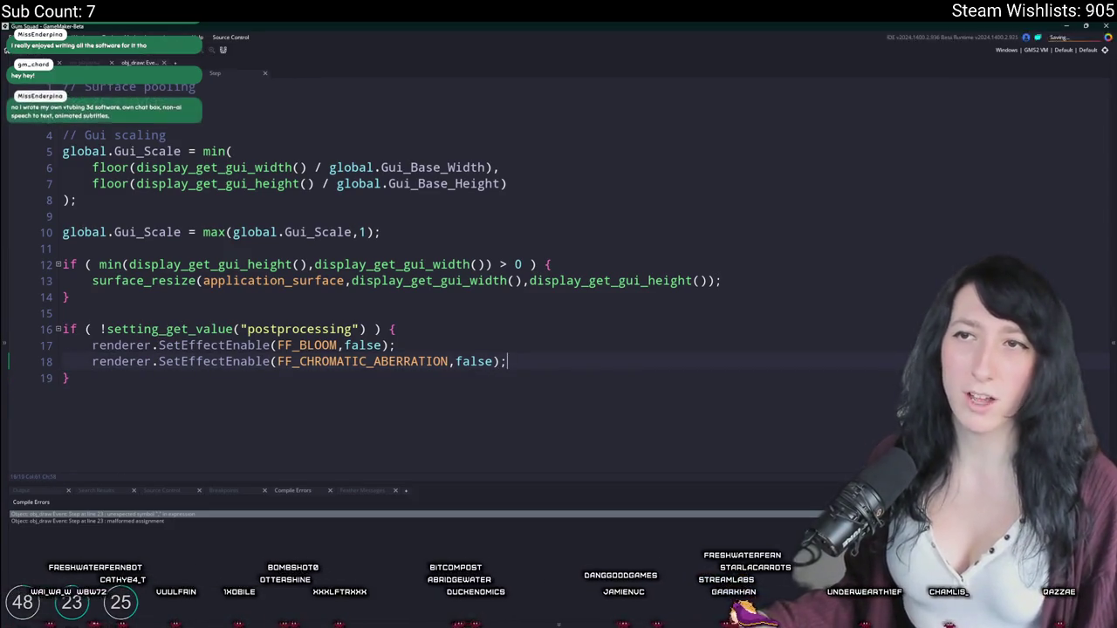
{"action": "left_click", "coordinate": [191, 72]}
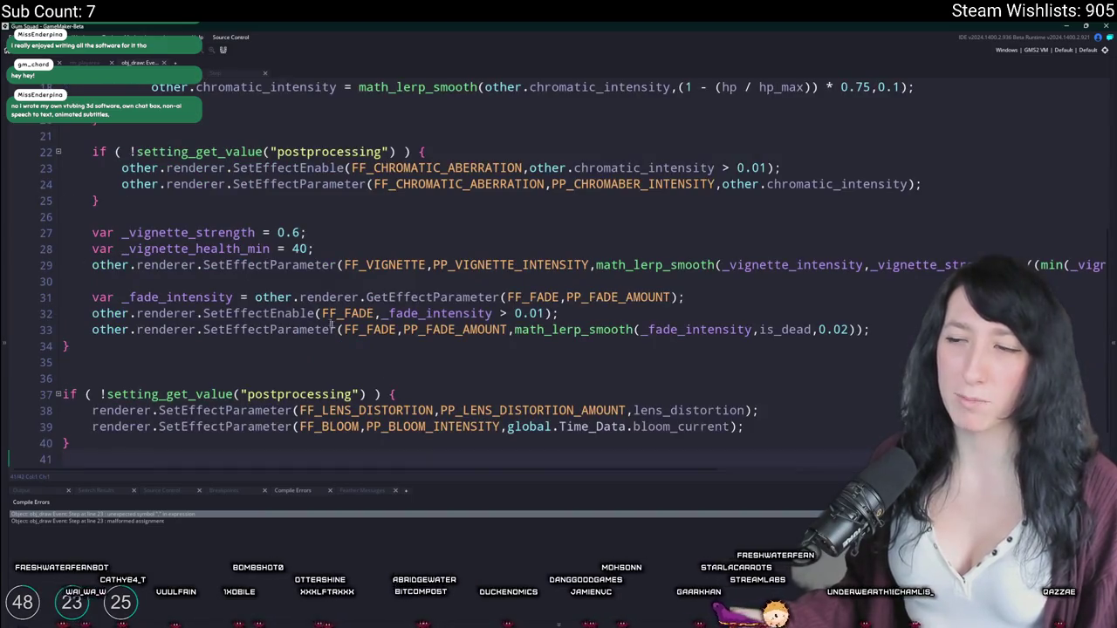
Step: Move the FF_LENS_DISTORTION parameter line out of the if block to just above it
{"action": "left_click", "coordinate": [238, 75]}
{"action": "left_click", "coordinate": [191, 72]}
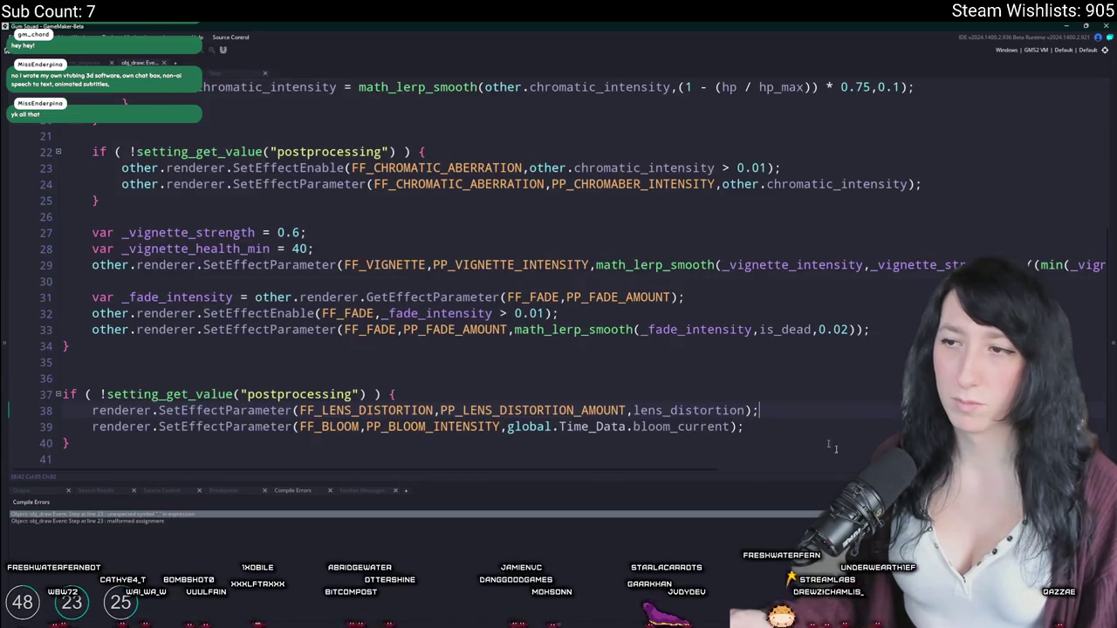
{"action": "left_click", "coordinate": [819, 396]}
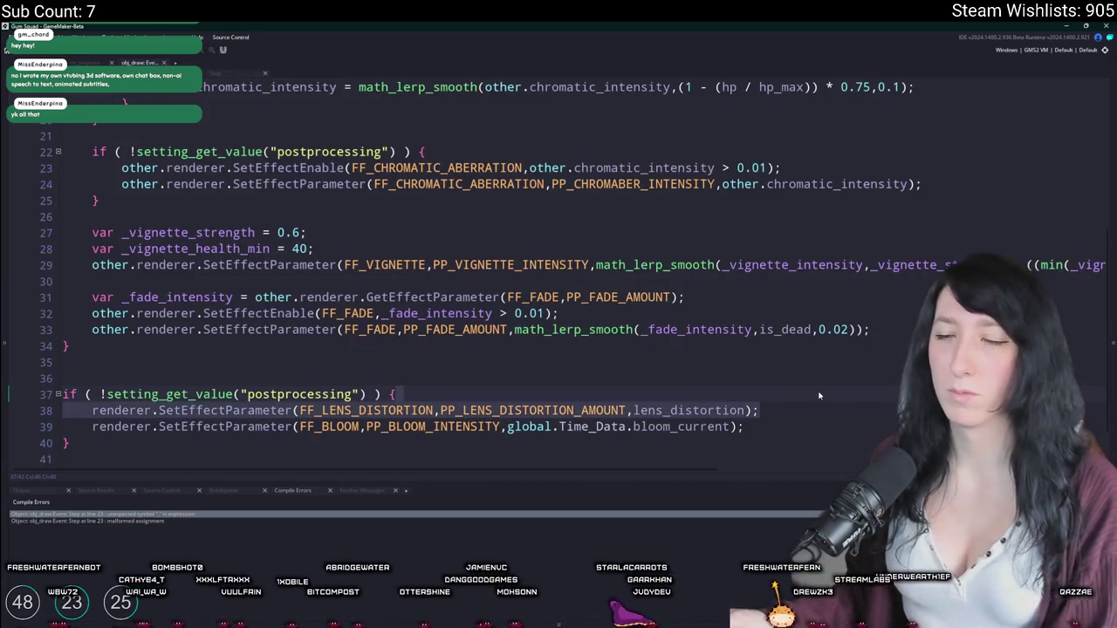
{"action": "key", "text": "Delete"}
{"action": "key", "text": "ctrl+z"}
{"action": "left_click", "coordinate": [122, 406]}
{"action": "left_click_drag", "start_coordinate": [768, 410], "coordinate": [781, 383]}
{"action": "key", "text": "ctrl+c"}
{"action": "key", "text": "Delete"}
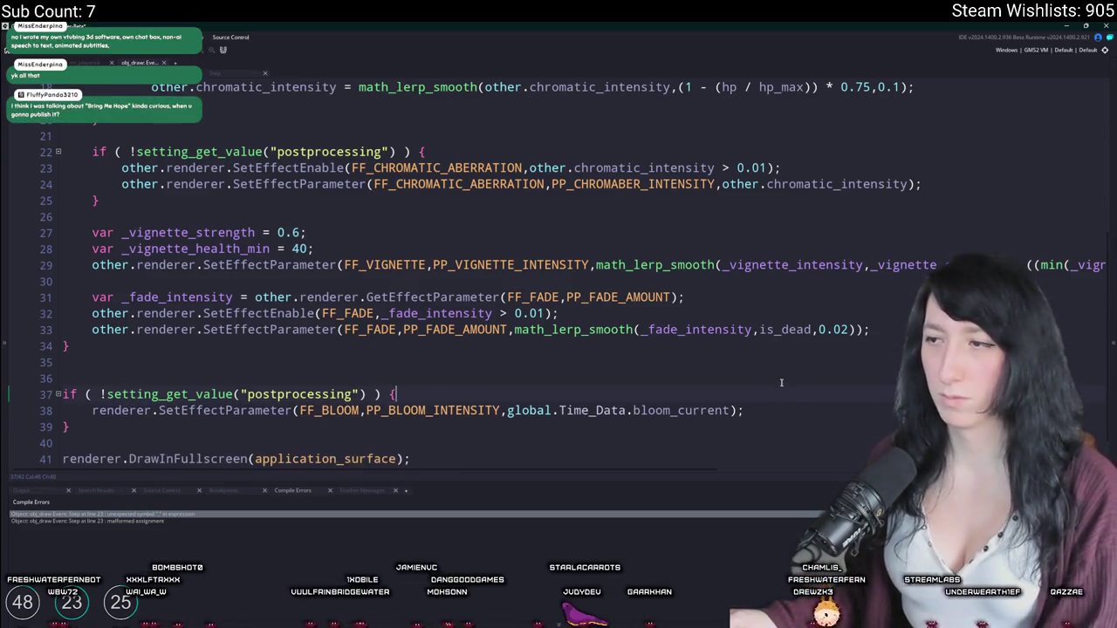
{"action": "key", "text": "Return"}
{"action": "key", "text": "ctrl+v"}
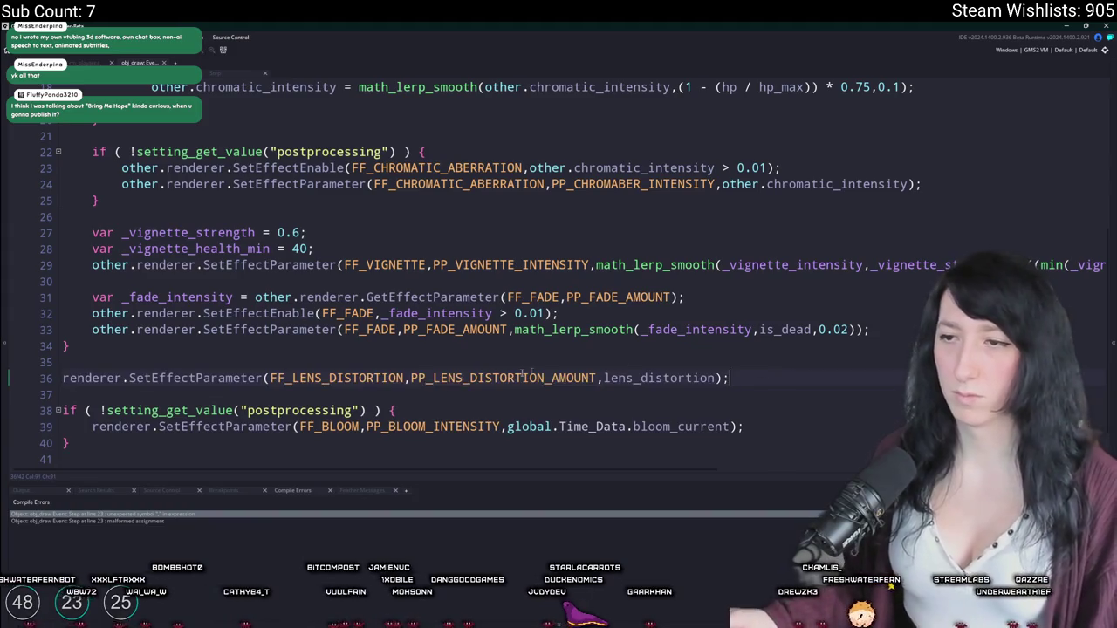
Step: Remove the "!" from the bloom and chromatic aberration checks, run the build, and move the game window up
{"action": "key", "text": "BackSpace"}
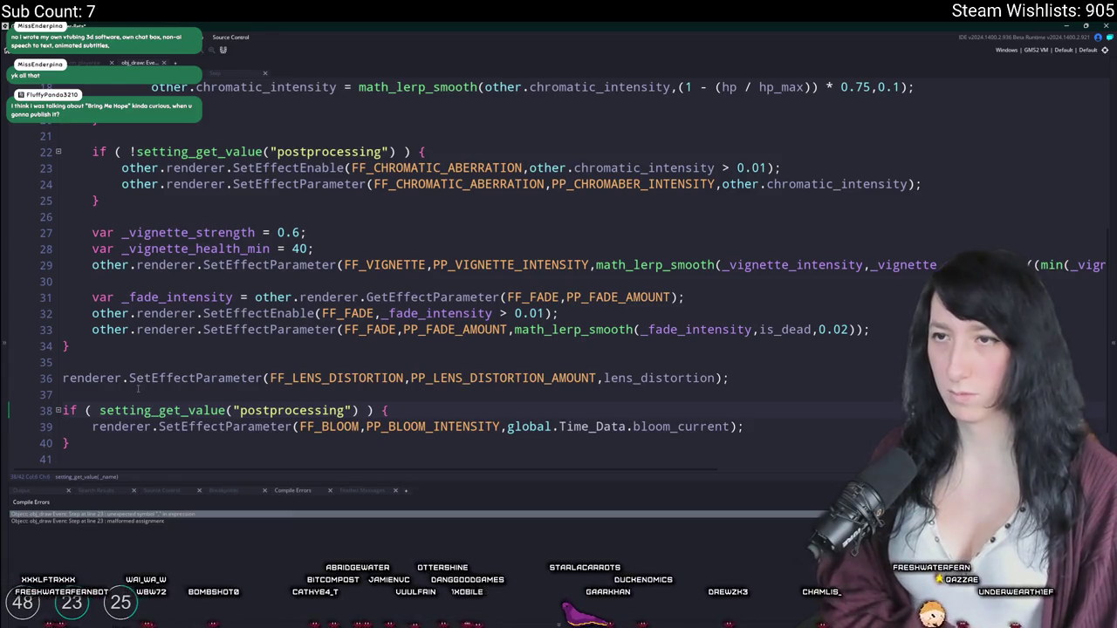
{"action": "left_click", "coordinate": [137, 152]}
{"action": "key", "text": "BackSpace"}
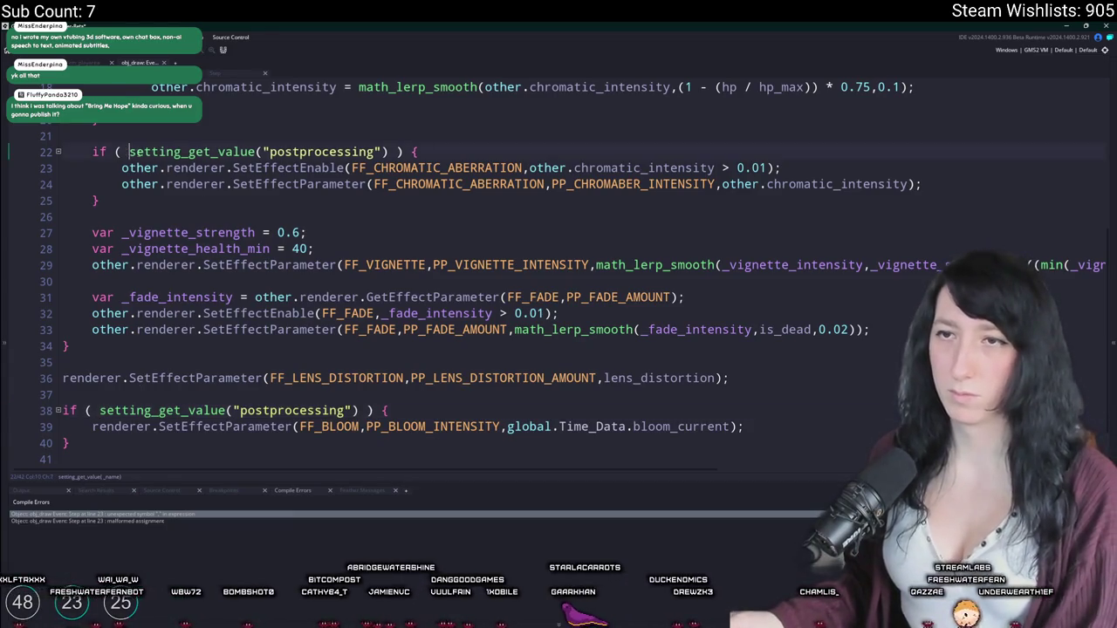
{"action": "scroll", "coordinate": [345, 327], "scroll_direction": "up", "scroll_amount": 4}
{"action": "key", "text": "F5"}
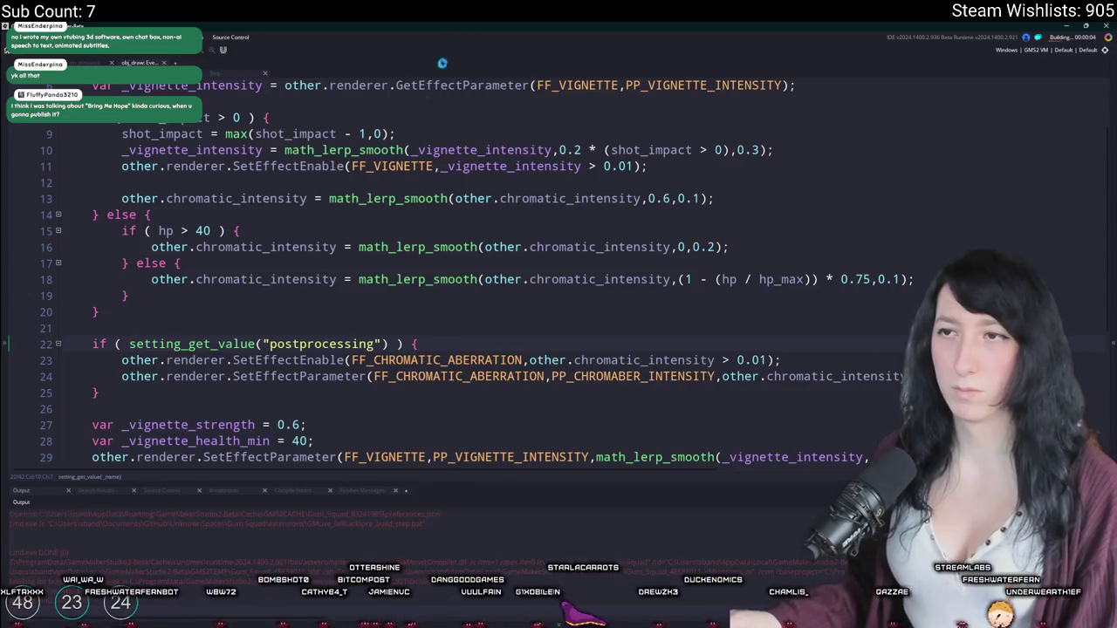
{"action": "scroll", "coordinate": [442, 214], "scroll_direction": "down", "scroll_amount": 5}
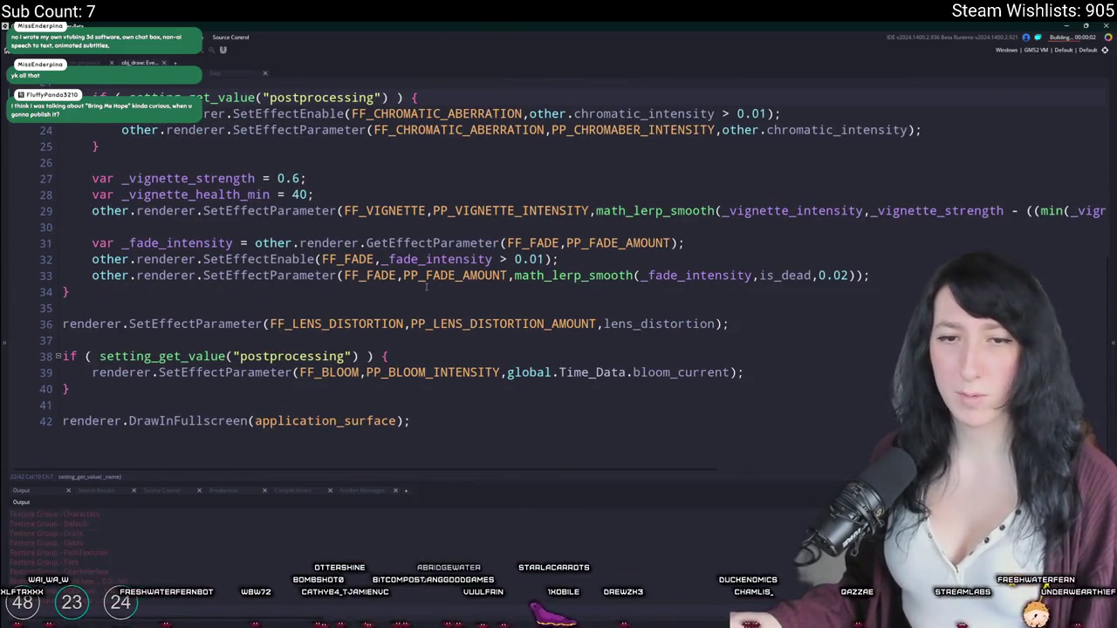
{"action": "left_click_drag", "start_coordinate": [541, 173], "coordinate": [539, 24]}
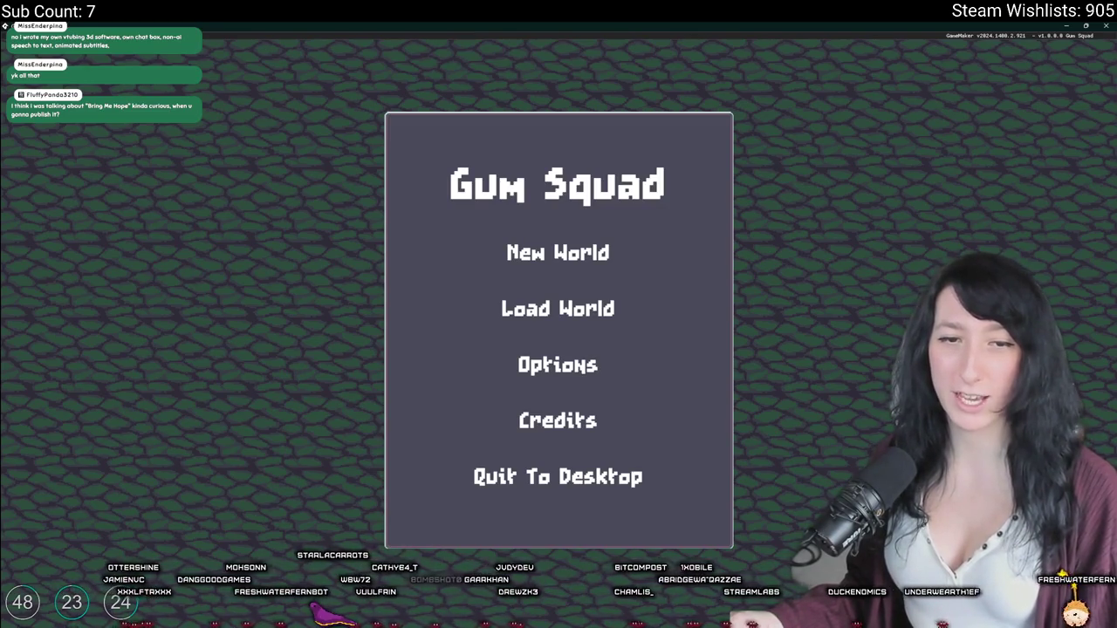
Step: Load the SoftWind world through Load World and Create Lobby
{"action": "left_click", "coordinate": [524, 363]}
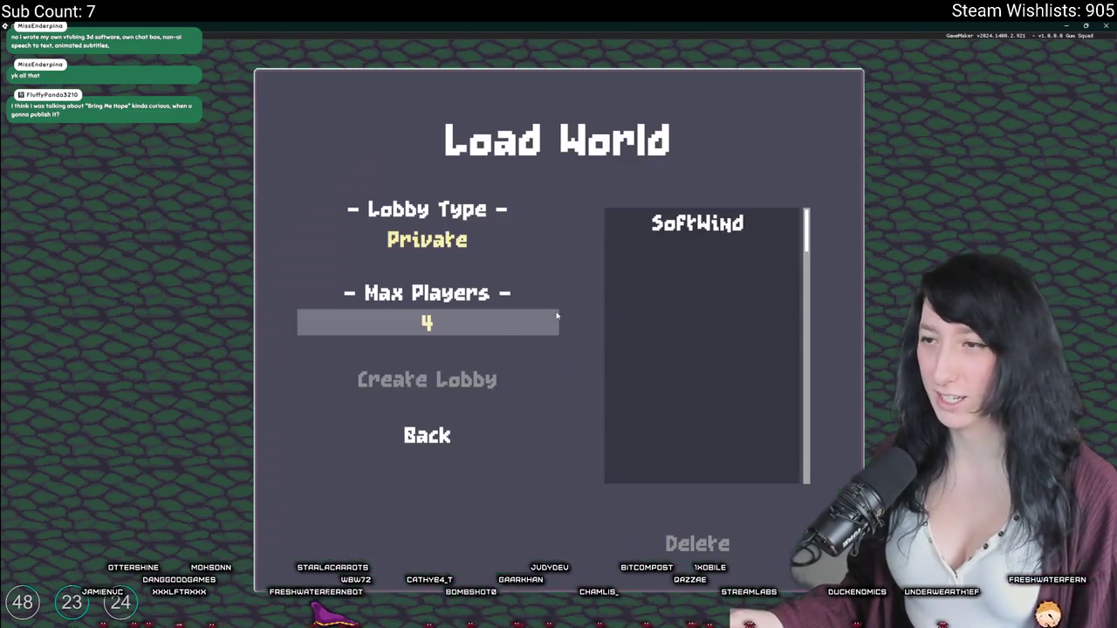
{"action": "left_click", "coordinate": [697, 223]}
{"action": "left_click", "coordinate": [455, 389]}
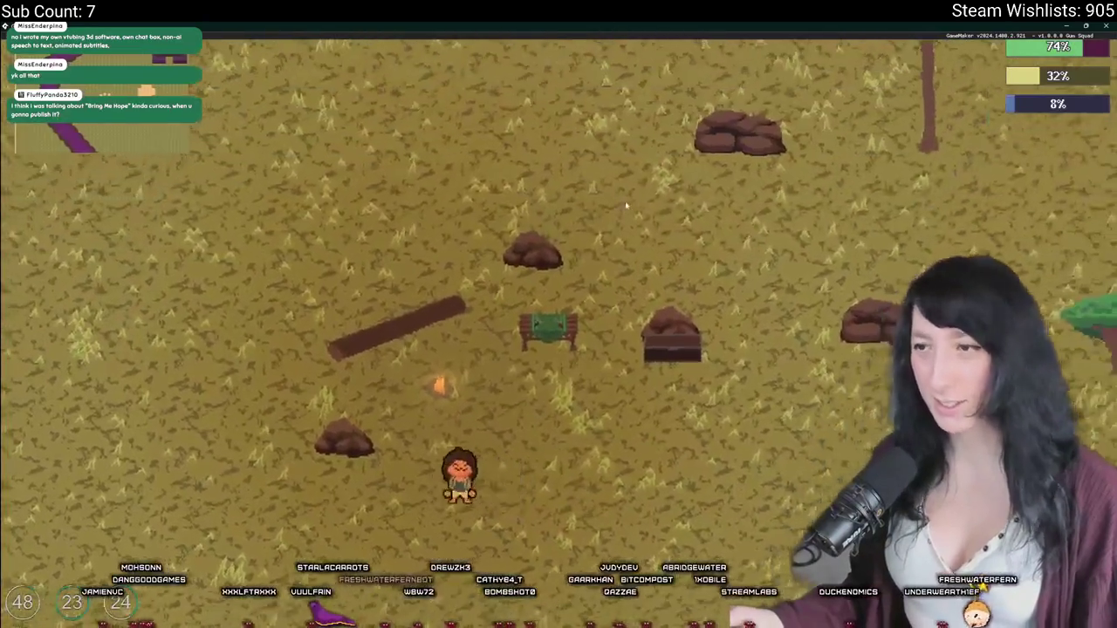
Step: Pause and turn Post-Processing off in the Graphics options, then resume play
{"action": "key", "text": "Escape"}
{"action": "left_click", "coordinate": [523, 310]}
{"action": "left_click", "coordinate": [523, 313]}
{"action": "left_click", "coordinate": [534, 462]}
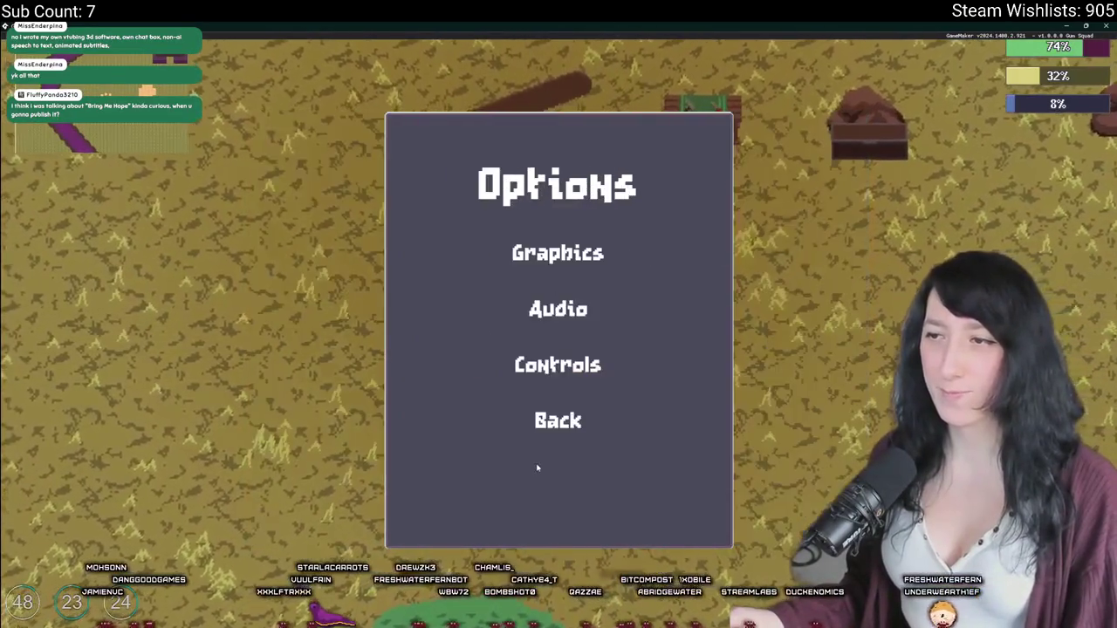
{"action": "left_click", "coordinate": [552, 254]}
{"action": "key", "text": "Escape"}
{"action": "left_click", "coordinate": [568, 254]}
{"action": "left_click", "coordinate": [710, 275]}
{"action": "key", "text": "Escape"}
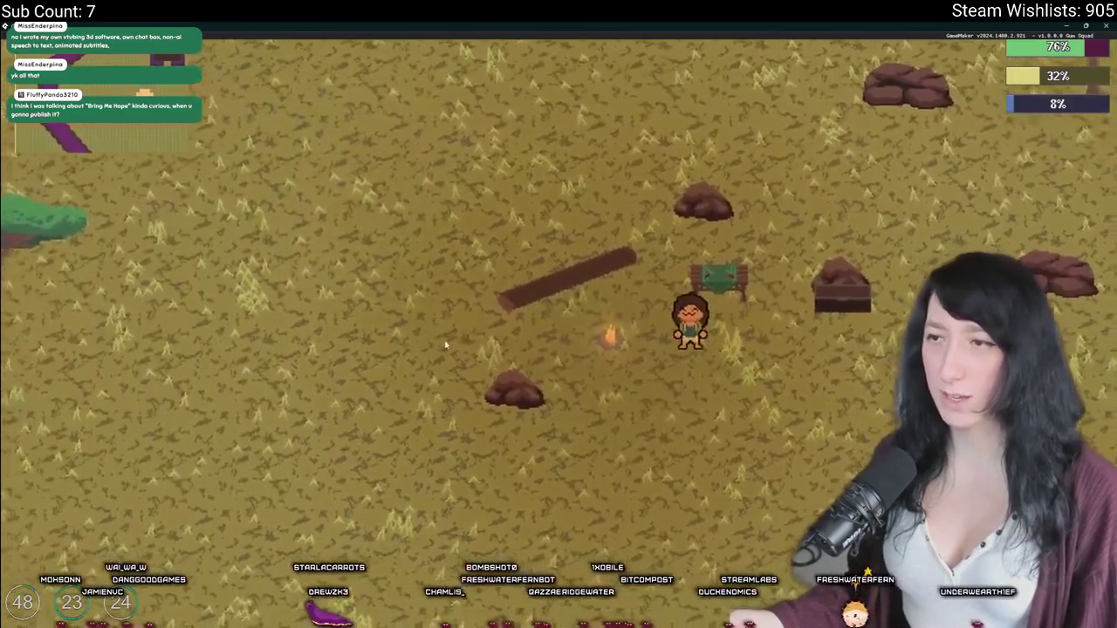
Step: Turn Post-Processing back to Enabled in the Graphics options and resume play
{"action": "key", "text": "Escape"}
{"action": "left_click", "coordinate": [498, 311]}
{"action": "left_click", "coordinate": [534, 253]}
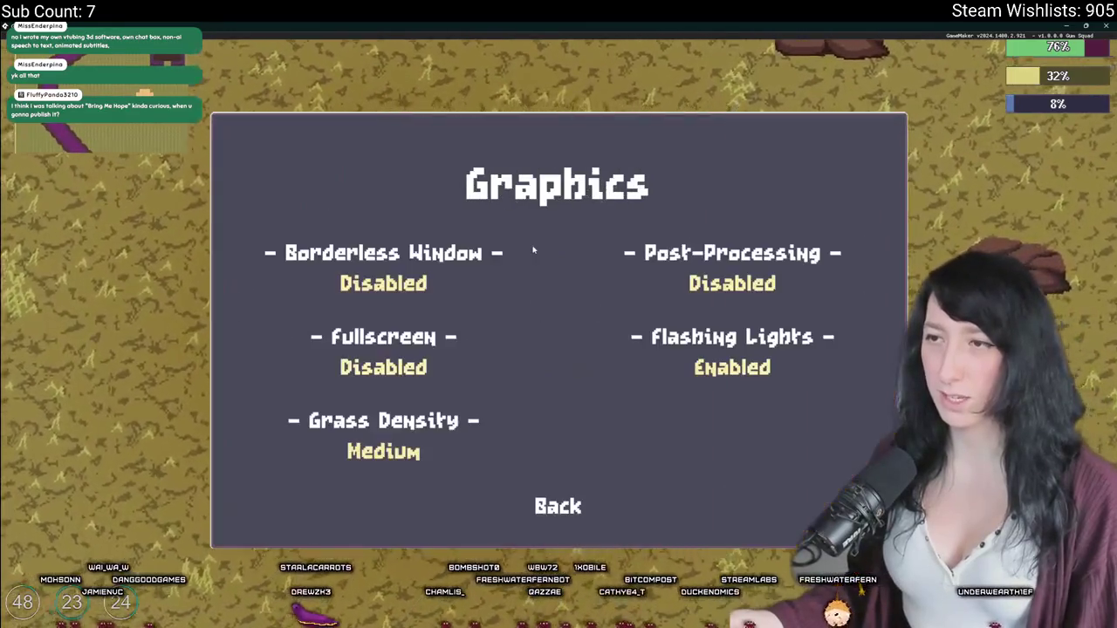
{"action": "left_click", "coordinate": [732, 282]}
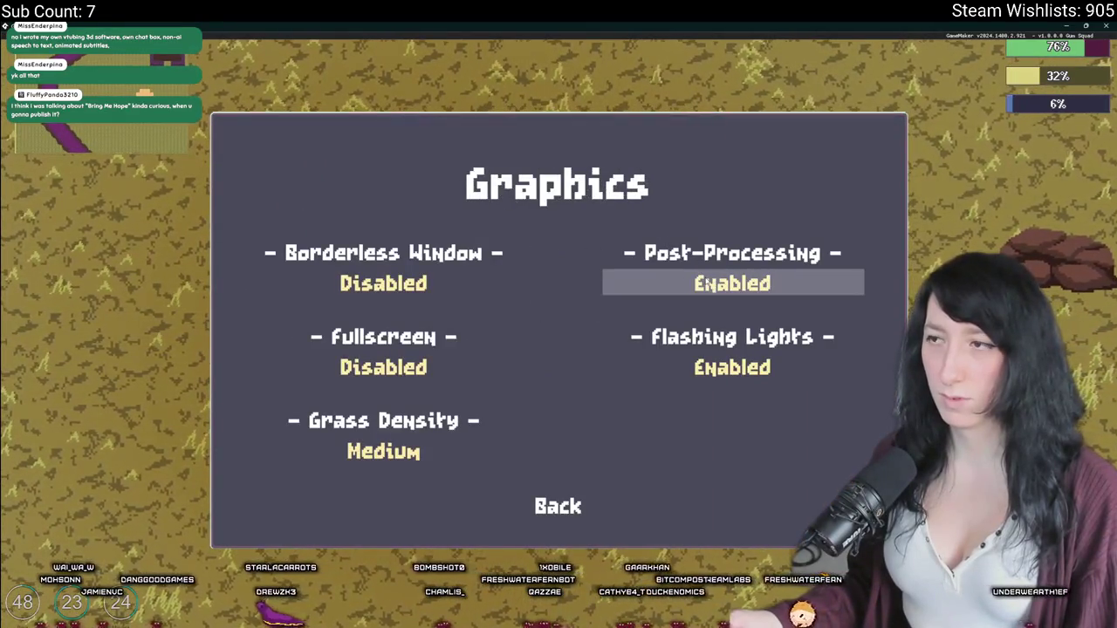
{"action": "key", "text": "Escape"}
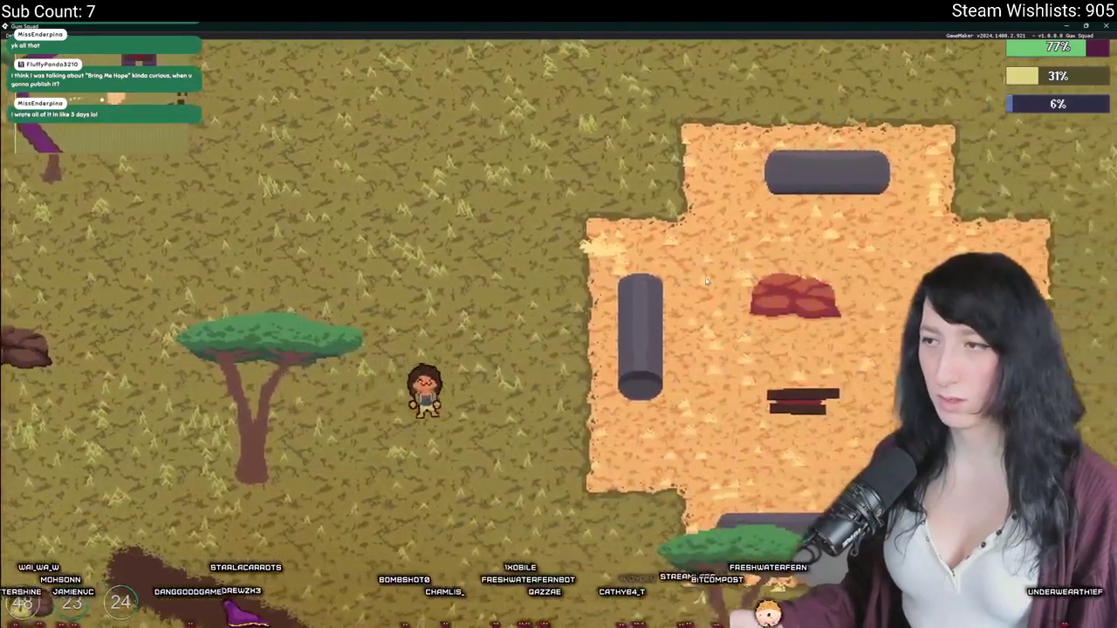
Step: Turn Post-Processing off in the Graphics options and return to gameplay
{"action": "key", "text": "Escape"}
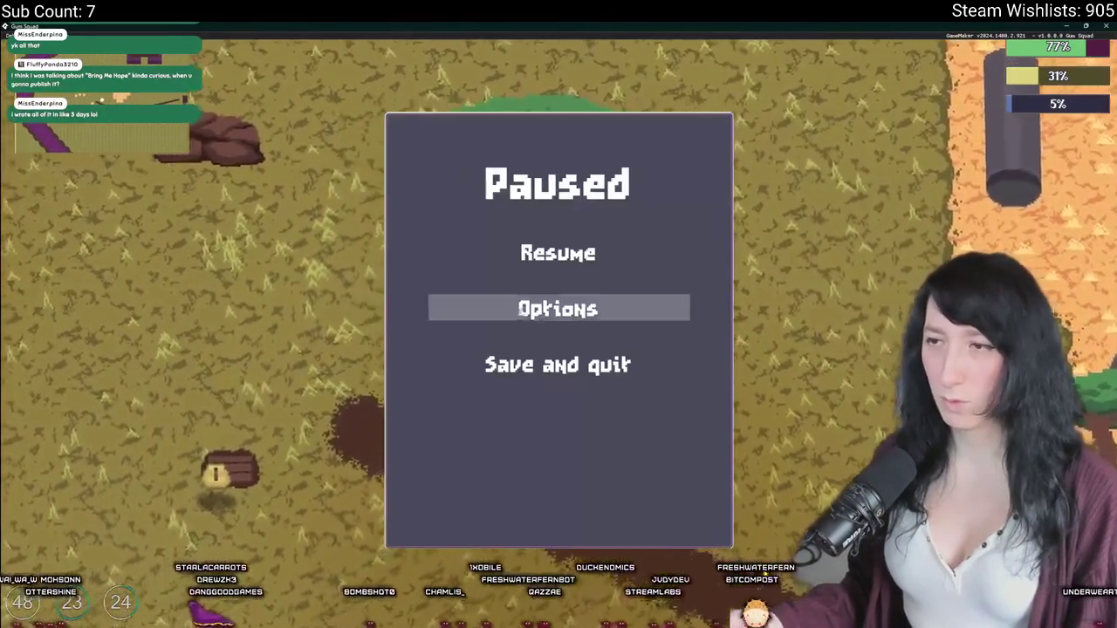
{"action": "left_click", "coordinate": [497, 310]}
{"action": "left_click", "coordinate": [523, 255]}
{"action": "left_click", "coordinate": [693, 283]}
{"action": "key", "text": "Escape"}
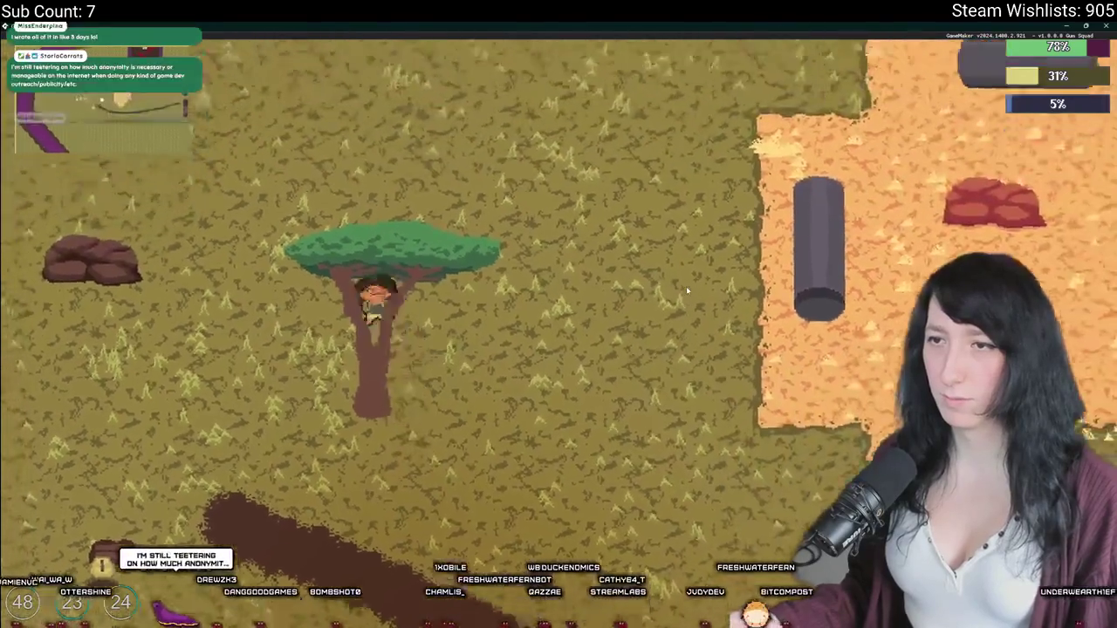
Step: Walk the character across the field and into the brick interior with post-processing off
{"action": "key", "text": "a"}
{"action": "key", "text": "d"}
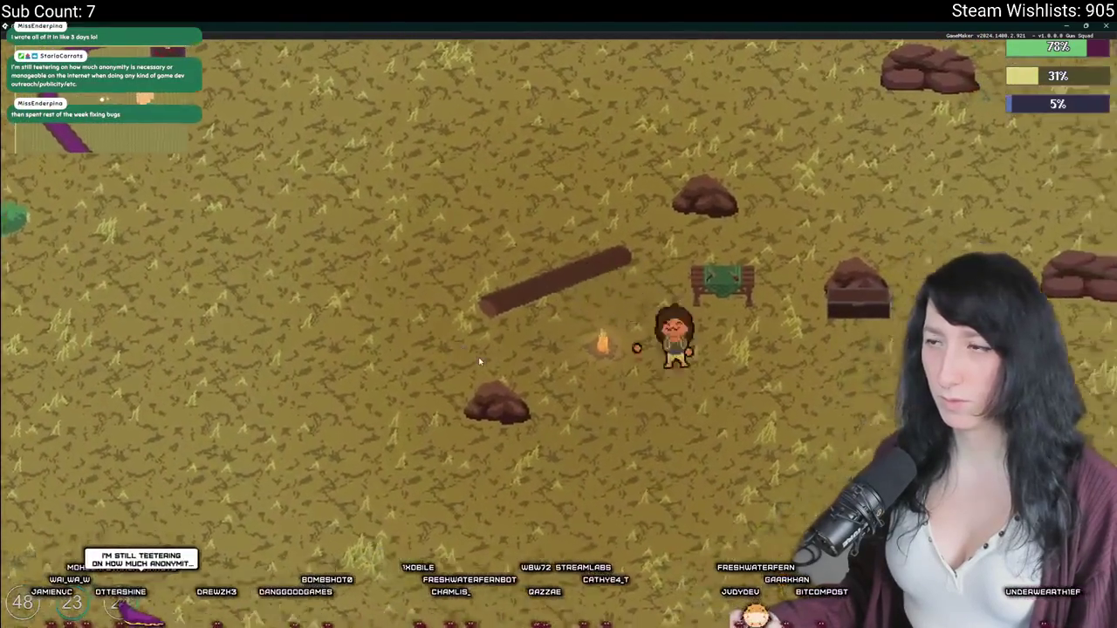
{"action": "key", "text": "s"}
{"action": "key", "text": "d"}
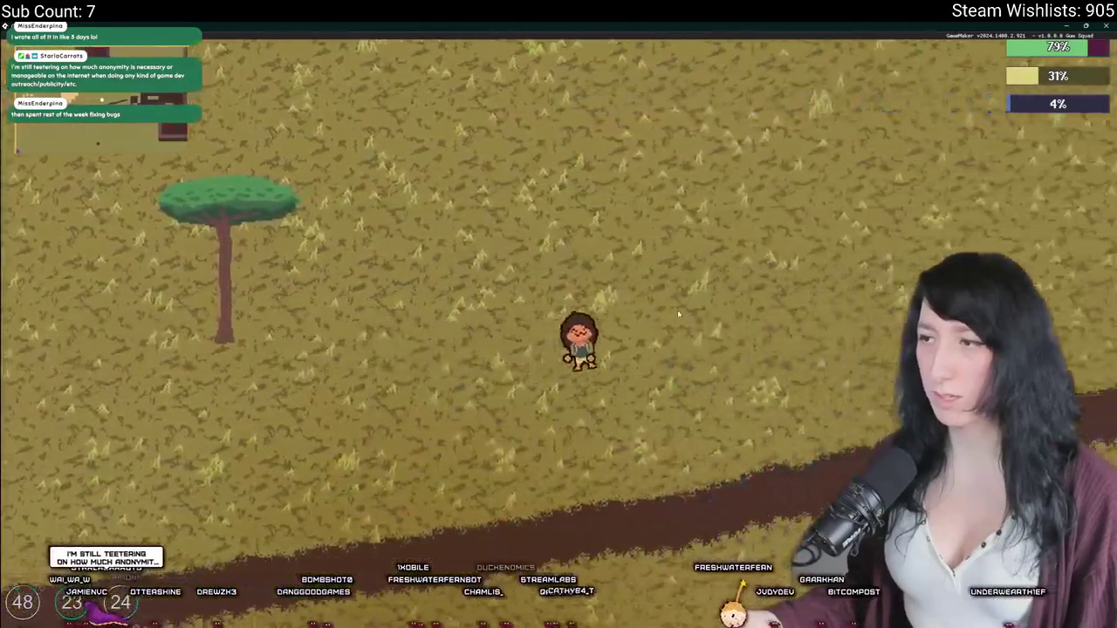
{"action": "key", "text": "d"}
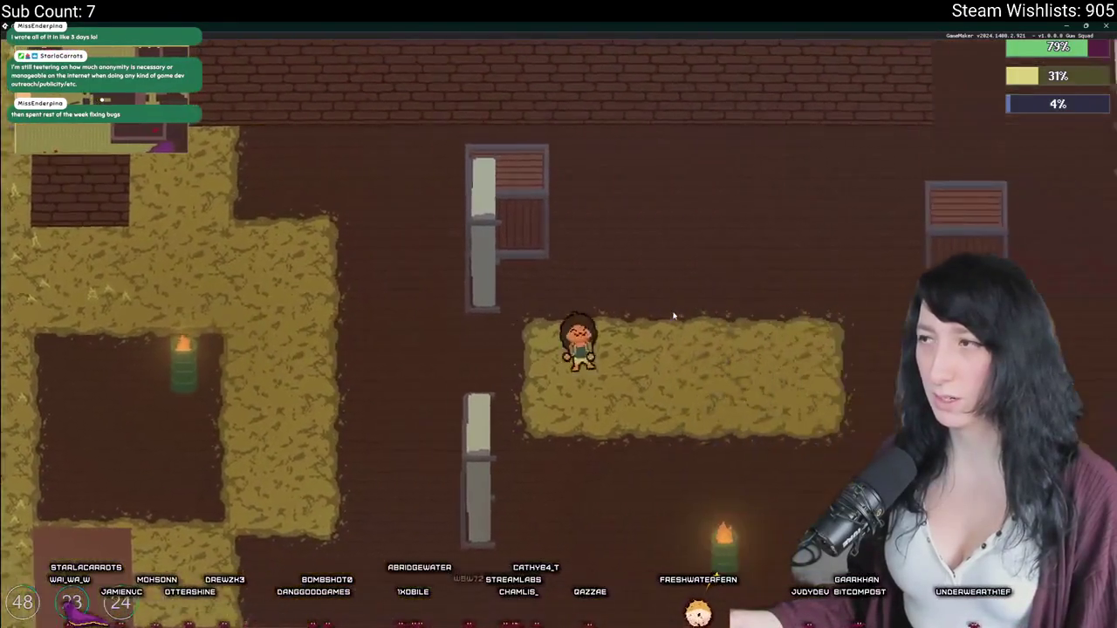
{"action": "key", "text": "w"}
{"action": "key", "text": "w"}
{"action": "key", "text": "d"}
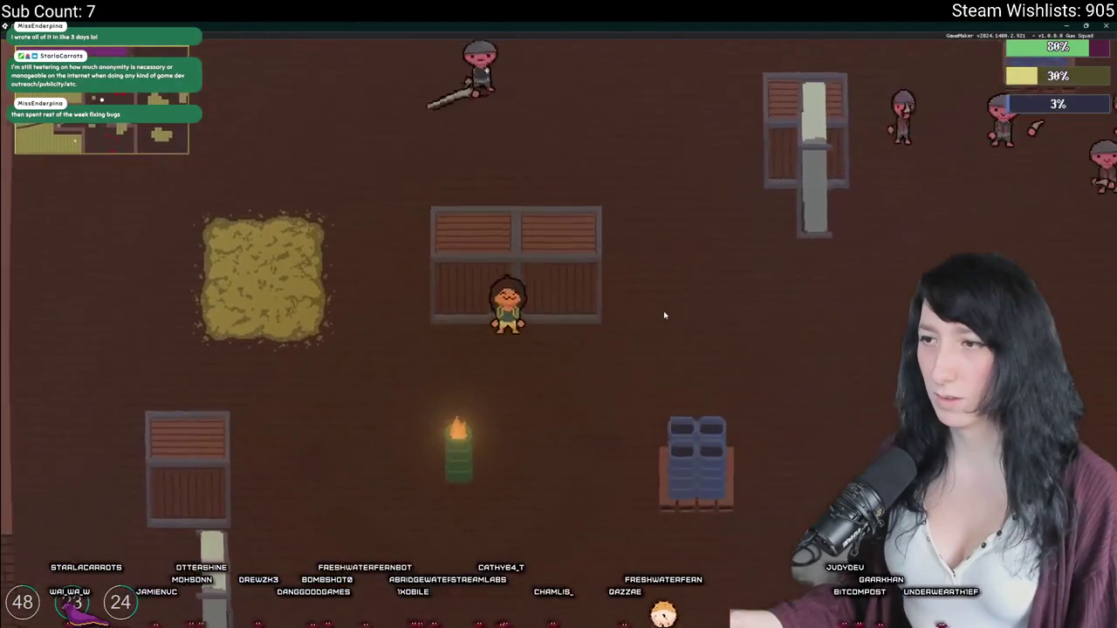
Step: Turn Post-Processing back on and walk toward the enemies, then run left
{"action": "key", "text": "Escape"}
{"action": "left_click", "coordinate": [585, 309]}
{"action": "left_click", "coordinate": [567, 250]}
{"action": "left_click", "coordinate": [720, 284]}
{"action": "key", "text": "Escape"}
{"action": "key", "text": "d"}
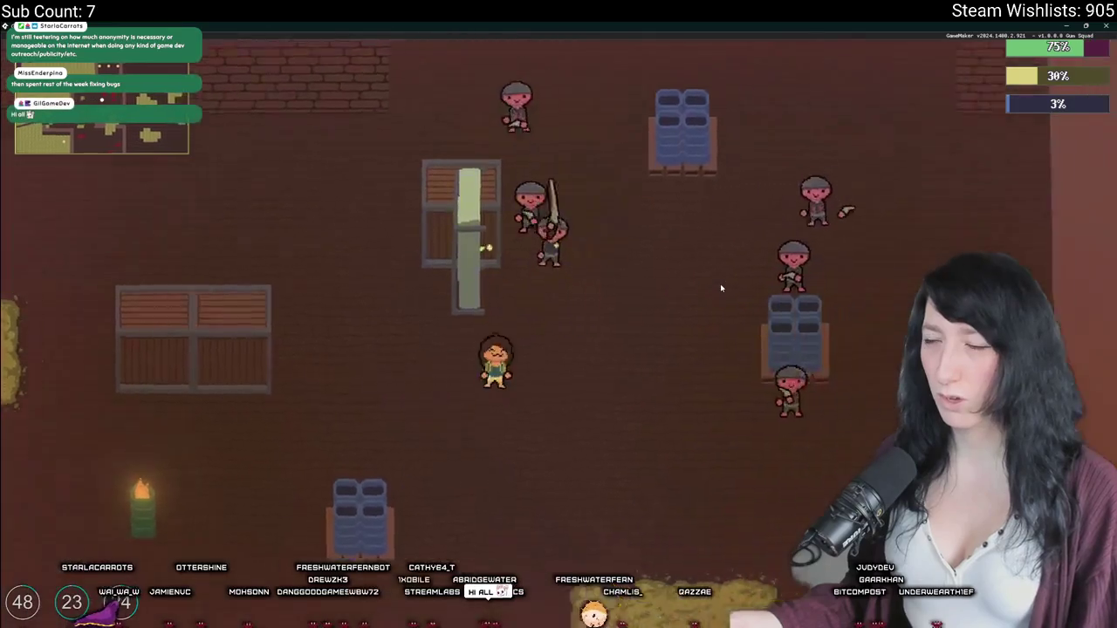
{"action": "key", "text": "w"}
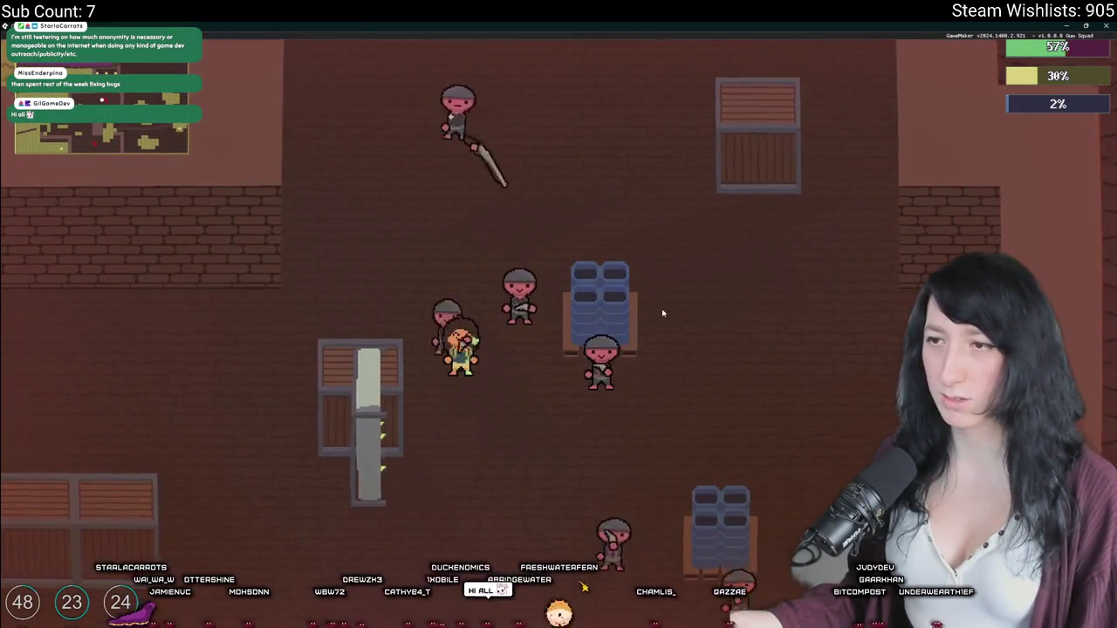
{"action": "key", "text": "a"}
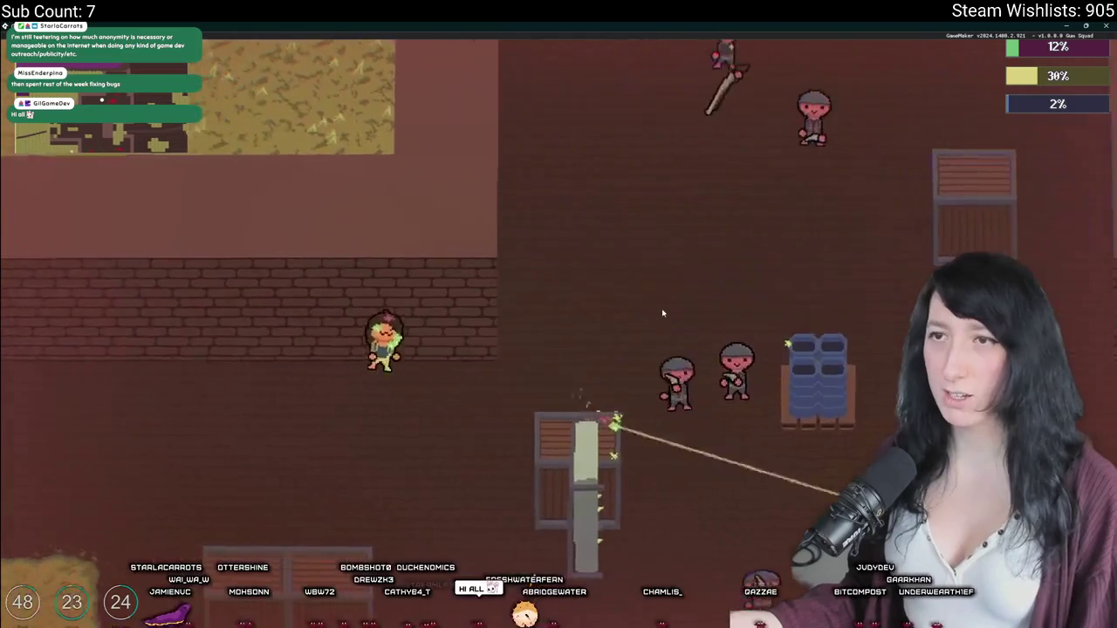
Step: Revisit the Graphics settings after the character dies, then return to the GameMaker code editor
{"action": "key", "text": "Escape"}
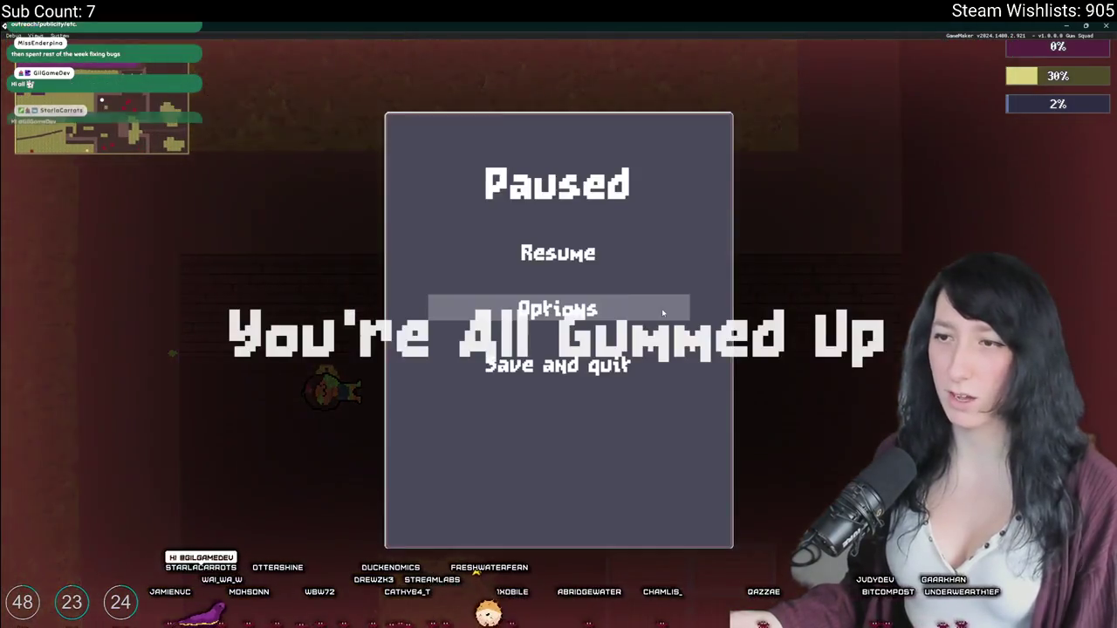
{"action": "left_click", "coordinate": [636, 313]}
{"action": "left_click", "coordinate": [599, 252]}
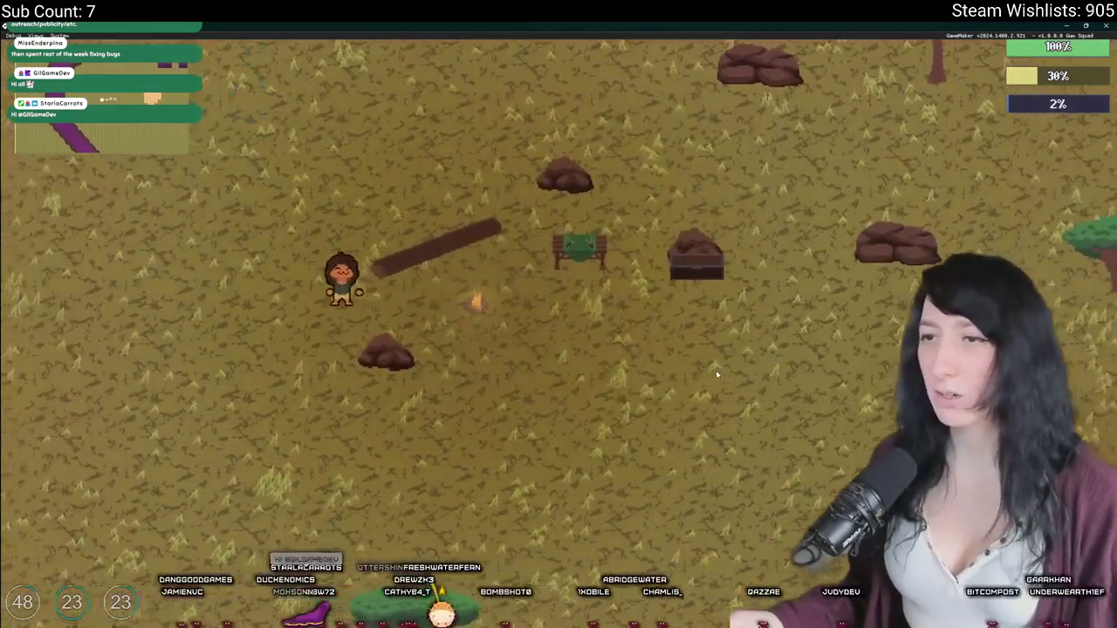
{"action": "key", "text": "Escape"}
{"action": "left_click", "coordinate": [605, 314]}
{"action": "key", "text": "Escape"}
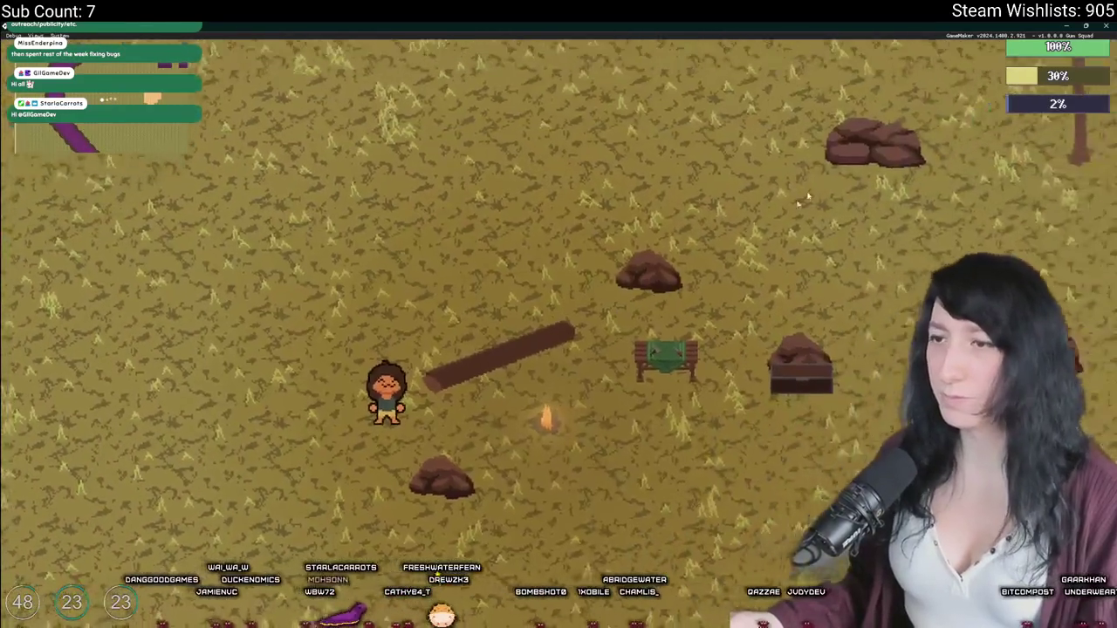
{"action": "key", "text": "alt+Tab"}
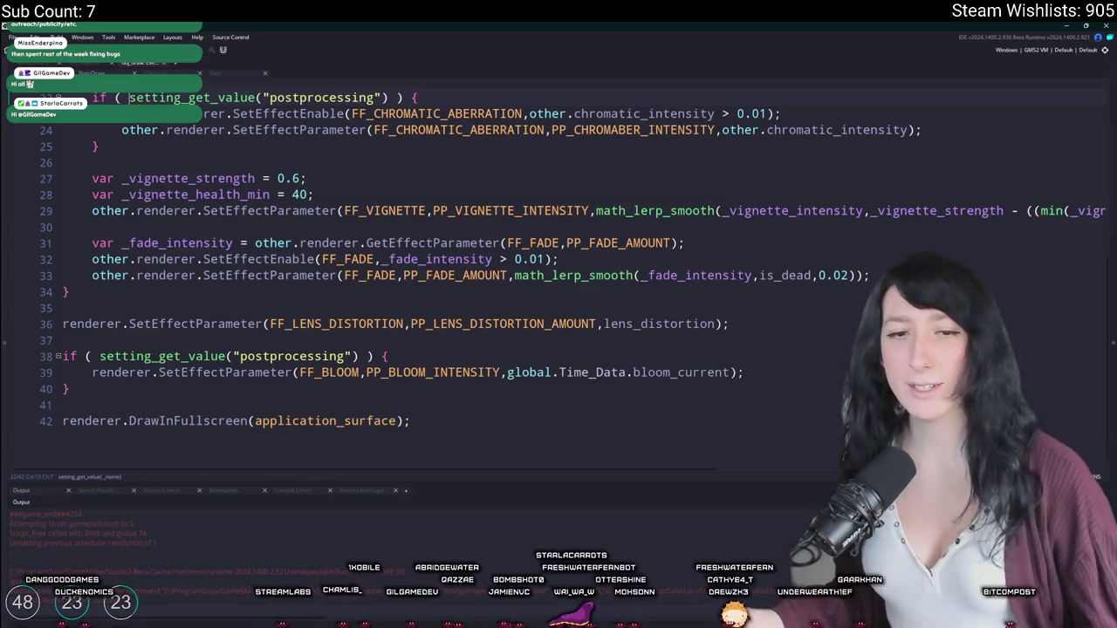
Step: Launch Steam from the Windows search using 'ste'
{"action": "key", "text": "super"}
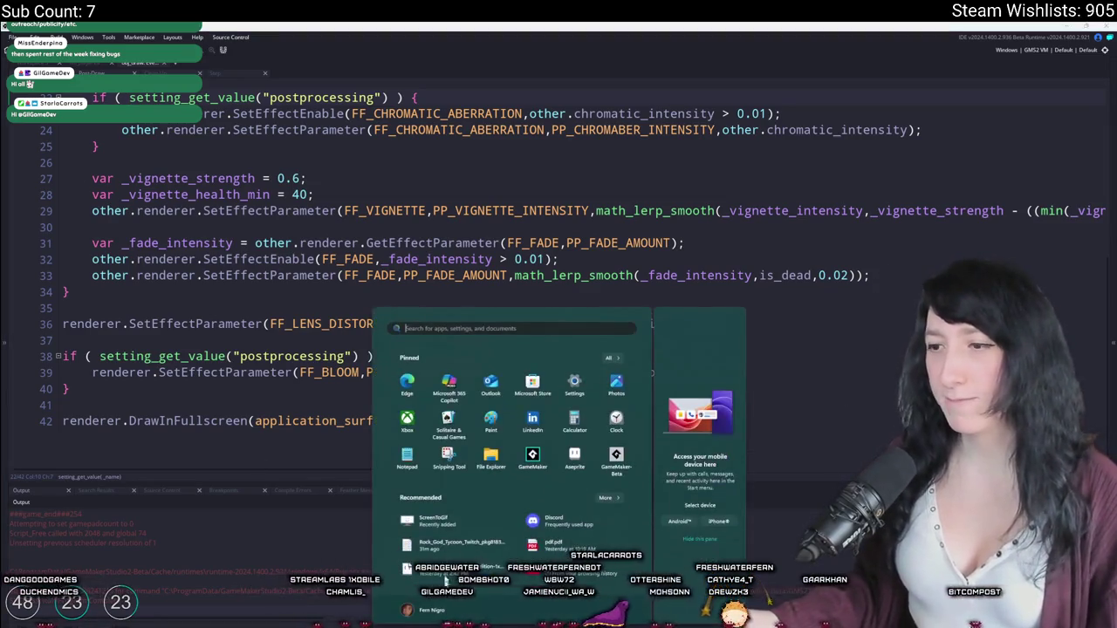
{"action": "type", "text": "ste"}
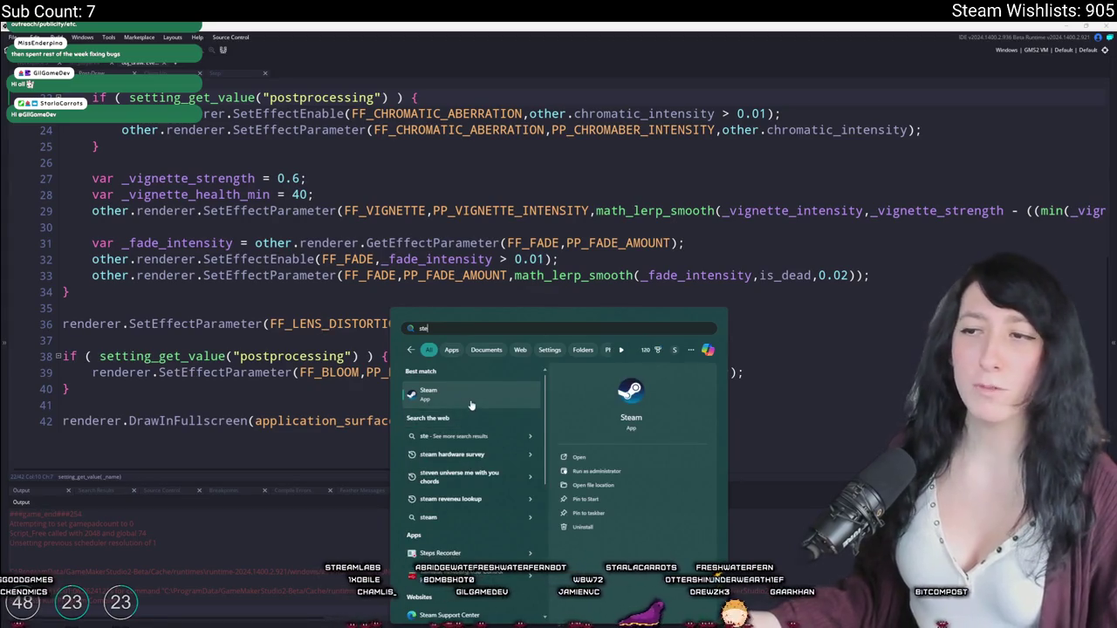
{"action": "left_click", "coordinate": [470, 403]}
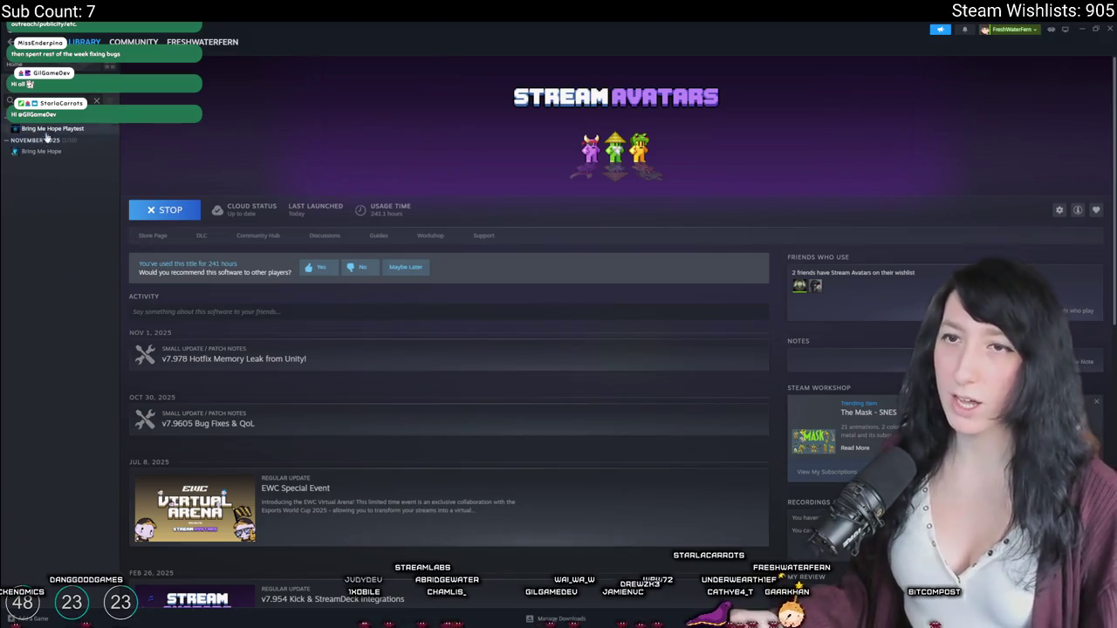
Step: Open the Bring Me Hope store page and watch its trailer fullscreen
{"action": "left_click", "coordinate": [44, 152]}
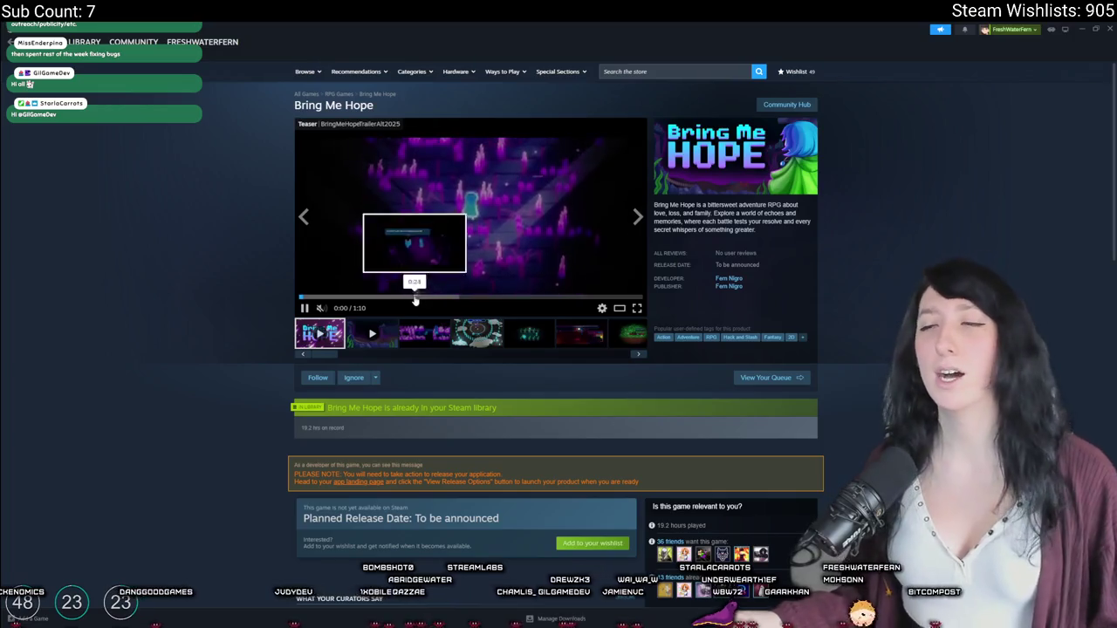
{"action": "left_click", "coordinate": [637, 308]}
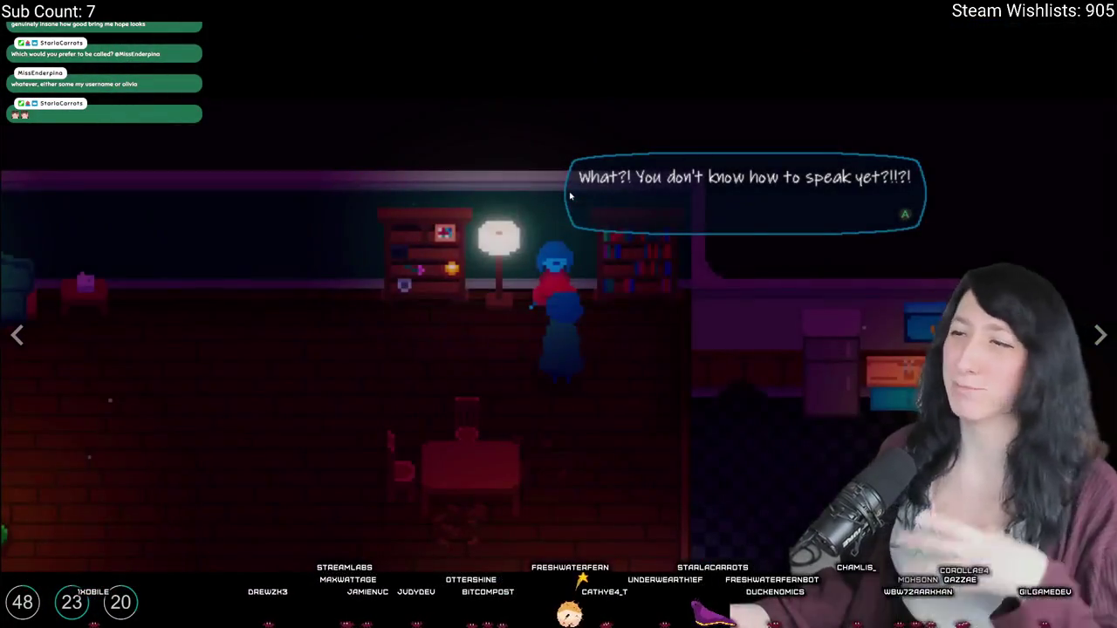
{"action": "key", "text": "Escape"}
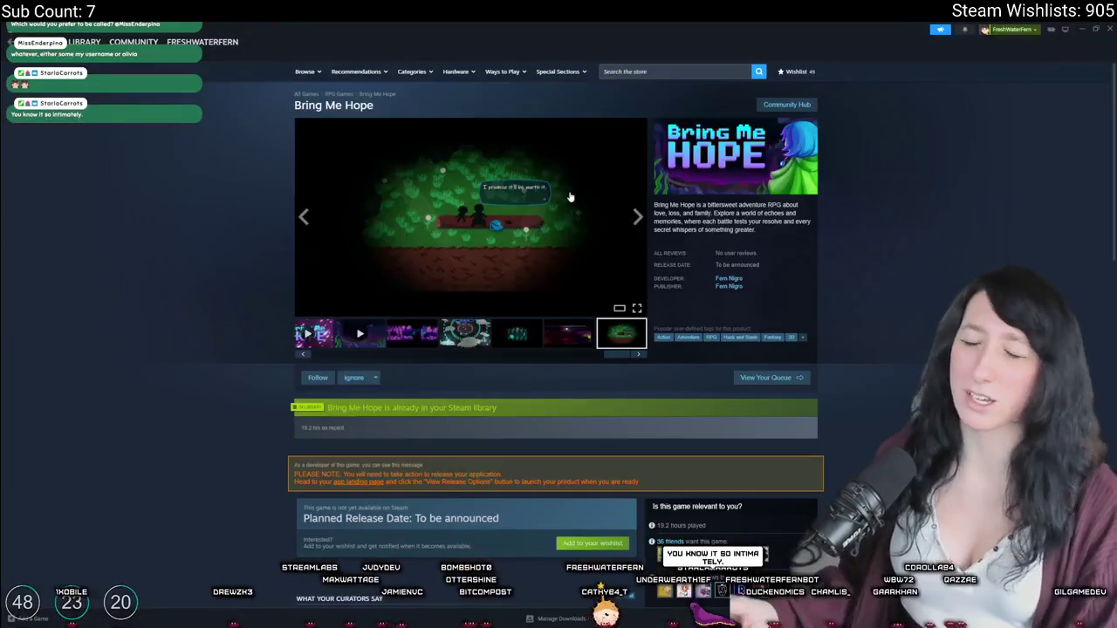
Step: Return from Steam to the GameMaker Draw event code
{"action": "key", "text": "alt+Tab"}
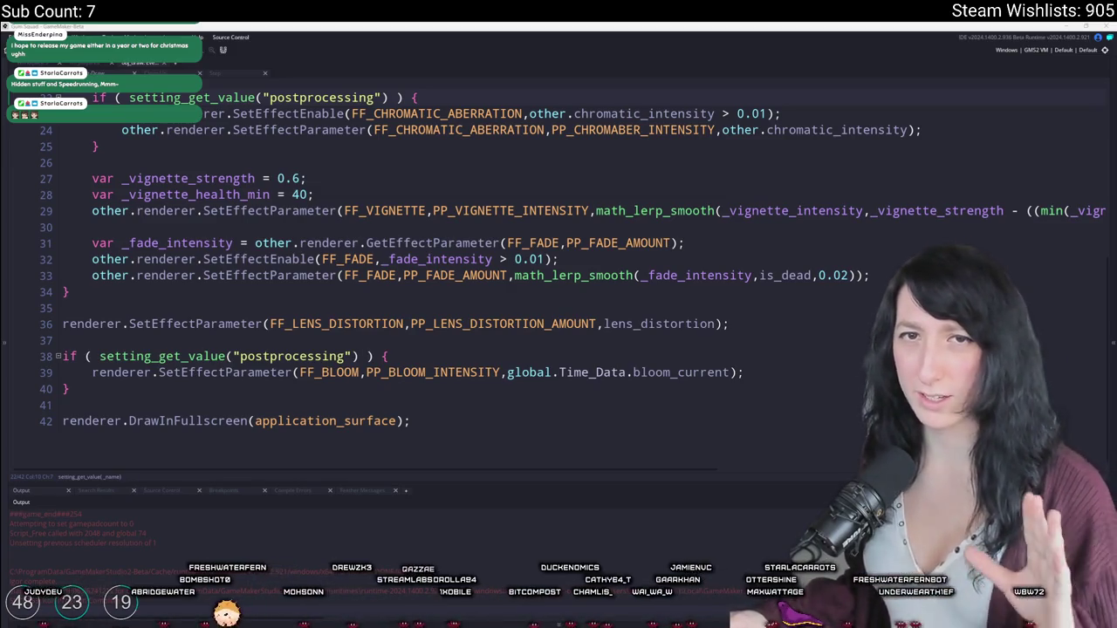
Step: Close the extra code tabs, including the Gui scaling code
{"action": "scroll", "coordinate": [538, 194], "scroll_direction": "up", "scroll_amount": 6}
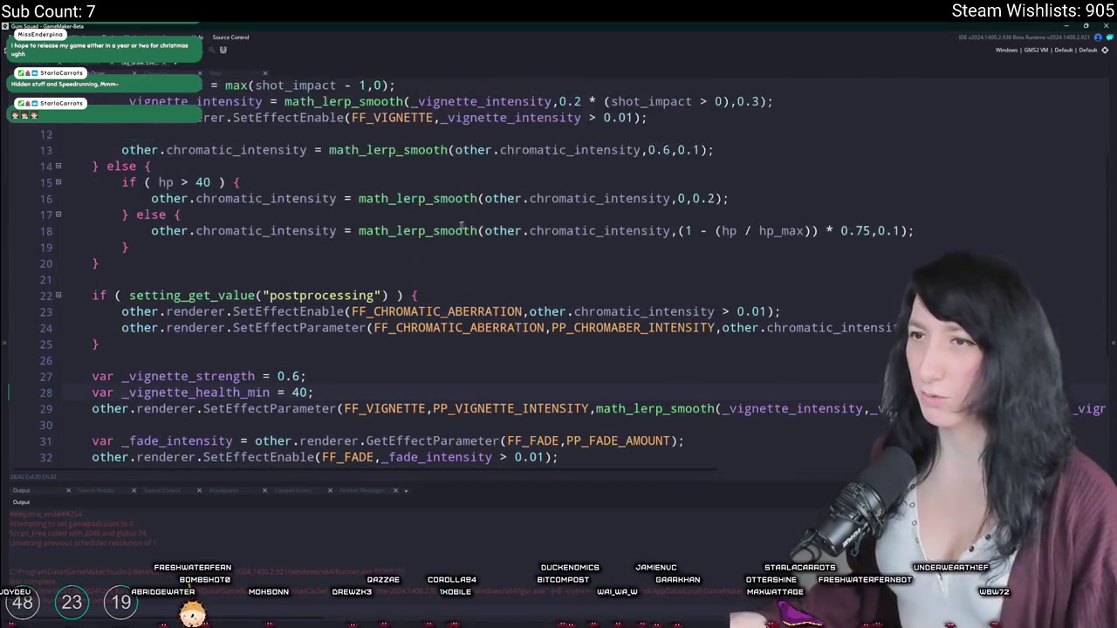
{"action": "middle_click", "coordinate": [210, 70]}
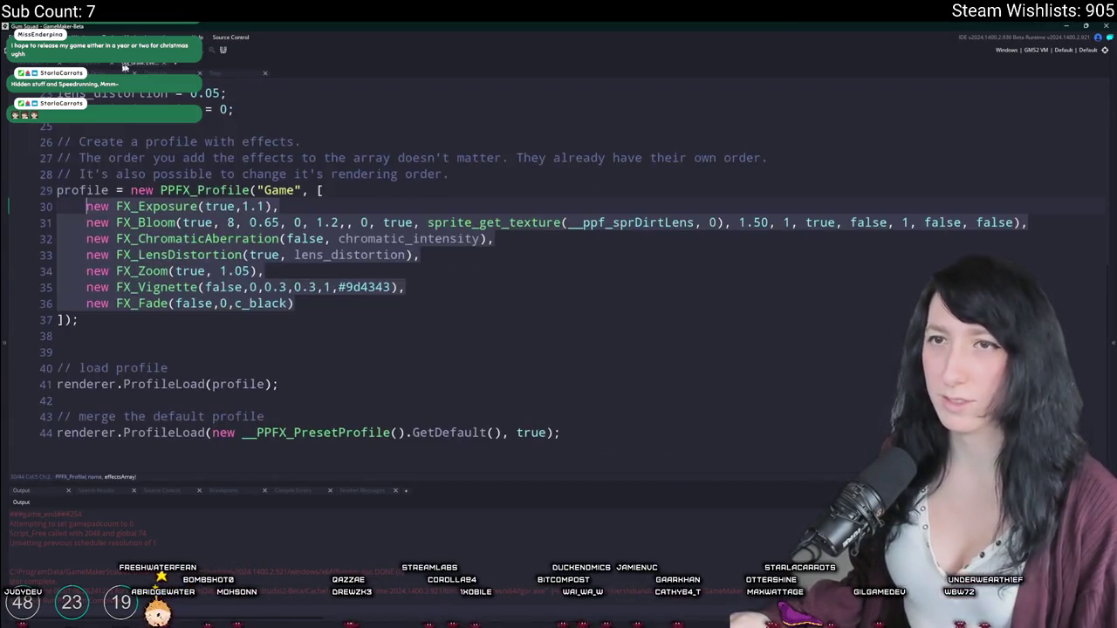
{"action": "middle_click", "coordinate": [210, 70]}
{"action": "middle_click", "coordinate": [210, 70]}
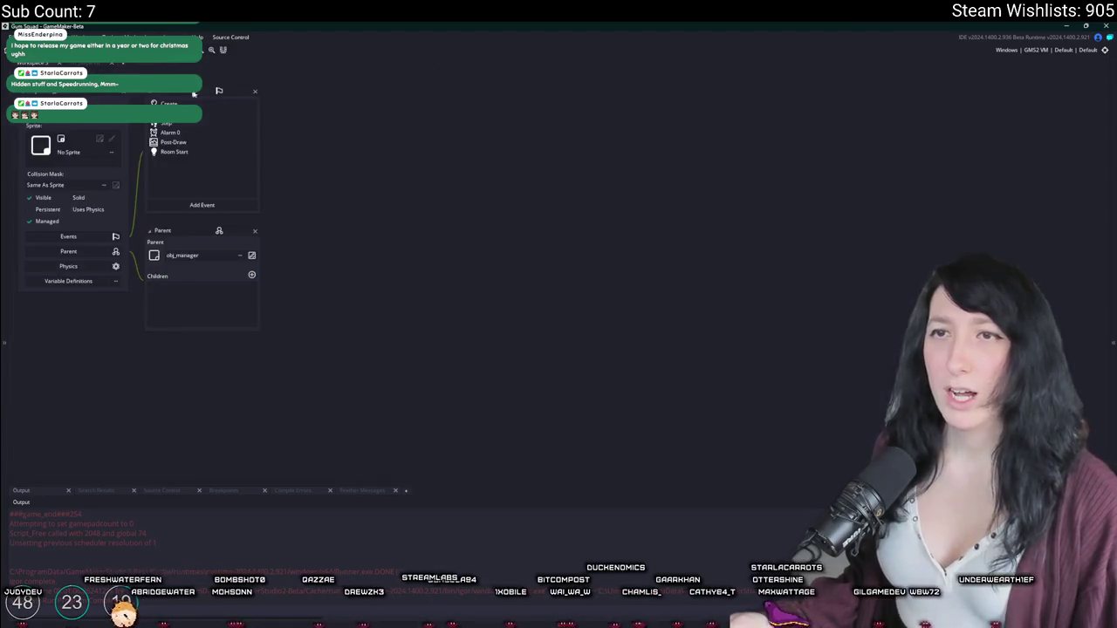
Step: Open the ToDo note via asset search 'todo' and delete the post-processing shader task
{"action": "key", "text": "ctrl+t"}
{"action": "type", "text": "todo"}
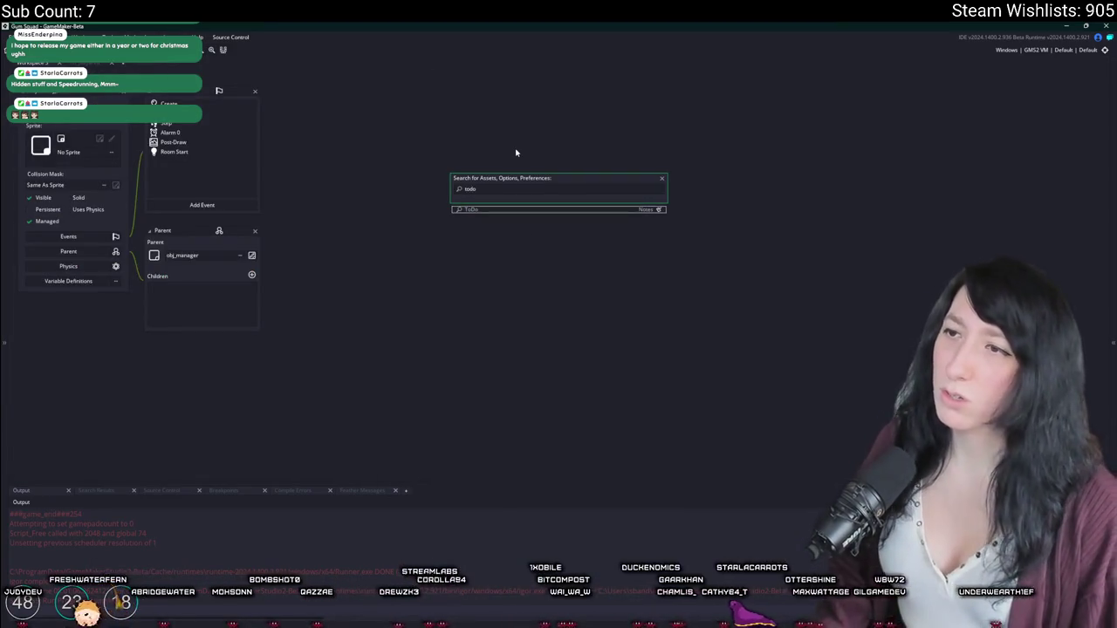
{"action": "key", "text": "Return"}
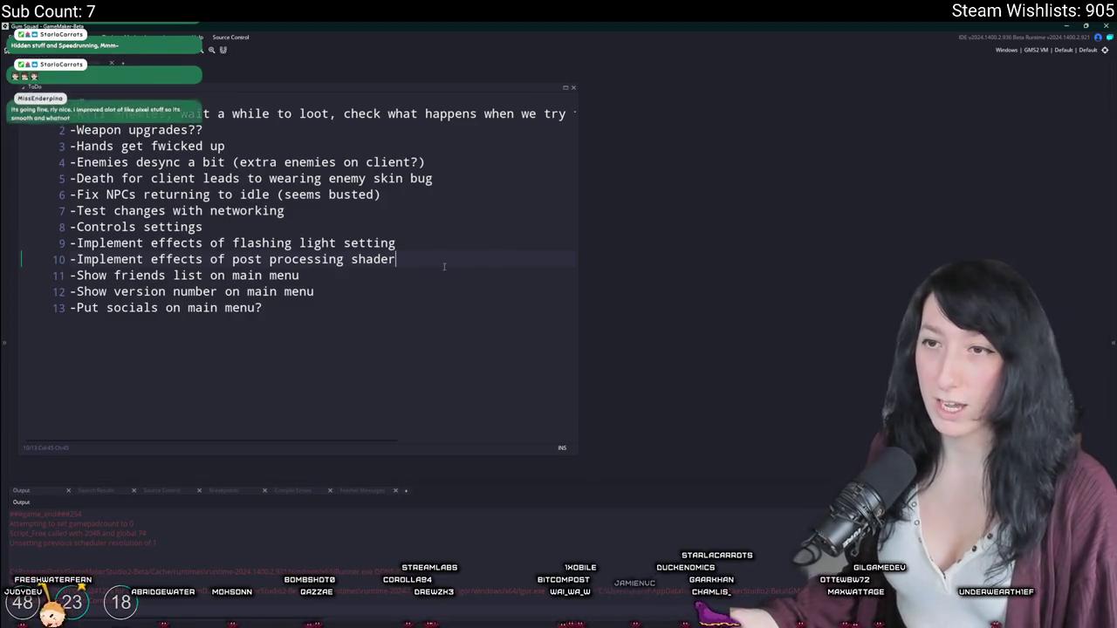
{"action": "left_click", "coordinate": [52, 261]}
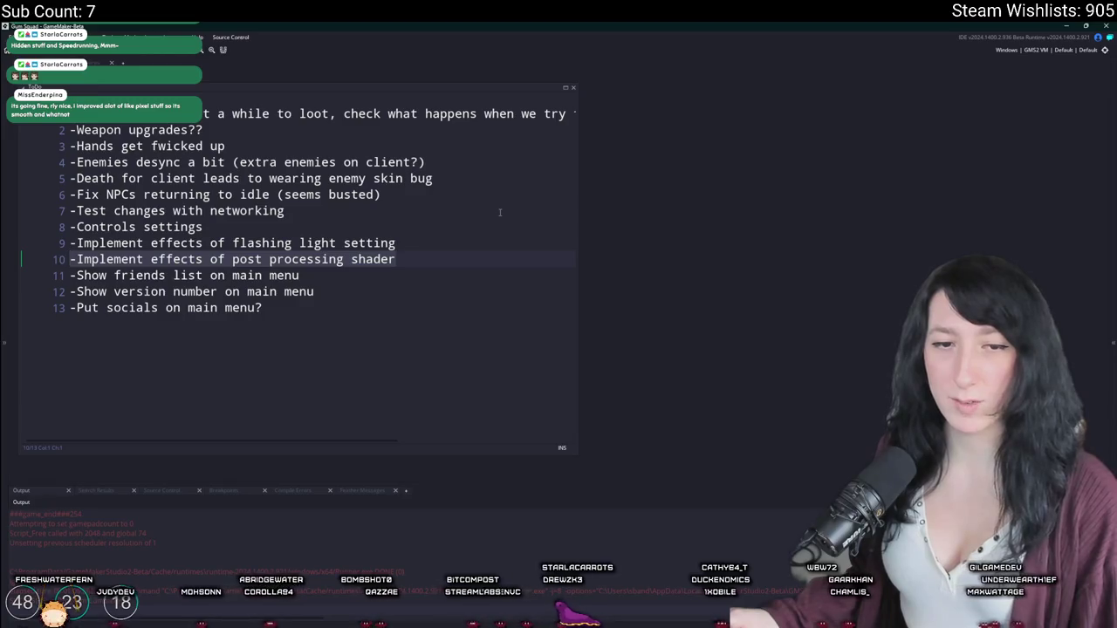
{"action": "key", "text": "BackSpace"}
{"action": "key", "text": "BackSpace"}
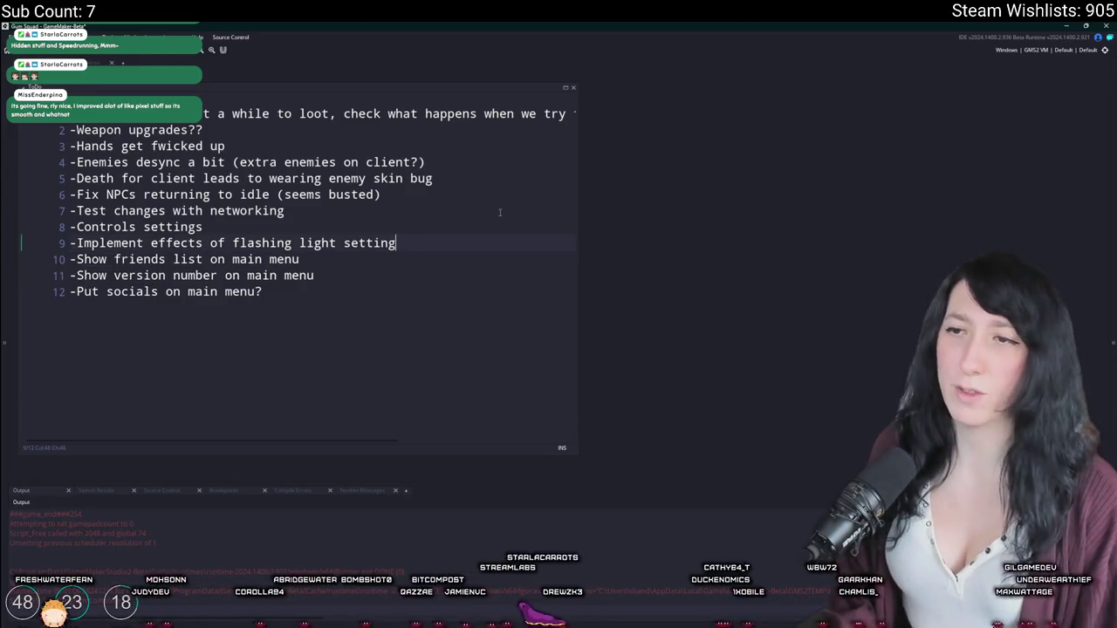
Step: Look over the ToDo note, briefly selecting part of the flashing light setting line
{"action": "key", "text": "ctrl+t"}
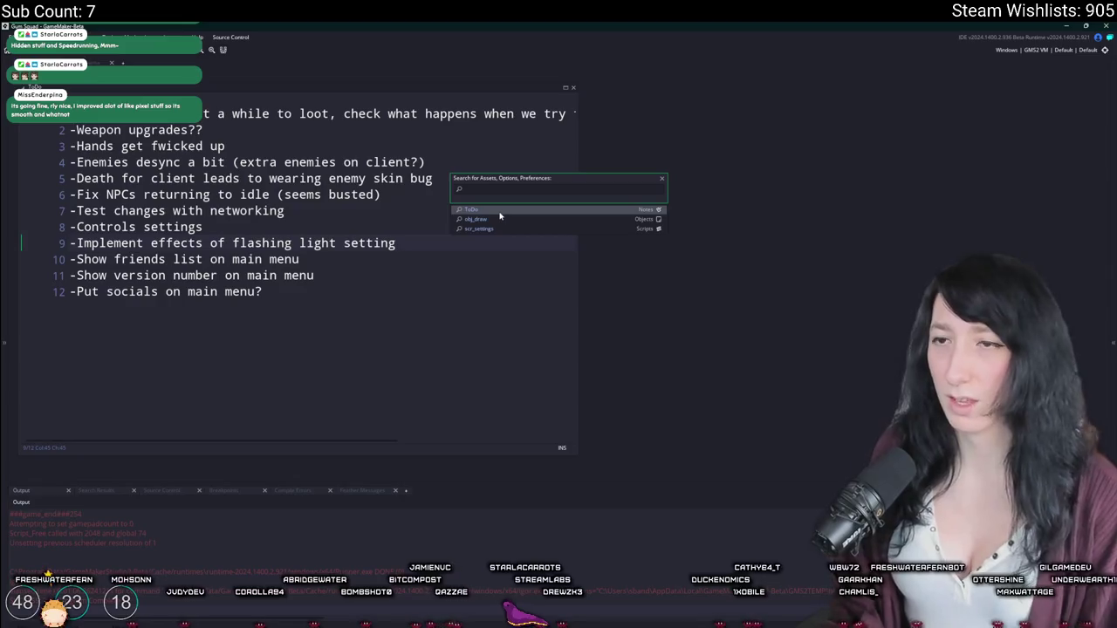
{"action": "key", "text": "Escape"}
{"action": "key", "text": "Left"}
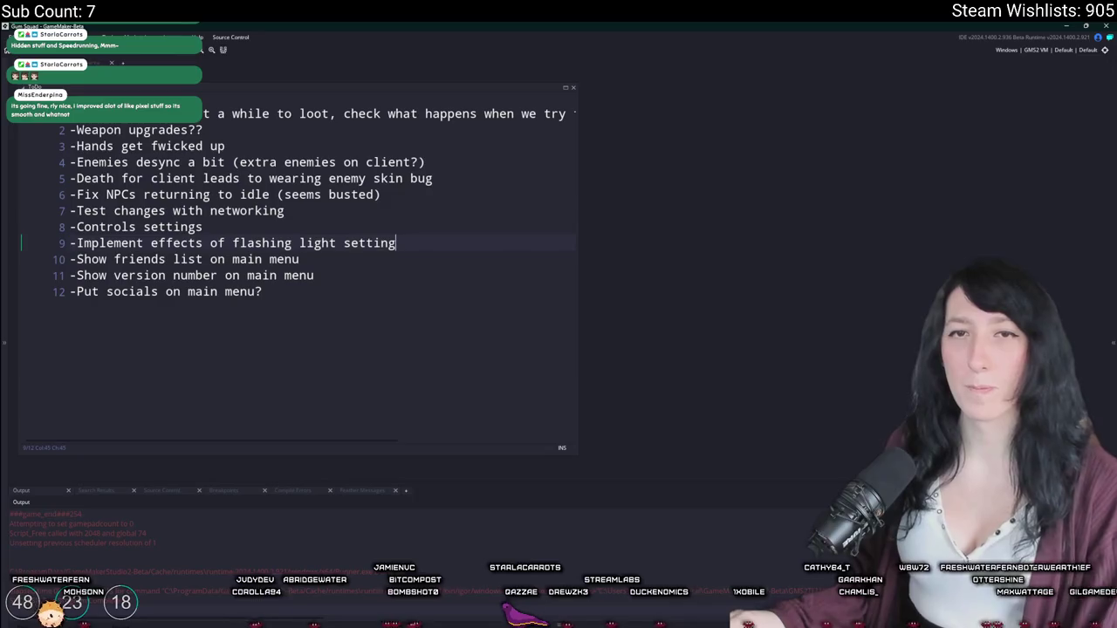
{"action": "right_click", "coordinate": [443, 231]}
{"action": "left_click", "coordinate": [476, 256]}
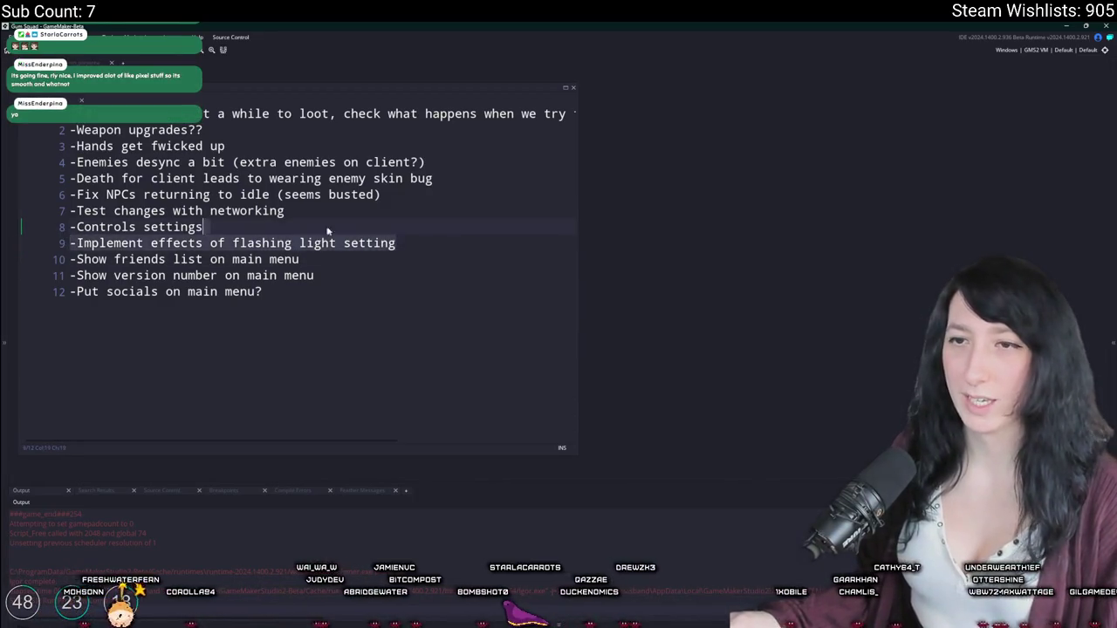
{"action": "left_click", "coordinate": [171, 243]}
{"action": "left_click_drag", "start_coordinate": [171, 242], "coordinate": [70, 242]}
{"action": "left_click", "coordinate": [386, 244]}
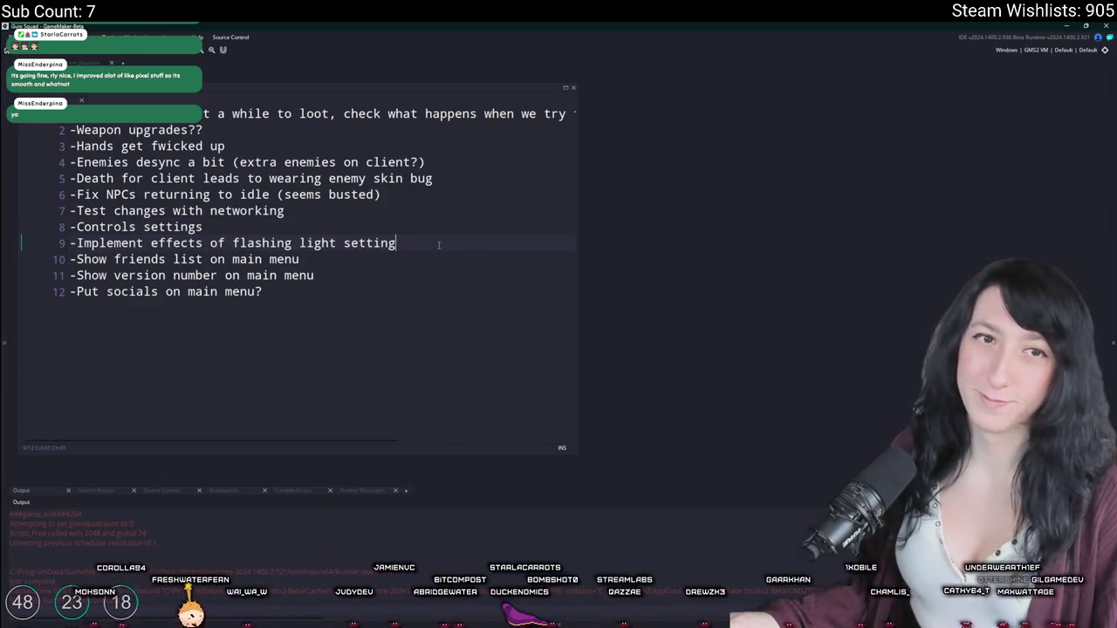
{"action": "key", "text": "ctrl+t"}
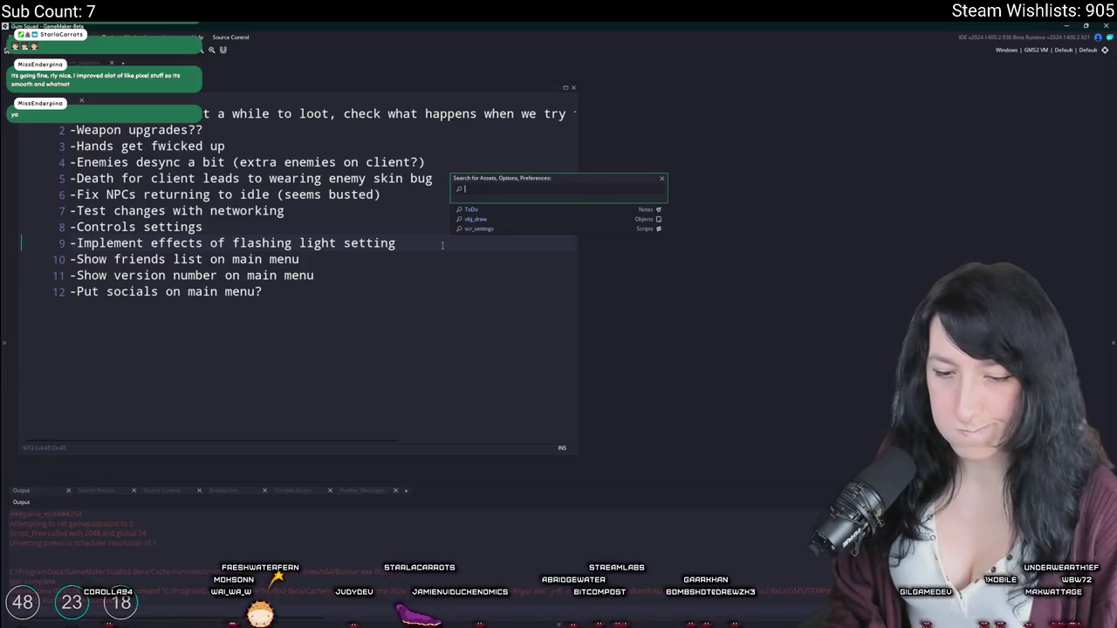
Step: Search the project for 'gummed up' and open the obj_effect_death result
{"action": "type", "text": "dead"}
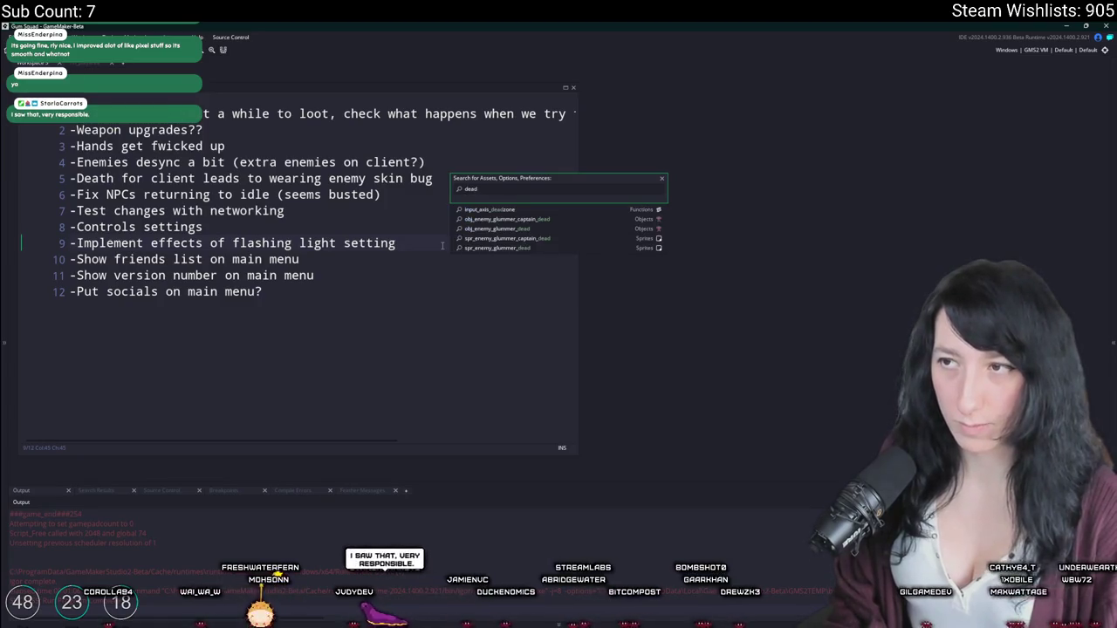
{"action": "key", "text": "BackSpace"}
{"action": "key", "text": "BackSpace"}
{"action": "key", "text": "BackSpace"}
{"action": "type", "text": "gummed"}
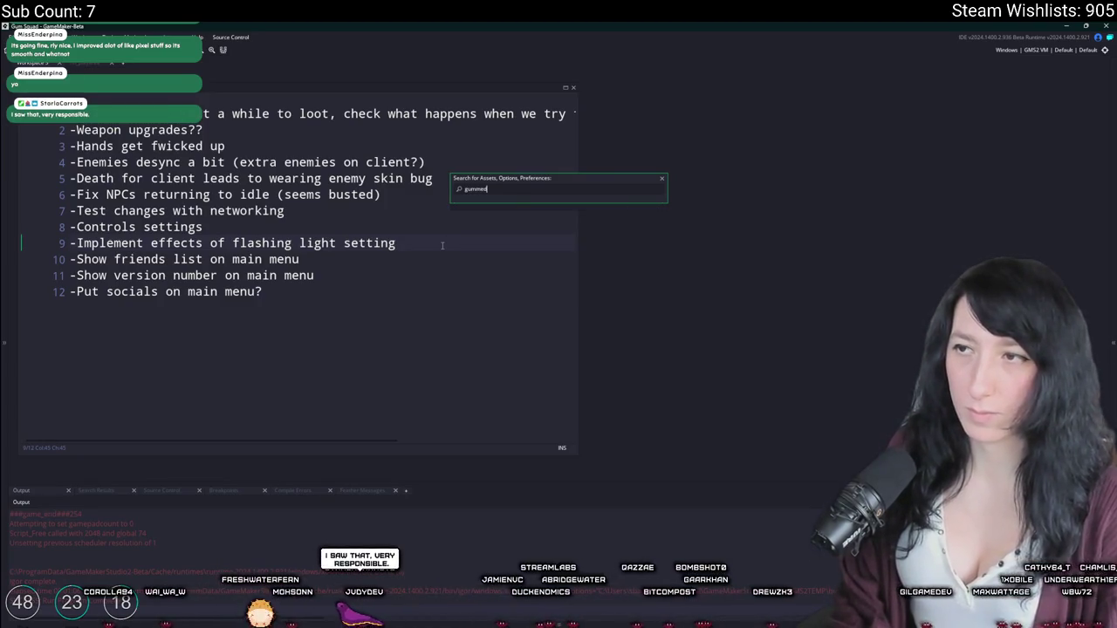
{"action": "key", "text": "ctrl+shift+f"}
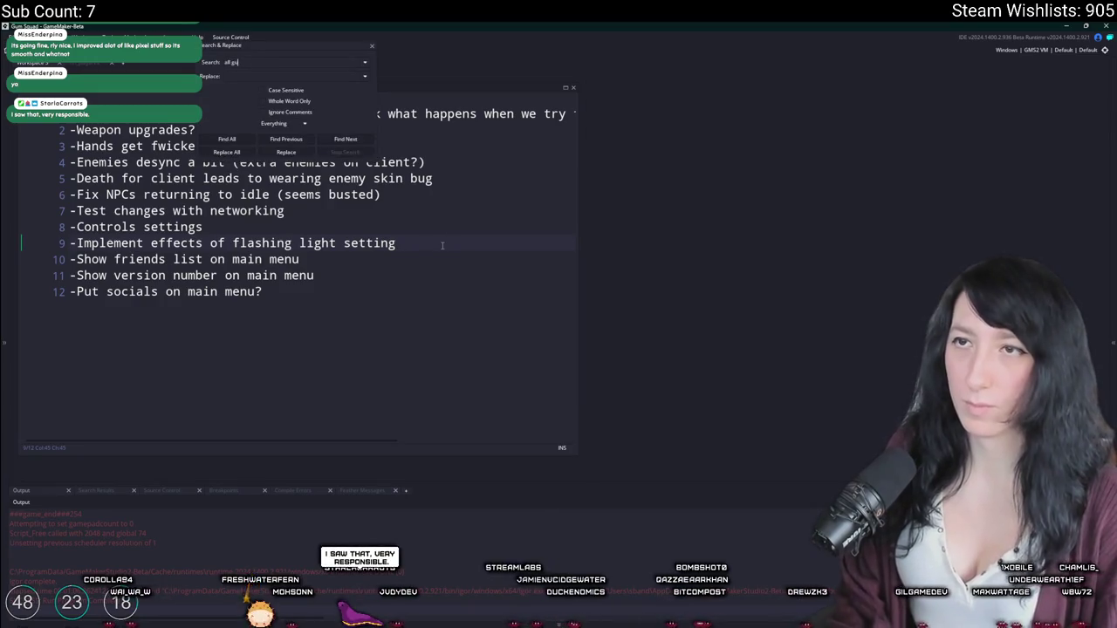
{"action": "type", "text": "mmed up"}
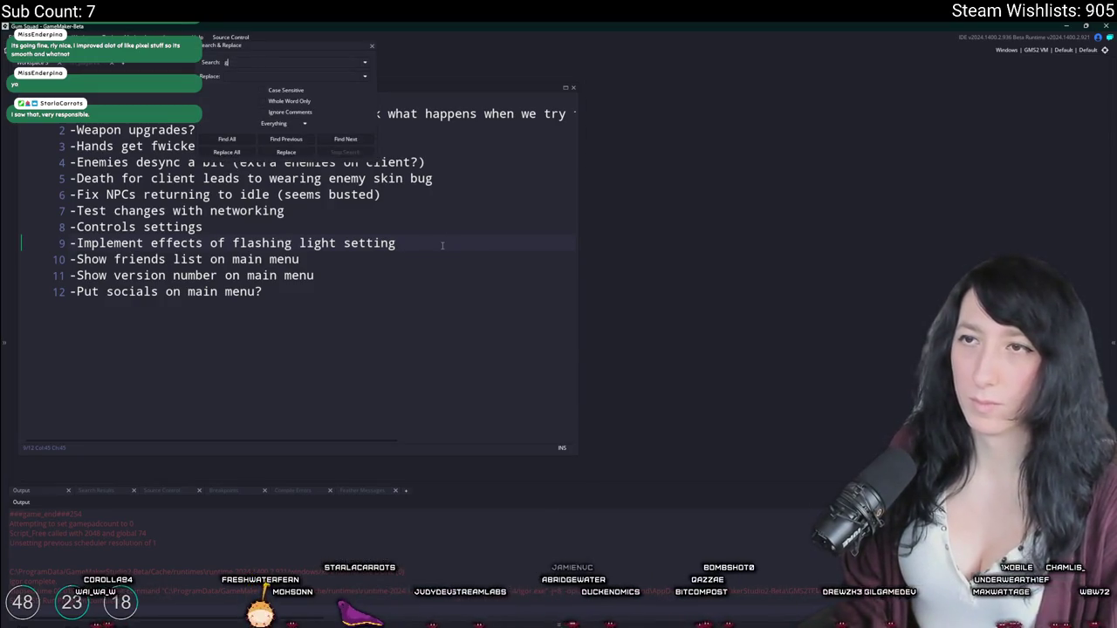
{"action": "key", "text": "Return"}
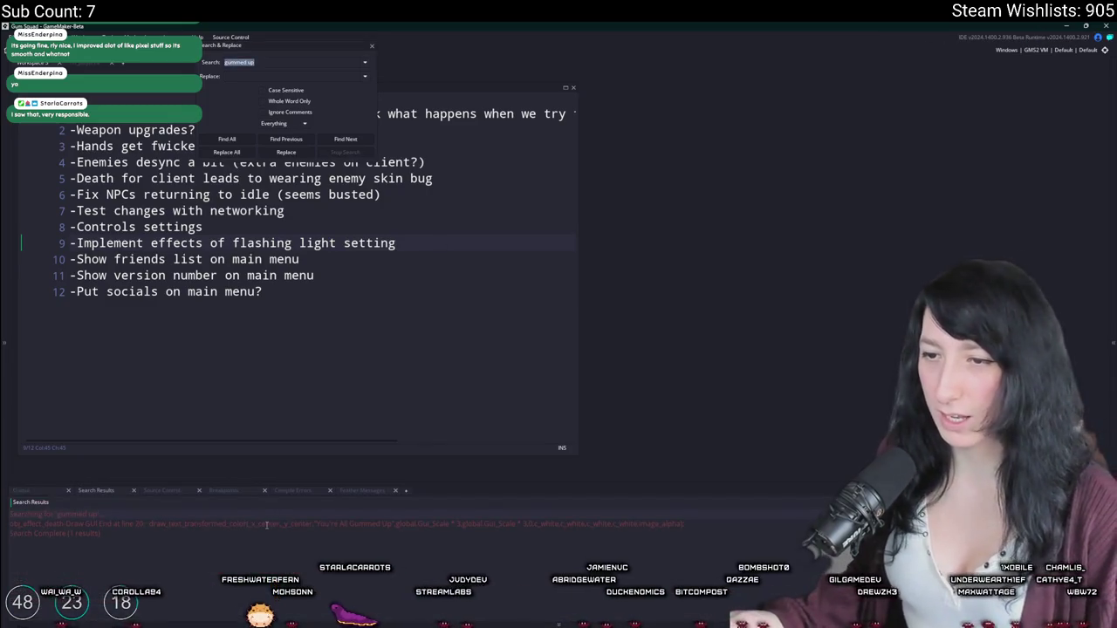
{"action": "double_click", "coordinate": [266, 524]}
Step: Close the search panel and enlarge the obj_effect_death Draw GUI End code editor
{"action": "scroll", "coordinate": [452, 228], "scroll_direction": "up", "scroll_amount": 5}
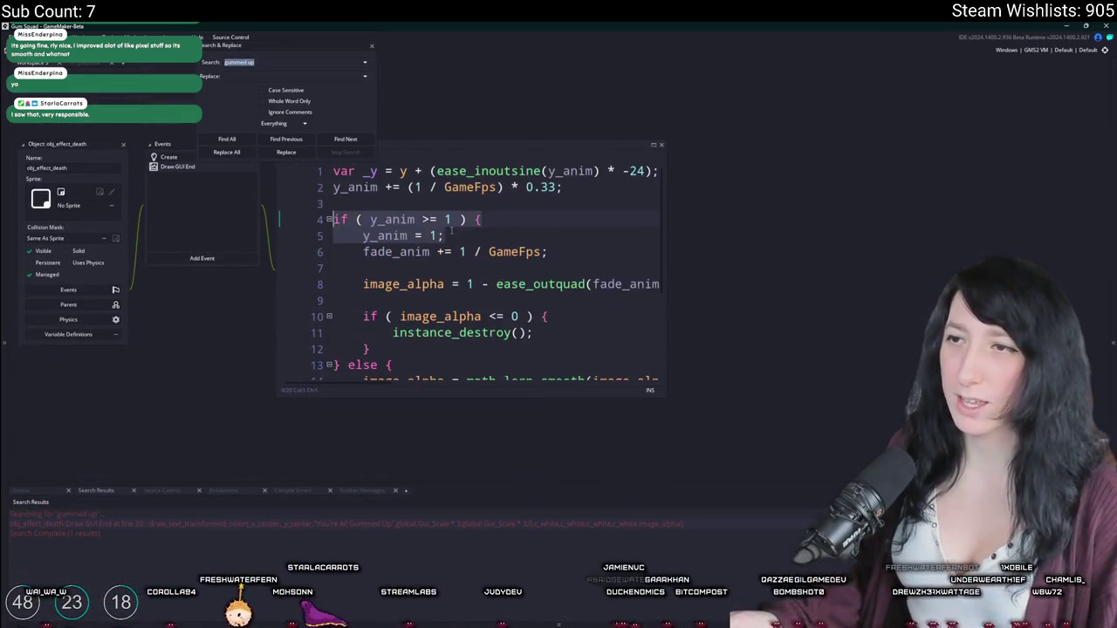
{"action": "left_click", "coordinate": [373, 48]}
{"action": "left_click", "coordinate": [334, 171]}
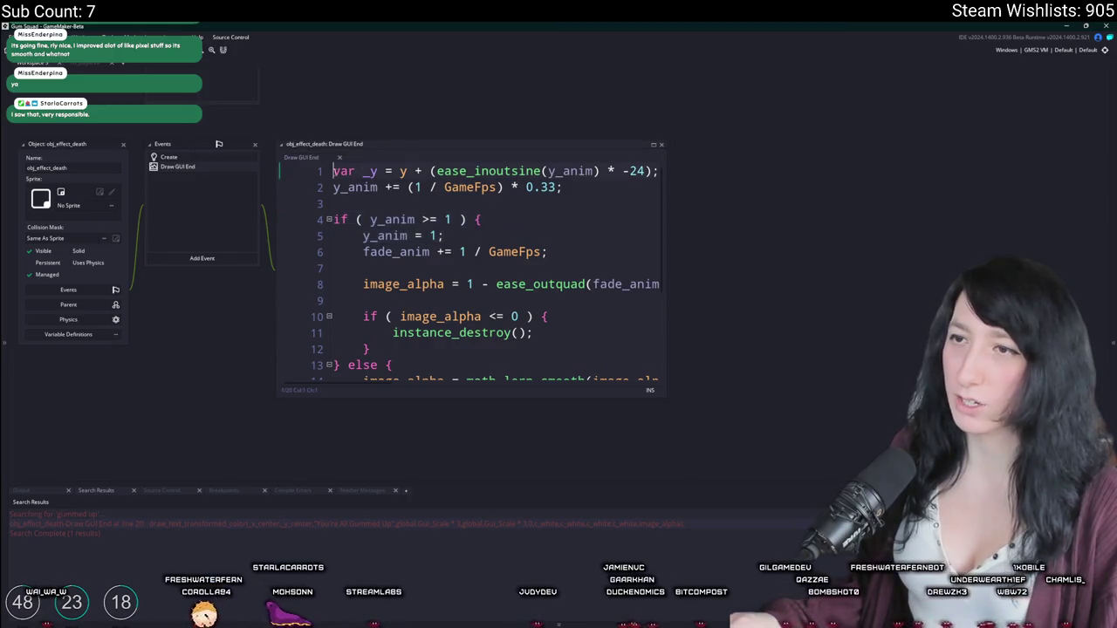
{"action": "key", "text": "Return"}
{"action": "key", "text": "BackSpace"}
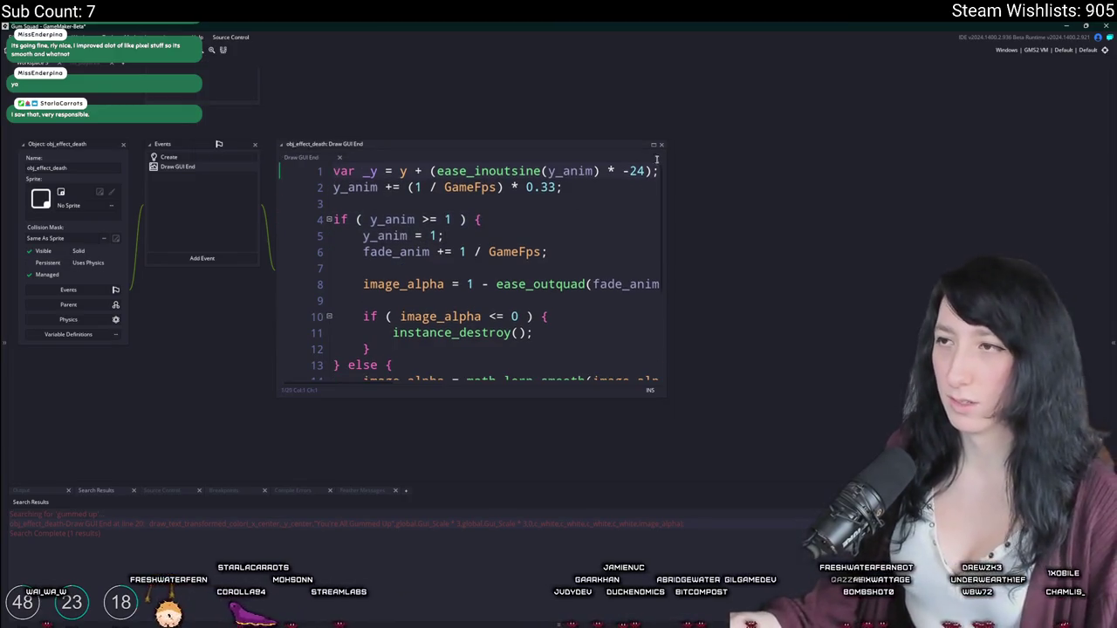
{"action": "left_click", "coordinate": [652, 146]}
{"action": "left_click", "coordinate": [228, 381]}
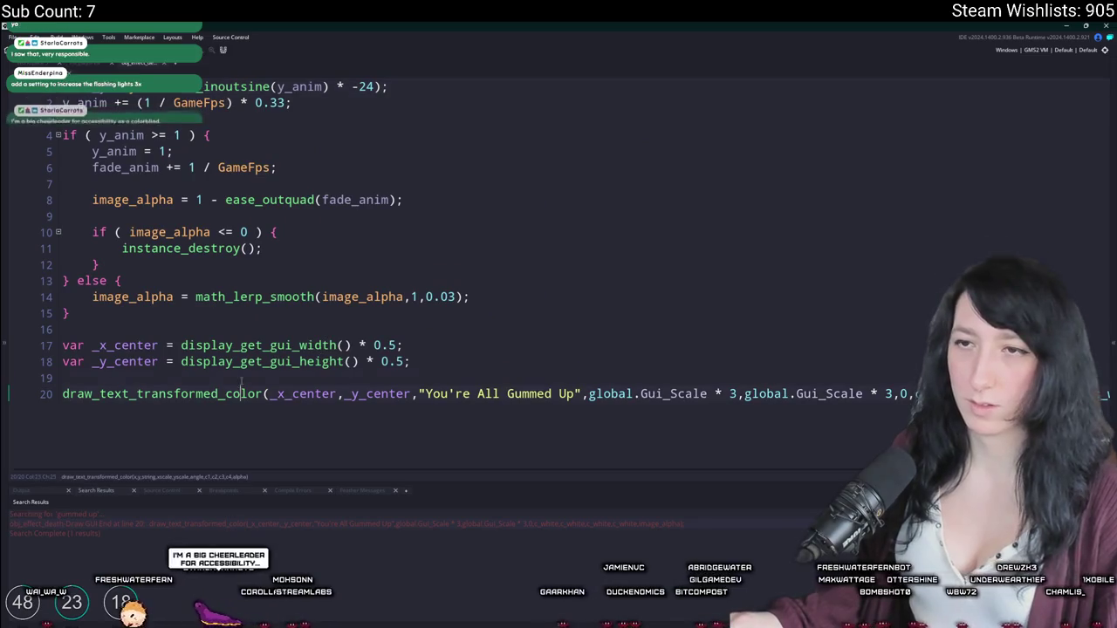
{"action": "type", "text": "i"}
{"action": "key", "text": "alt+Tab"}
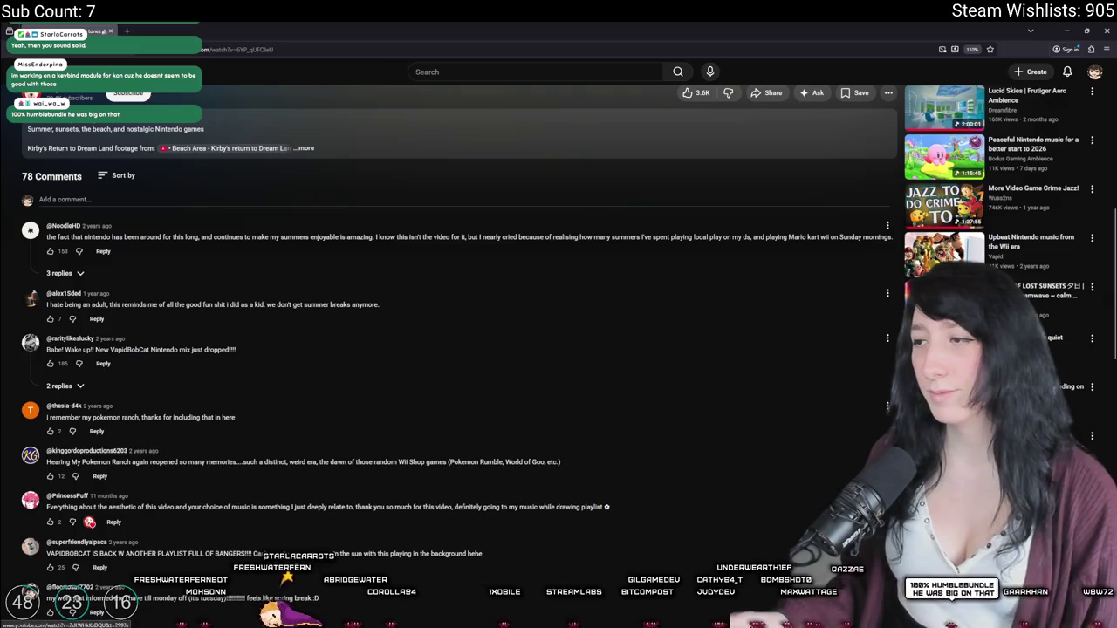
Step: Open a recommended music video, then skip to the SMOOTH & GROOVY Chill Video Game Music mix
{"action": "scroll", "coordinate": [454, 349], "scroll_direction": "down", "scroll_amount": 3}
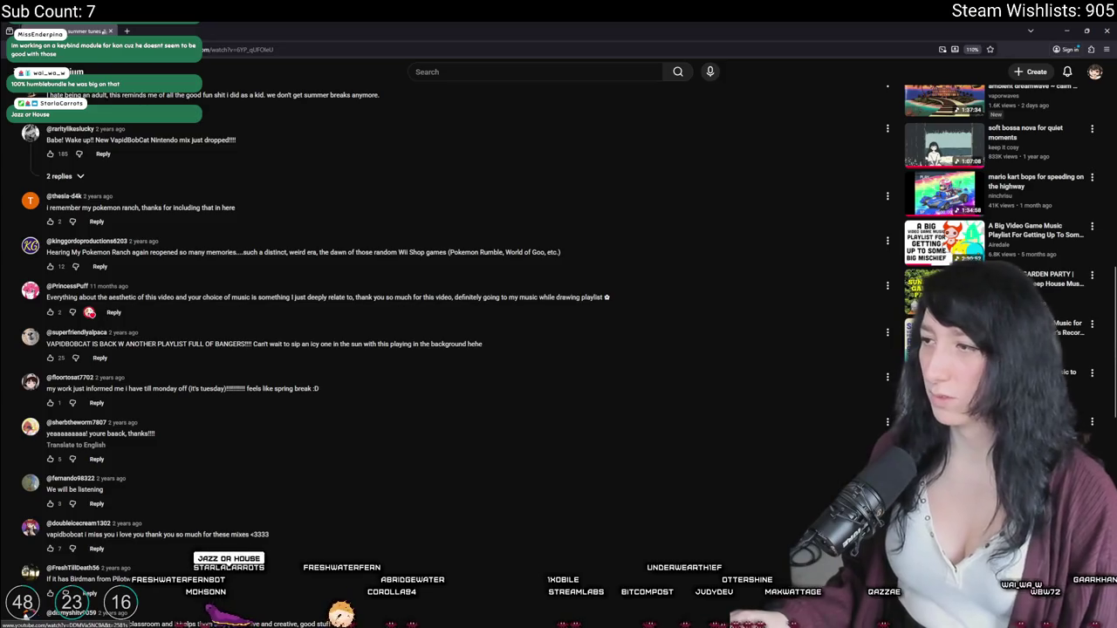
{"action": "left_click", "coordinate": [166, 623]}
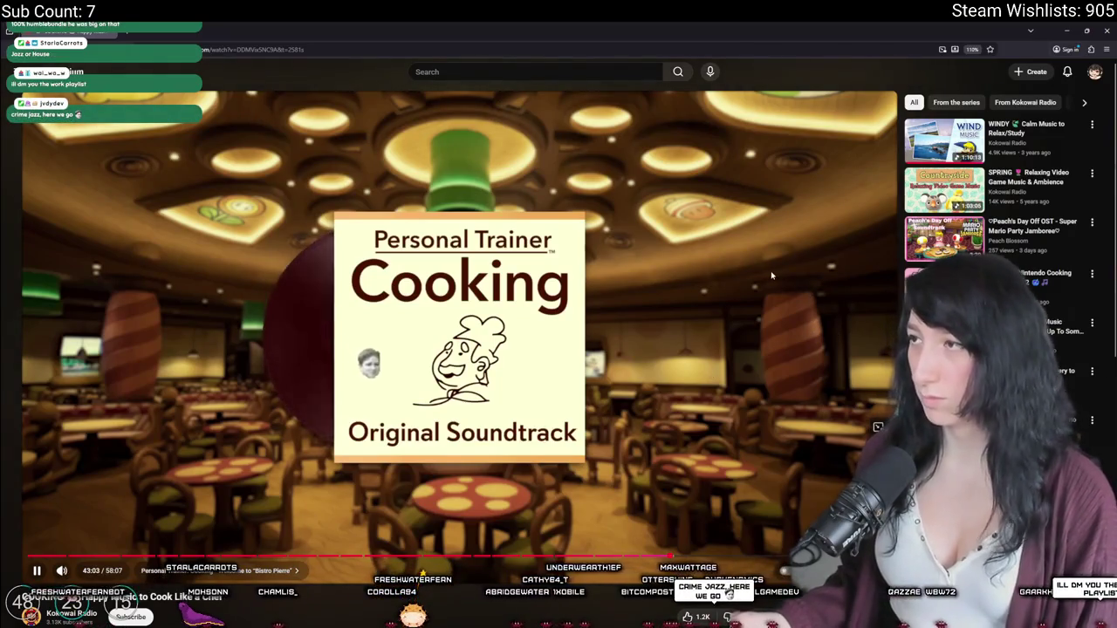
{"action": "scroll", "coordinate": [795, 336], "scroll_direction": "down", "scroll_amount": 3}
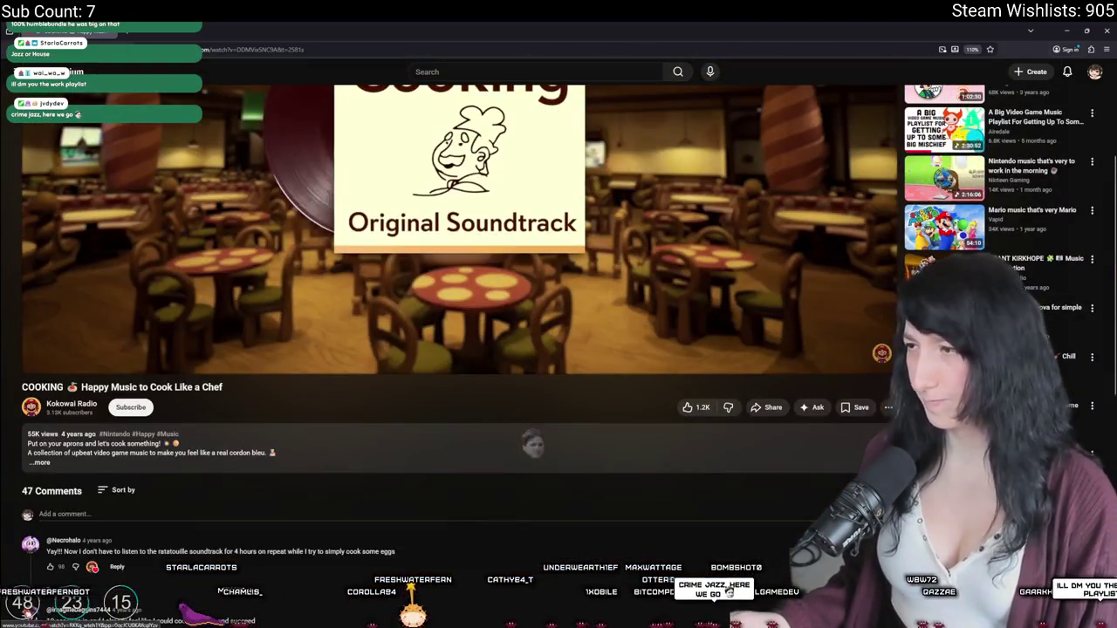
{"action": "key", "text": "shift+n"}
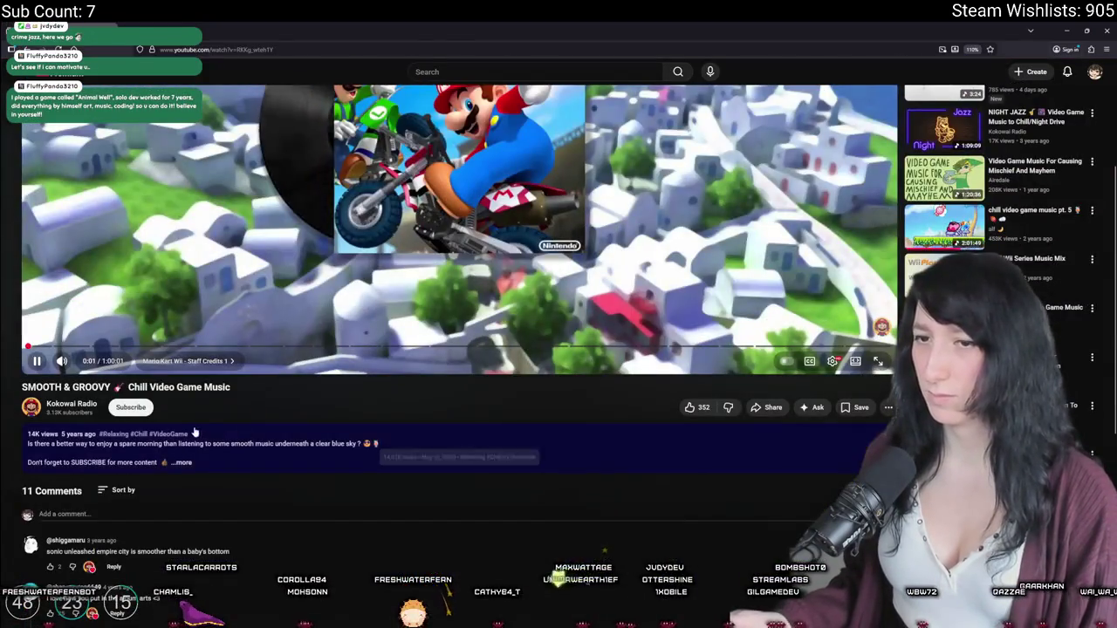
Step: Scroll through the video's comments, then go to the YouTube search box
{"action": "scroll", "coordinate": [361, 312], "scroll_direction": "down", "scroll_amount": 1}
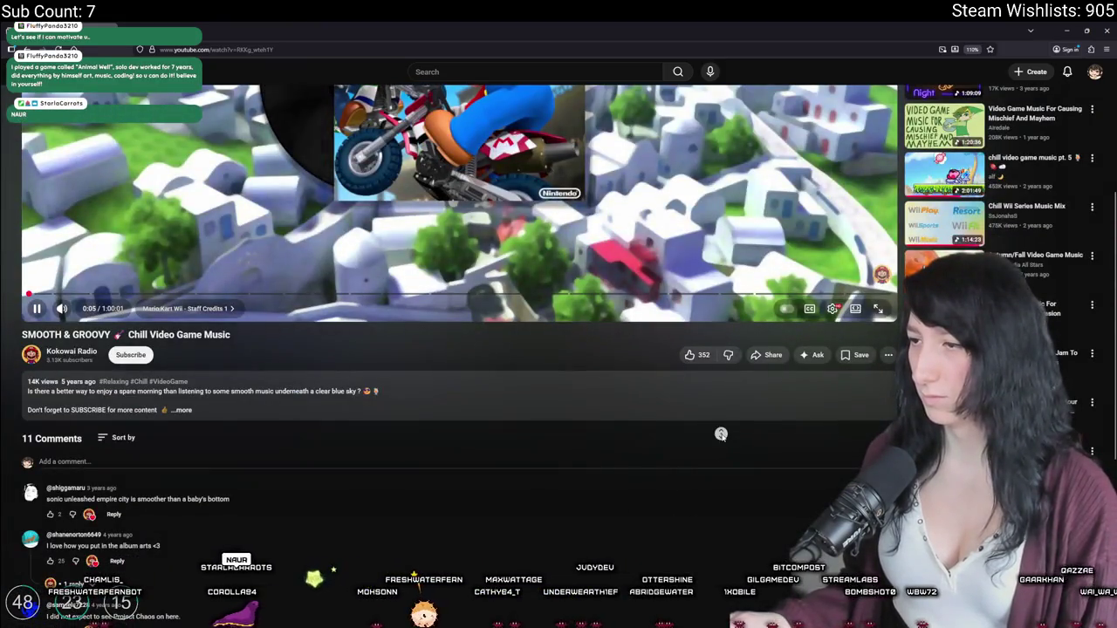
{"action": "scroll", "coordinate": [361, 312], "scroll_direction": "down", "scroll_amount": 3}
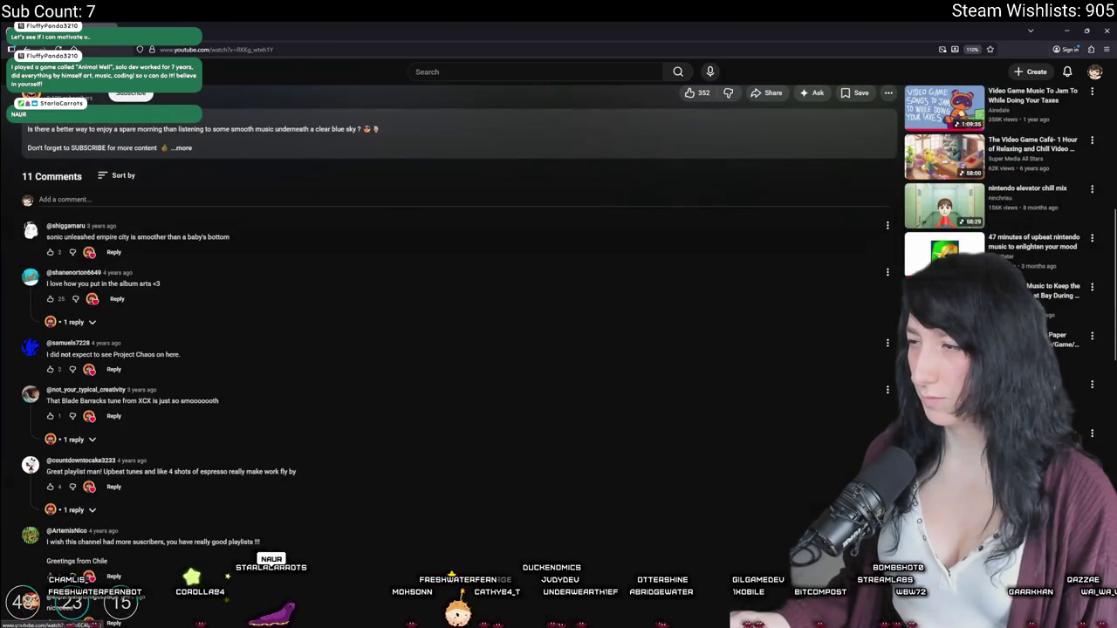
{"action": "scroll", "coordinate": [361, 311], "scroll_direction": "down", "scroll_amount": 2}
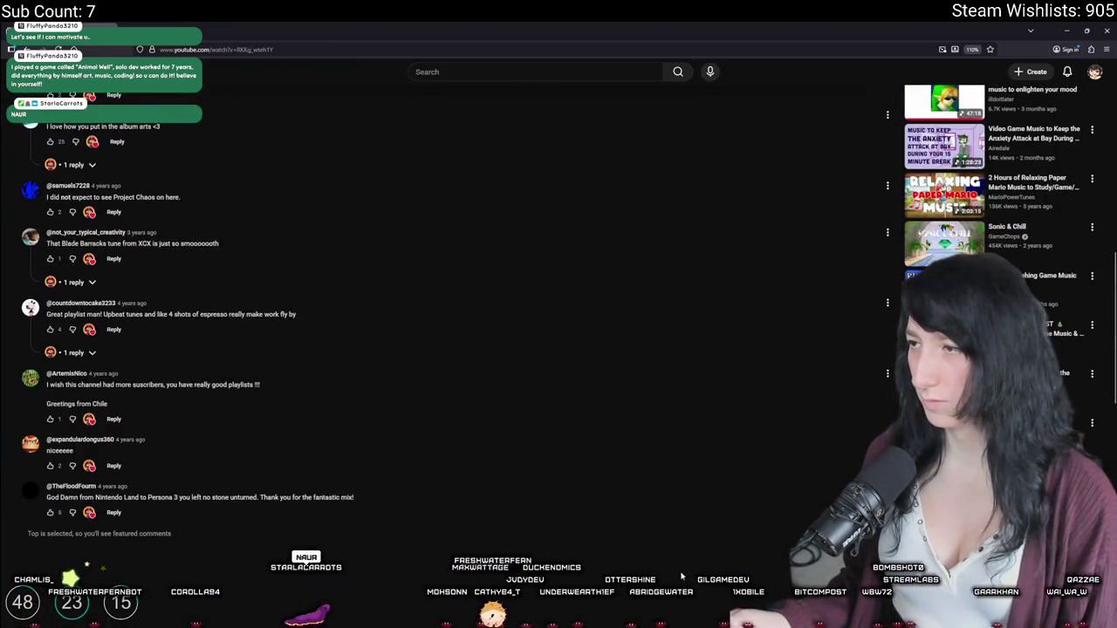
{"action": "scroll", "coordinate": [788, 540], "scroll_direction": "down", "scroll_amount": 3}
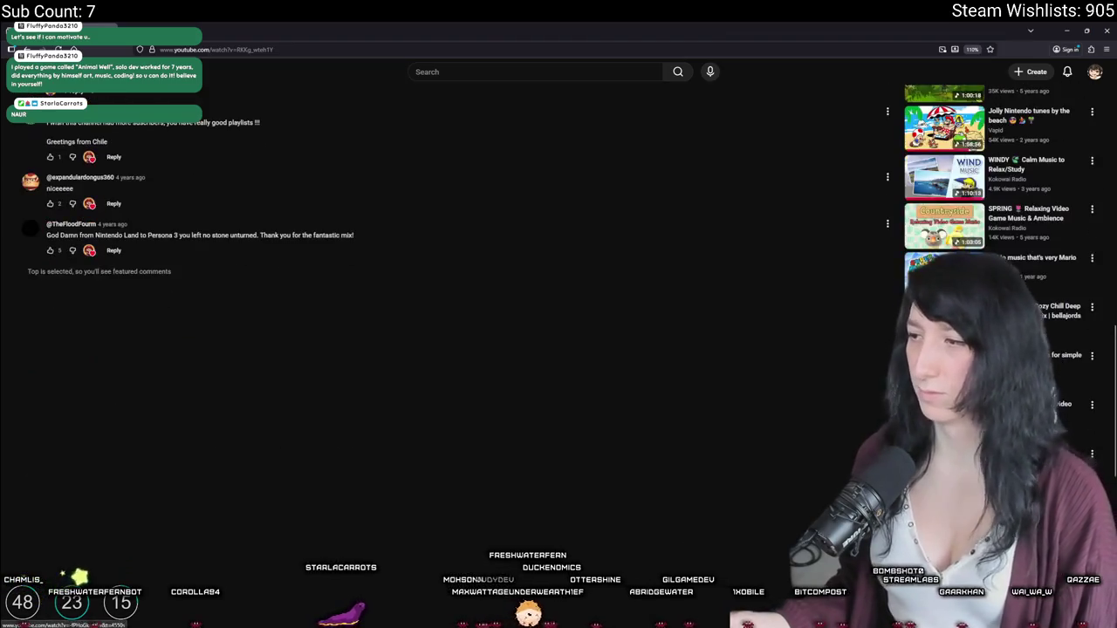
{"action": "scroll", "coordinate": [788, 540], "scroll_direction": "down", "scroll_amount": 2}
{"action": "scroll", "coordinate": [820, 444], "scroll_direction": "up", "scroll_amount": 10}
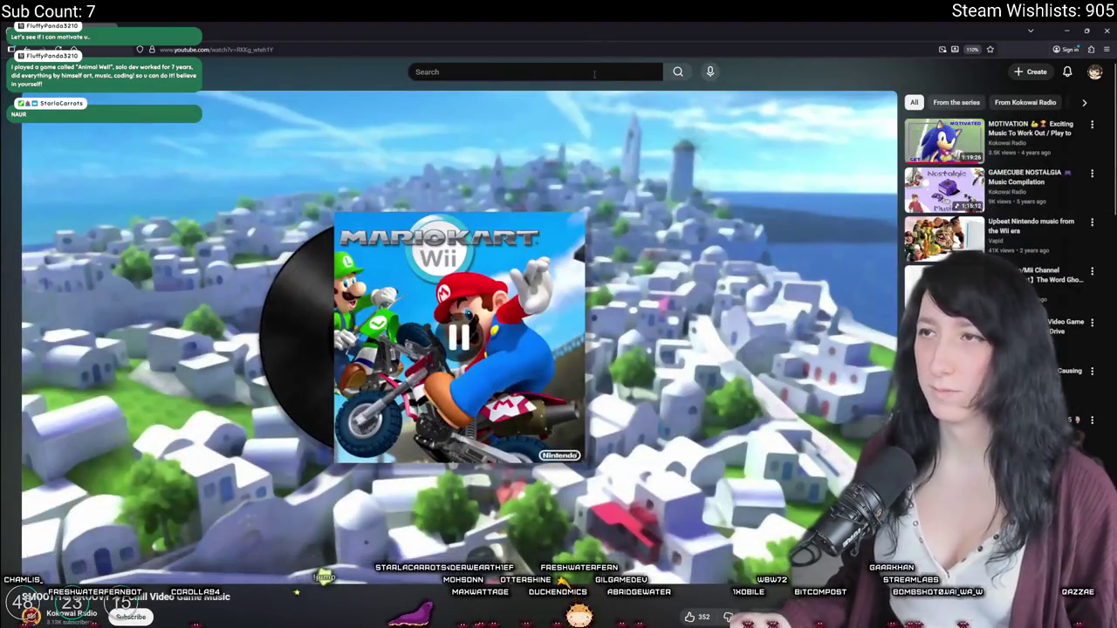
{"action": "left_click", "coordinate": [591, 72]}
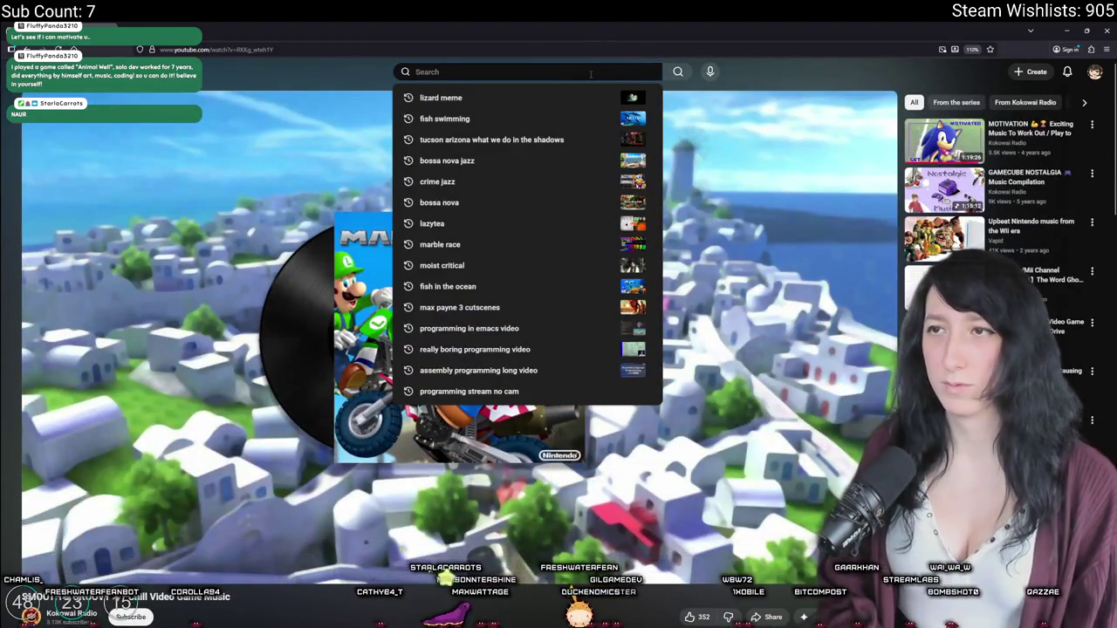
Step: Search YouTube for 'jazz funk' and scroll through the results
{"action": "type", "text": "jazz"}
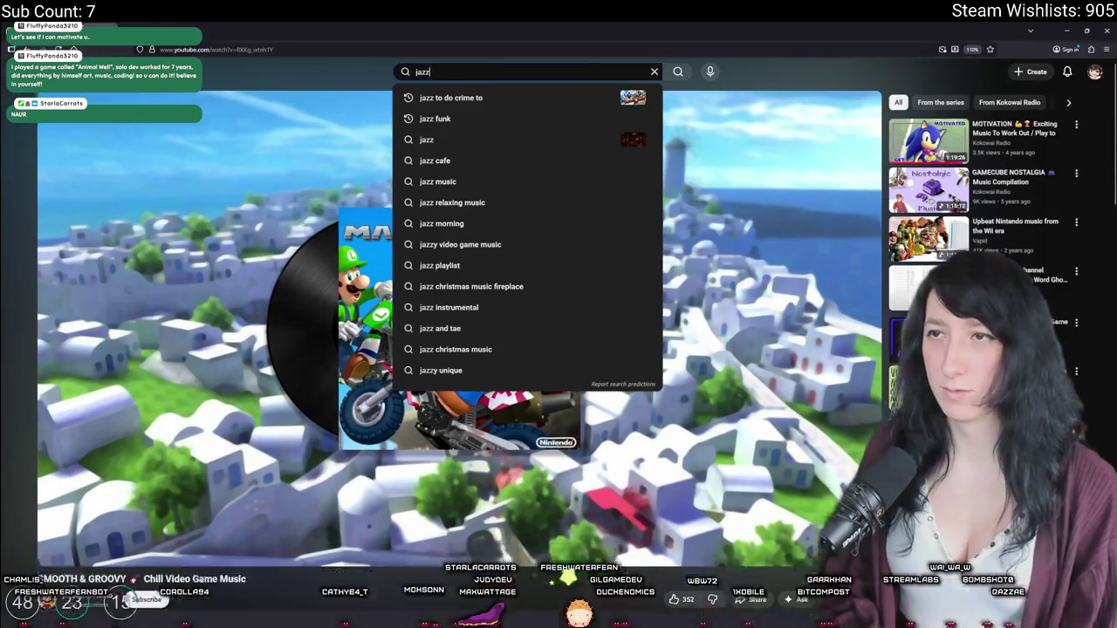
{"action": "type", "text": " funk"}
{"action": "key", "text": "Return"}
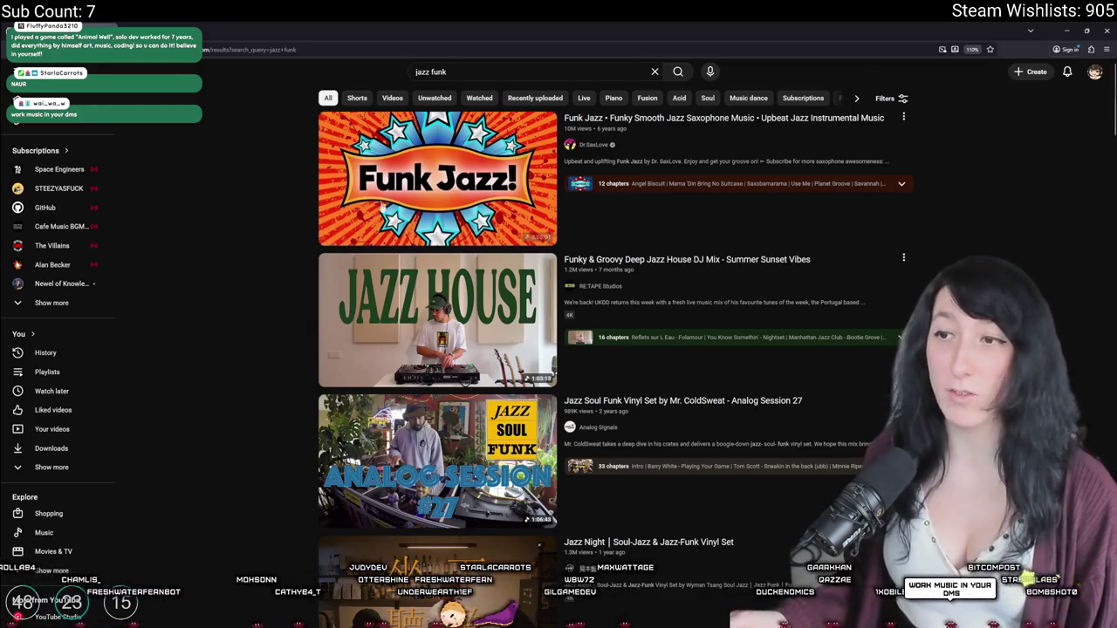
{"action": "scroll", "coordinate": [443, 344], "scroll_direction": "down", "scroll_amount": 2}
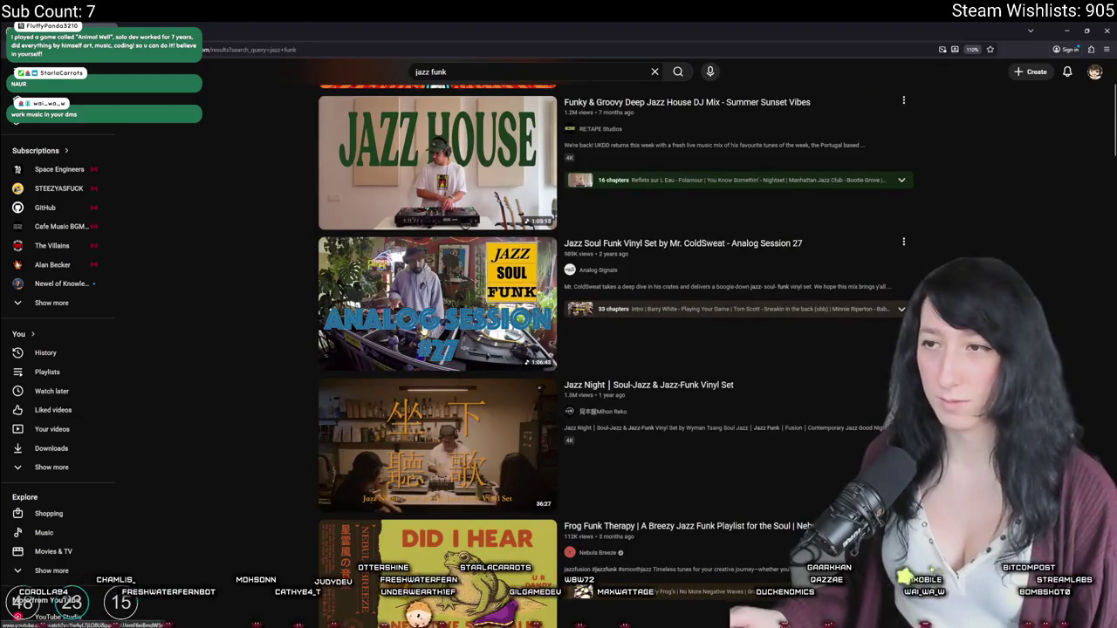
{"action": "scroll", "coordinate": [443, 452], "scroll_direction": "down", "scroll_amount": 5}
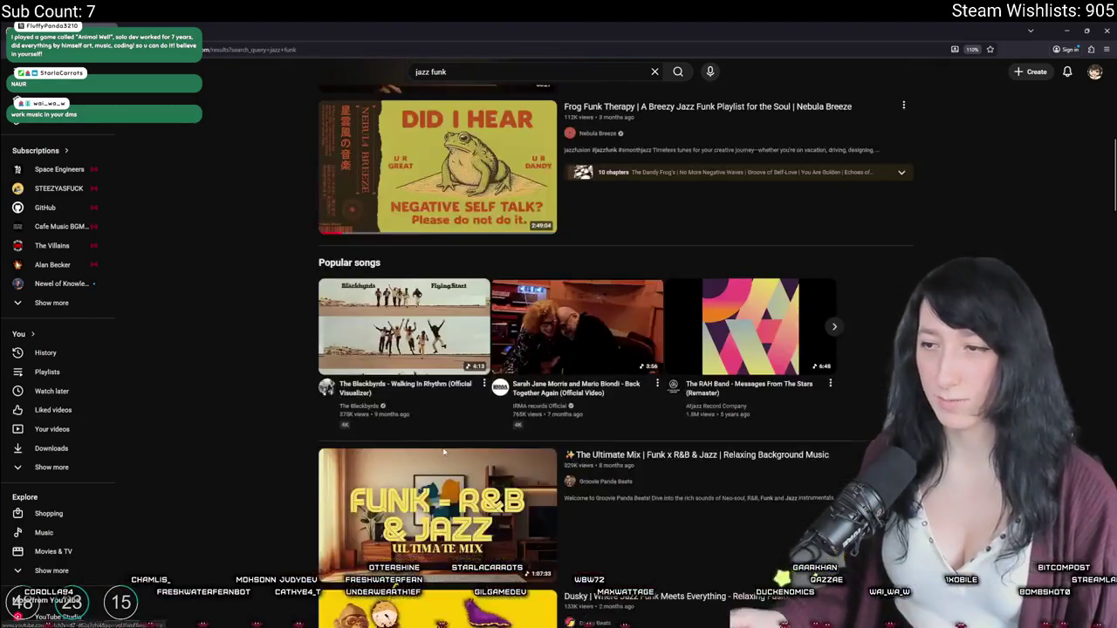
{"action": "scroll", "coordinate": [444, 452], "scroll_direction": "down", "scroll_amount": 2}
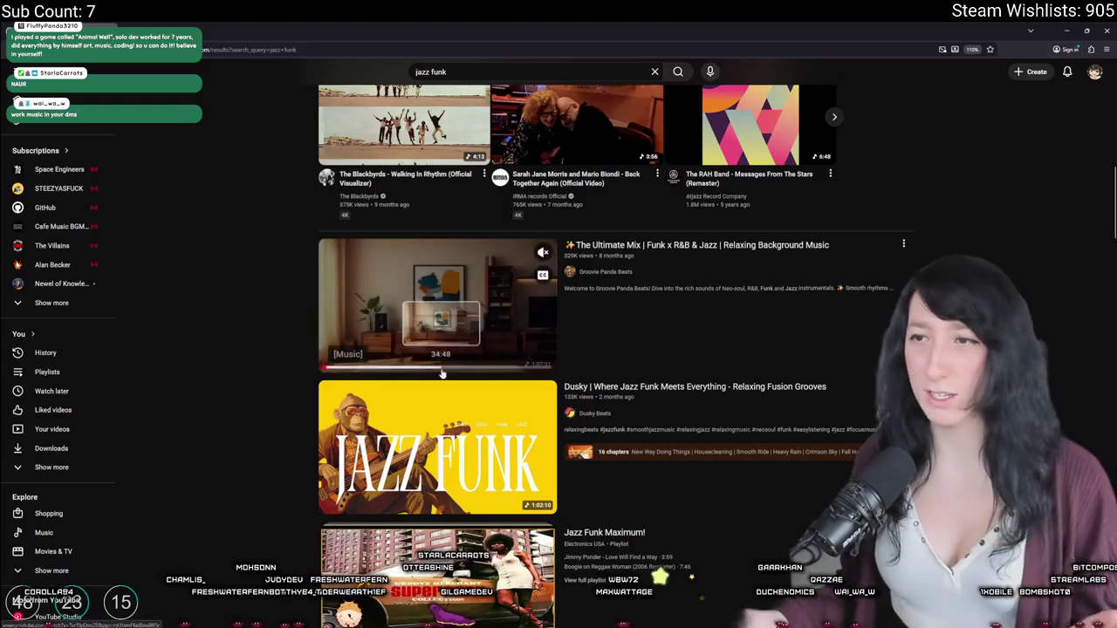
Step: Play The Ultimate Mix Funk x R&B & Jazz, read its full description, then go back to the results
{"action": "left_click", "coordinate": [428, 283]}
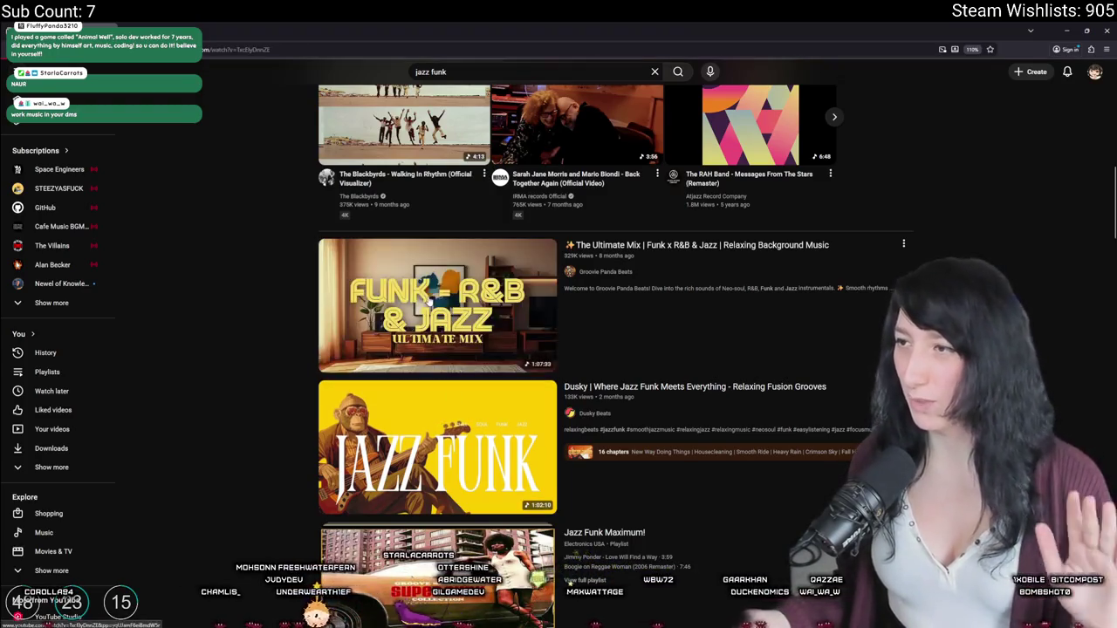
{"action": "scroll", "coordinate": [319, 460], "scroll_direction": "down", "scroll_amount": 3}
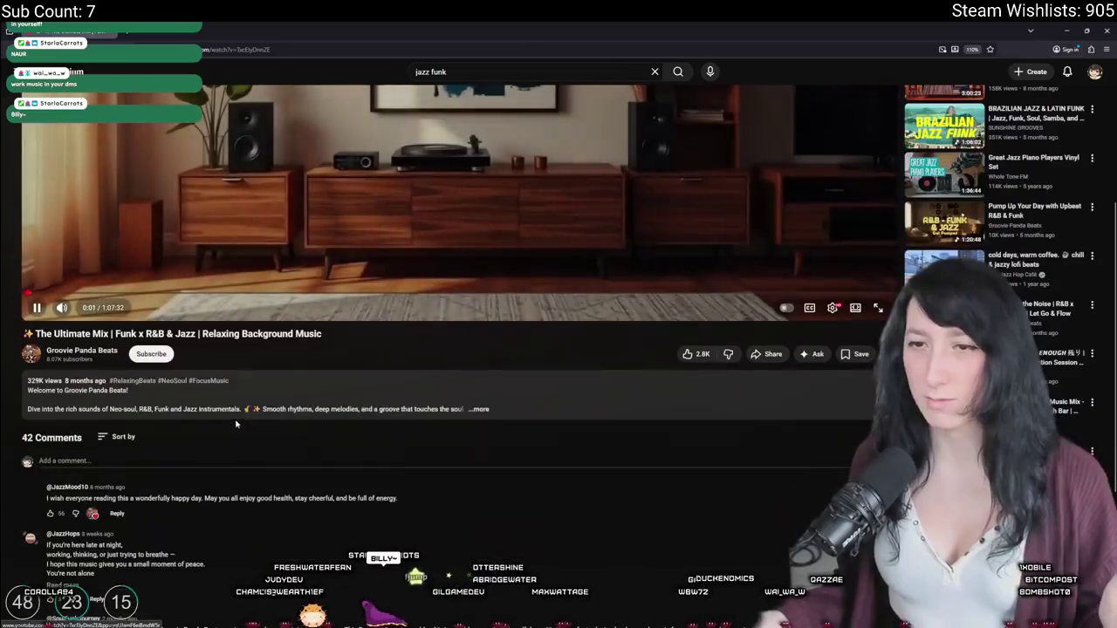
{"action": "left_click", "coordinate": [181, 411]}
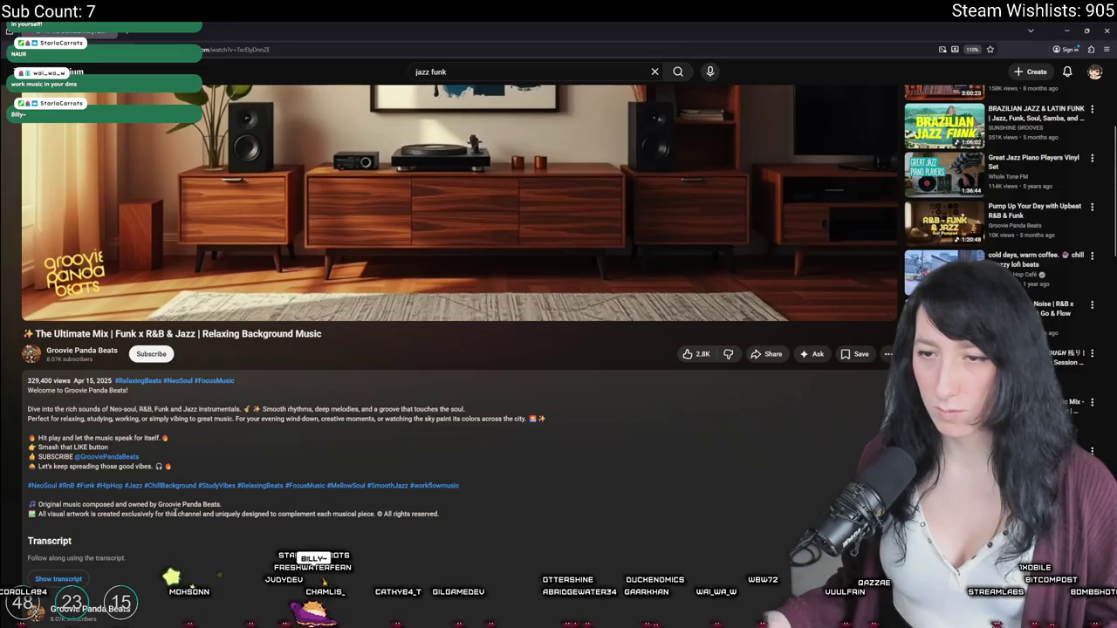
{"action": "scroll", "coordinate": [221, 506], "scroll_direction": "down", "scroll_amount": 3}
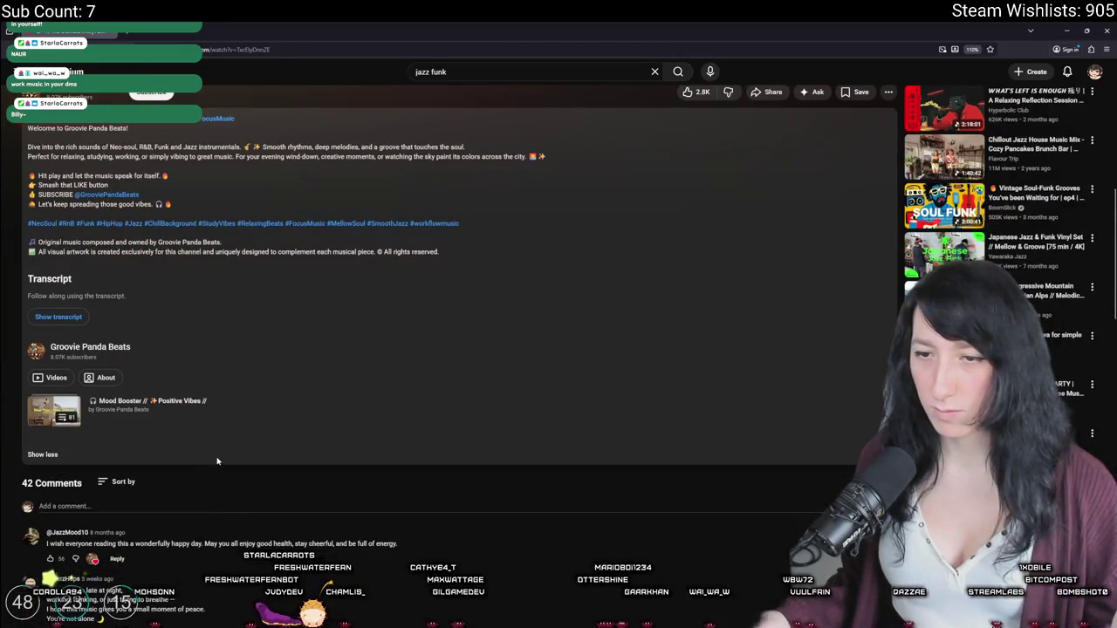
{"action": "scroll", "coordinate": [237, 148], "scroll_direction": "up", "scroll_amount": 6}
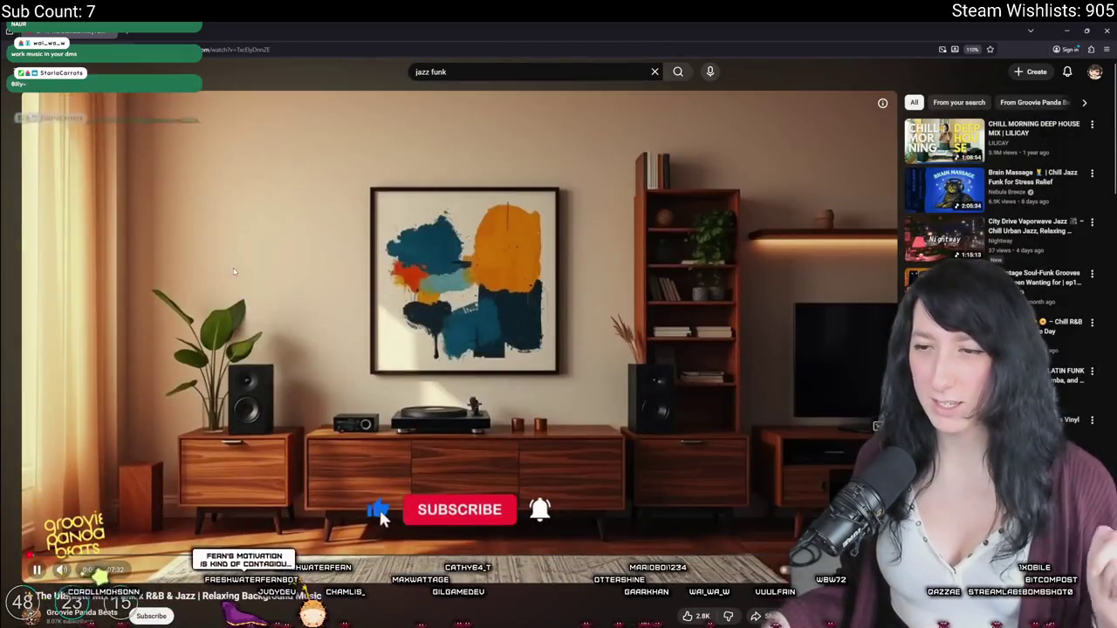
{"action": "scroll", "coordinate": [237, 148], "scroll_direction": "down", "scroll_amount": 2}
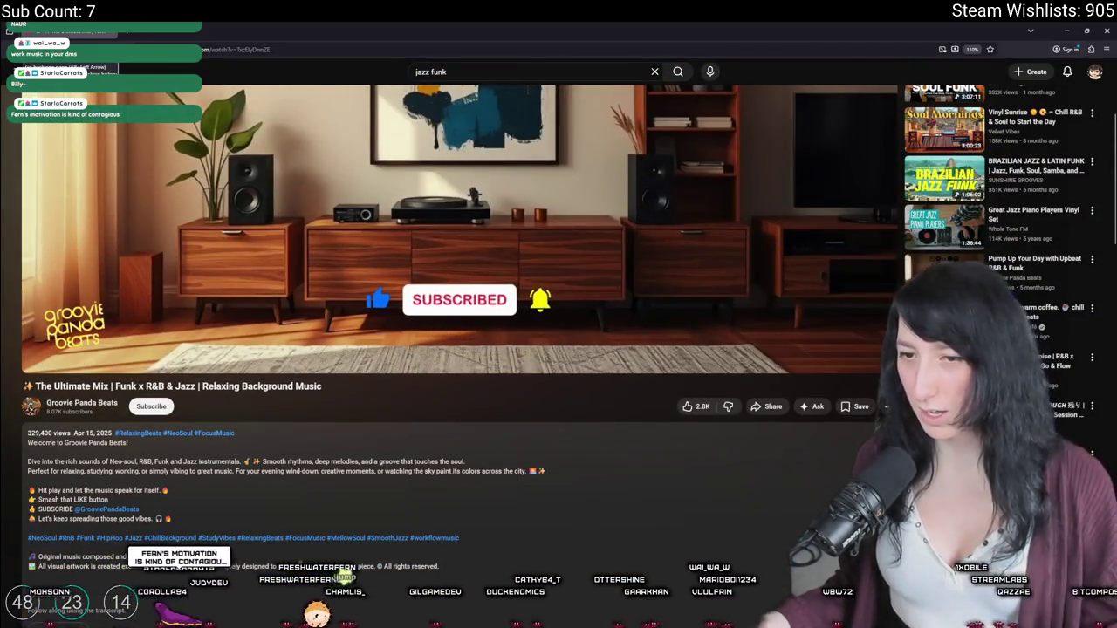
{"action": "left_click", "coordinate": [12, 49]}
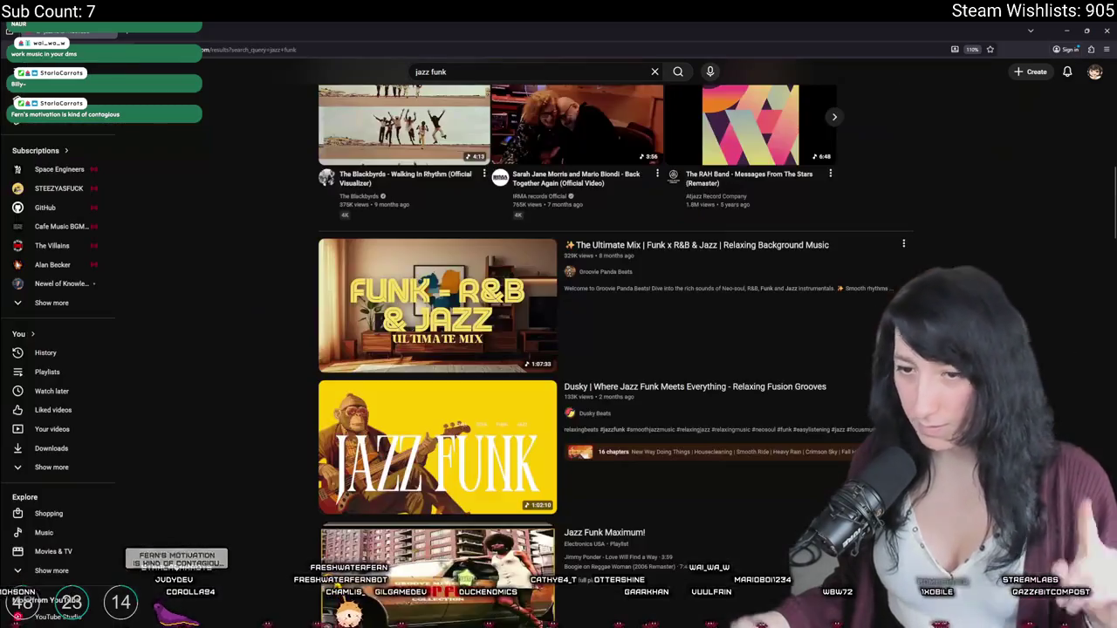
Step: Play the Analog Session 27 vinyl set, expand its track list, then switch to GameMaker
{"action": "scroll", "coordinate": [430, 314], "scroll_direction": "down", "scroll_amount": 5}
{"action": "scroll", "coordinate": [430, 314], "scroll_direction": "up", "scroll_amount": 3}
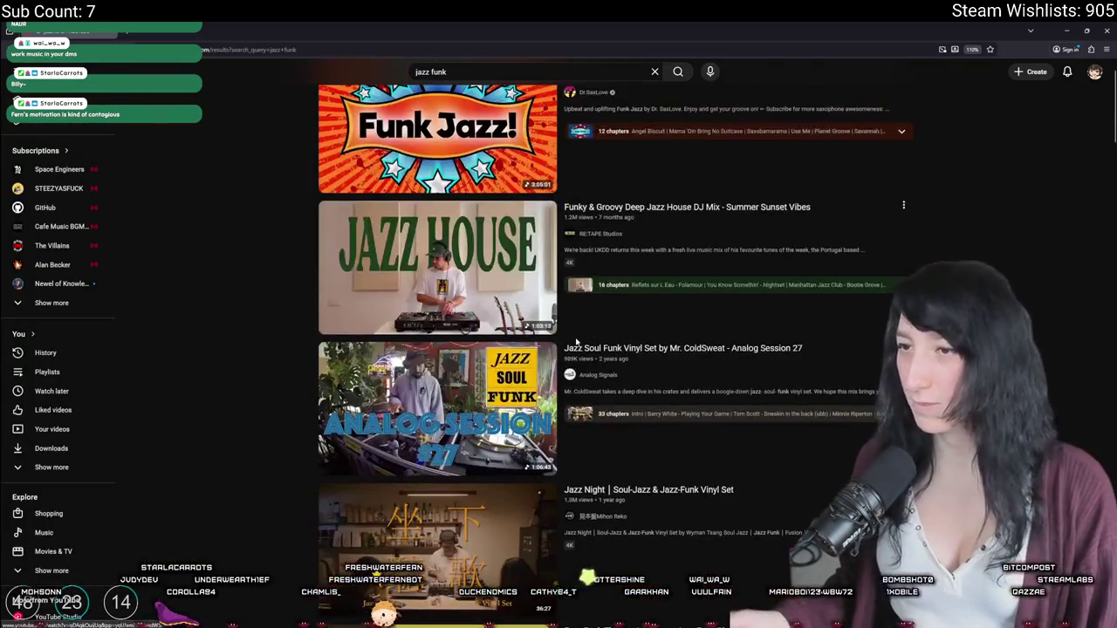
{"action": "mouse_move", "coordinate": [439, 402]}
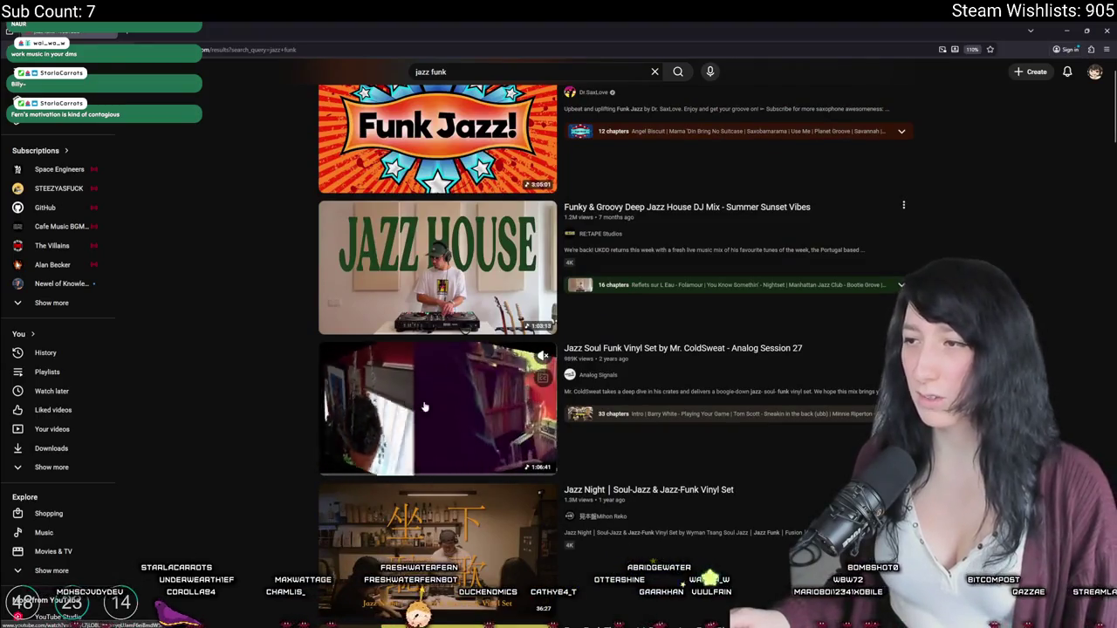
{"action": "left_click", "coordinate": [439, 402]}
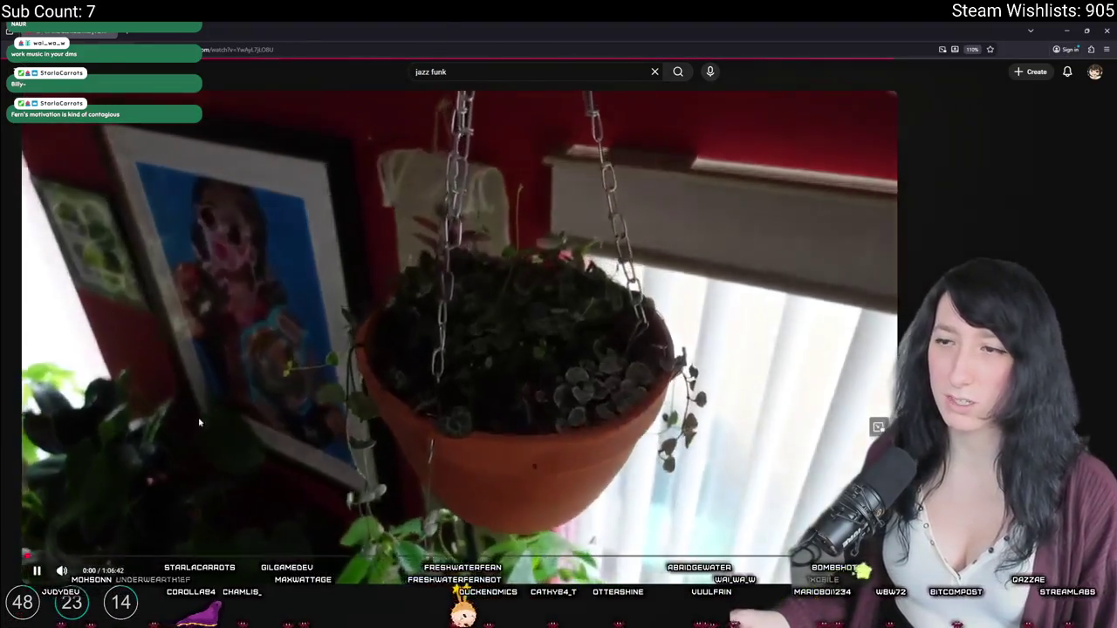
{"action": "scroll", "coordinate": [234, 276], "scroll_direction": "down", "scroll_amount": 3}
{"action": "left_click", "coordinate": [234, 275]}
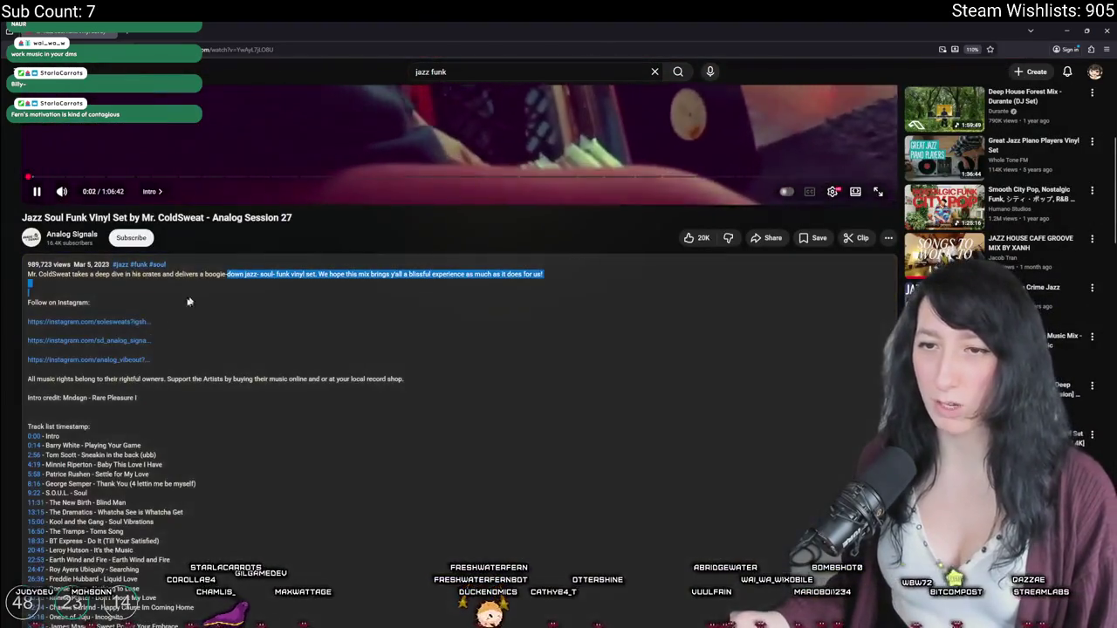
{"action": "scroll", "coordinate": [203, 380], "scroll_direction": "down", "scroll_amount": 3}
{"action": "scroll", "coordinate": [203, 380], "scroll_direction": "up", "scroll_amount": 10}
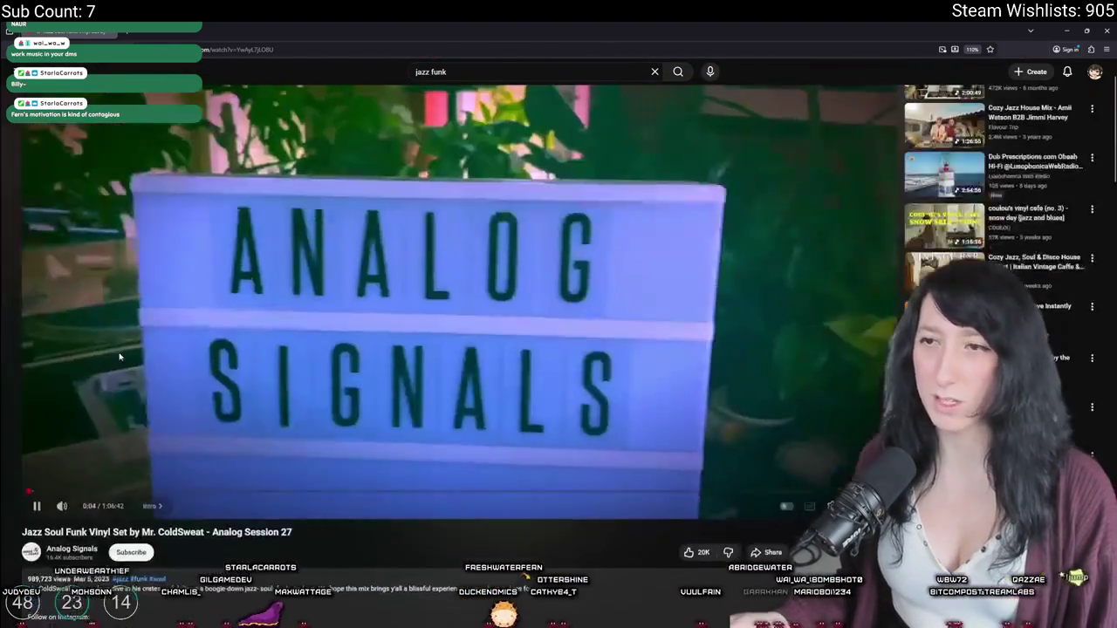
{"action": "key", "text": "alt+Tab"}
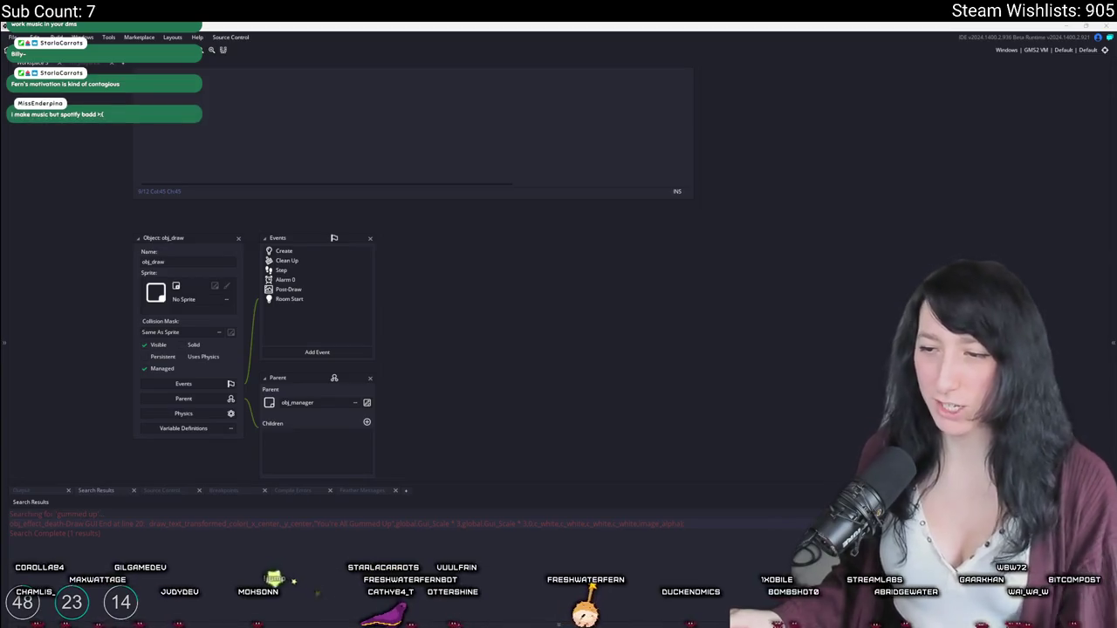
Step: Search the Start menu for 'discord', then dismiss it without launching anything
{"action": "key", "text": "super"}
{"action": "type", "text": "discord"}
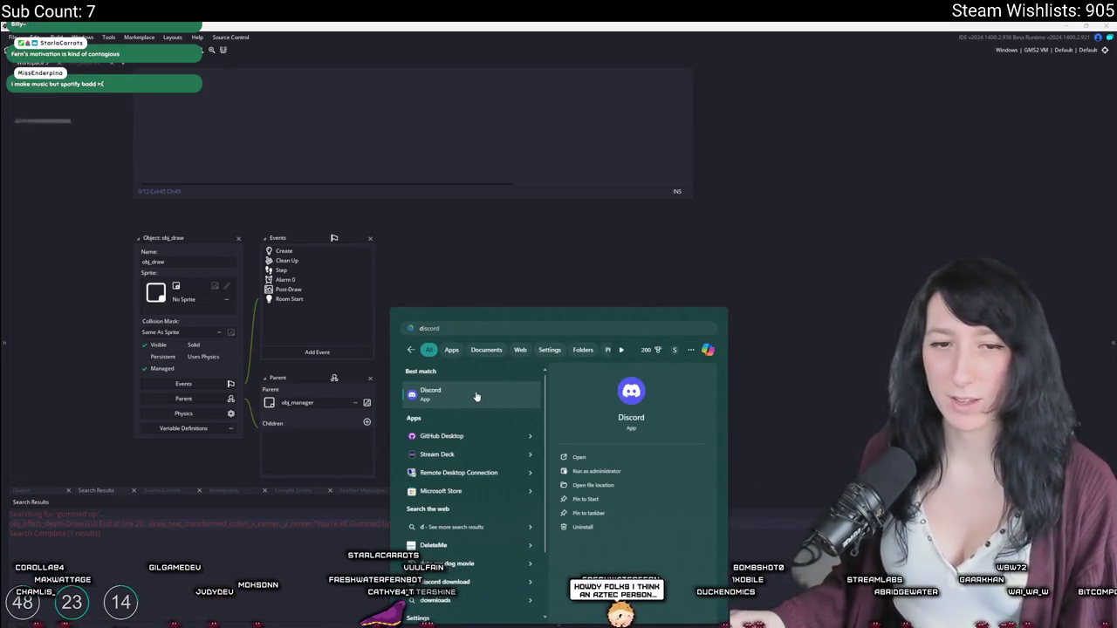
{"action": "left_click", "coordinate": [786, 228]}
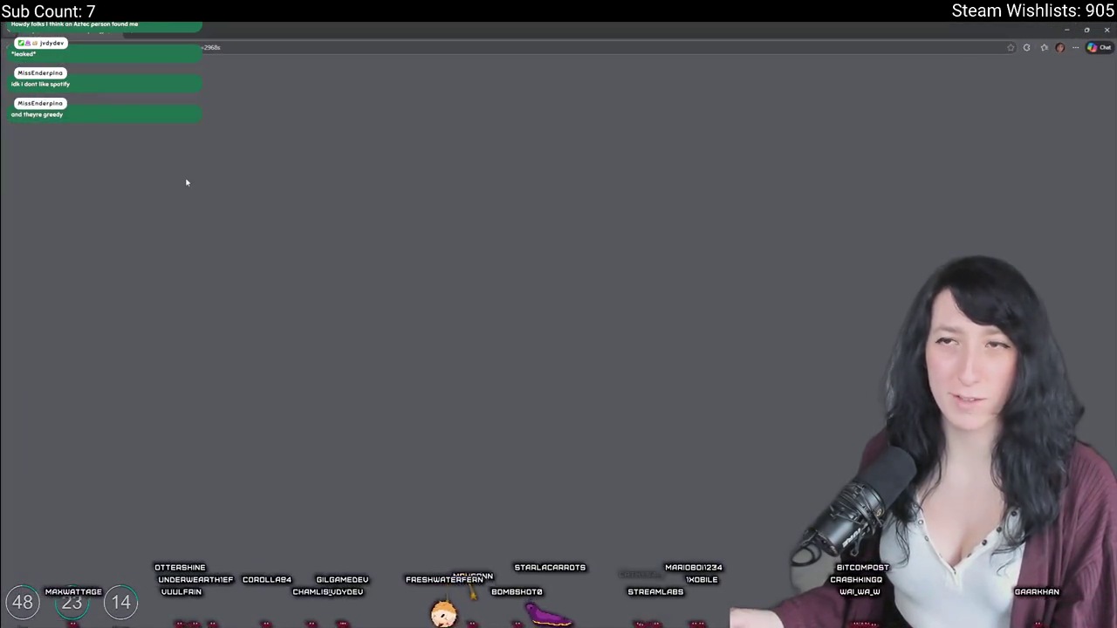
Step: Exit theater mode, raise the volume slightly, and restart the Late 90s Atmospheric Jungle Mix
{"action": "key", "text": "t"}
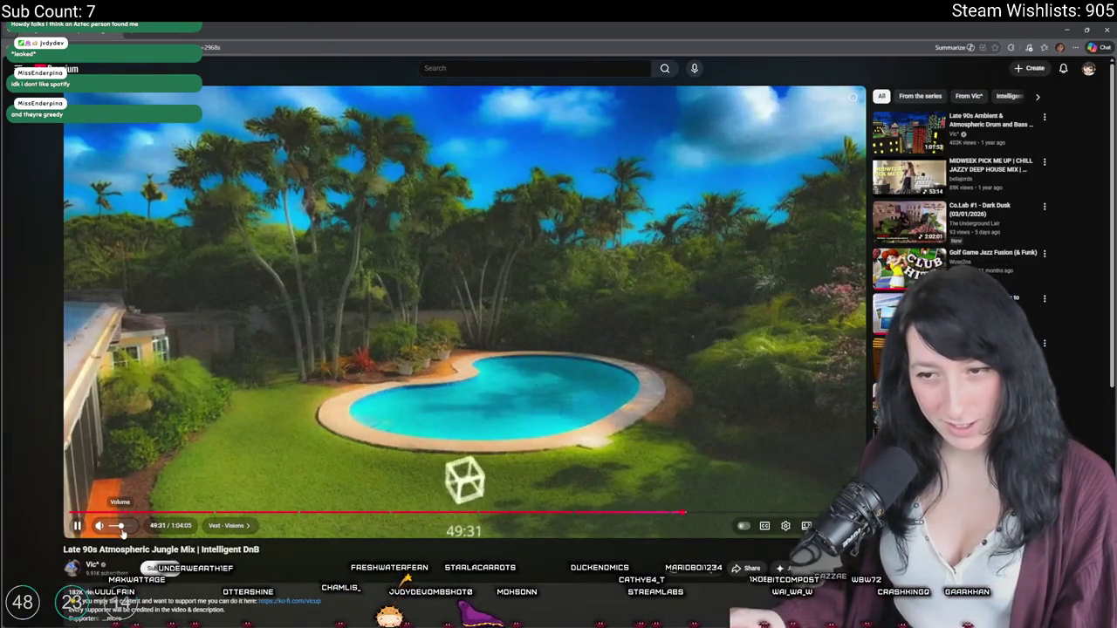
{"action": "left_click_drag", "start_coordinate": [117, 527], "coordinate": [139, 538]}
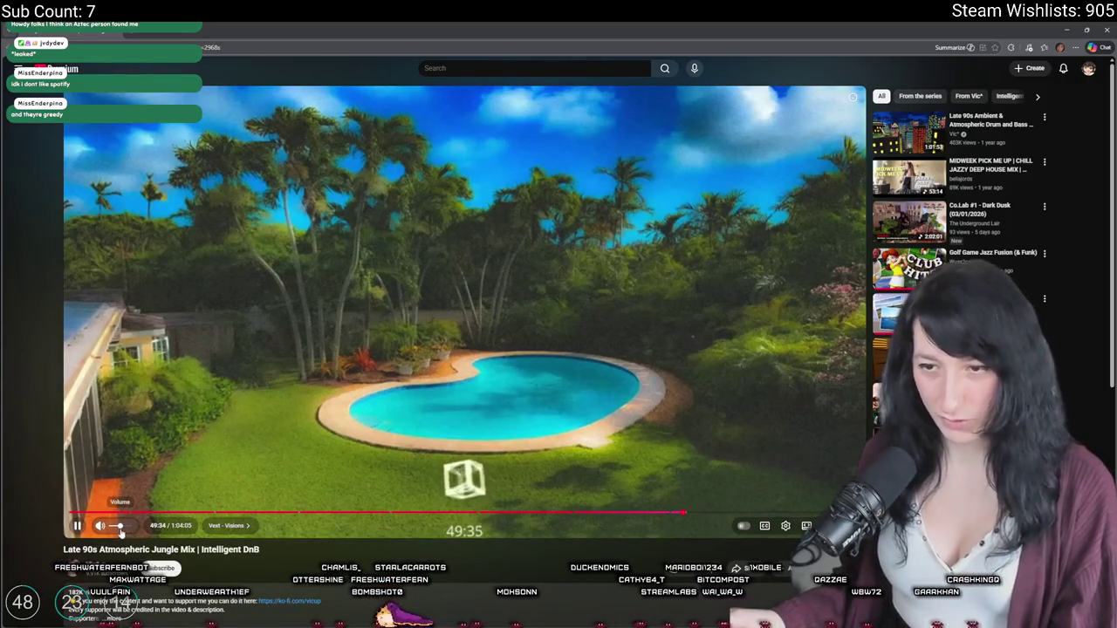
{"action": "left_click", "coordinate": [73, 513]}
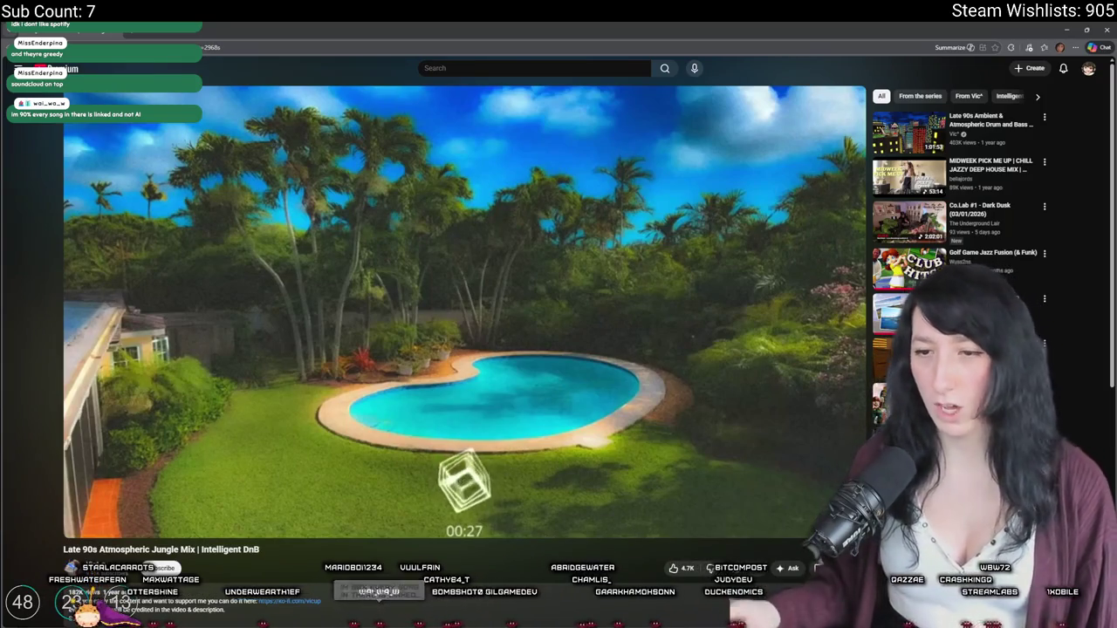
Step: Expand the mix's tracklist description, then return to GameMaker
{"action": "scroll", "coordinate": [211, 429], "scroll_direction": "down", "scroll_amount": 2}
{"action": "left_click", "coordinate": [211, 429]}
{"action": "scroll", "coordinate": [212, 429], "scroll_direction": "down", "scroll_amount": 4}
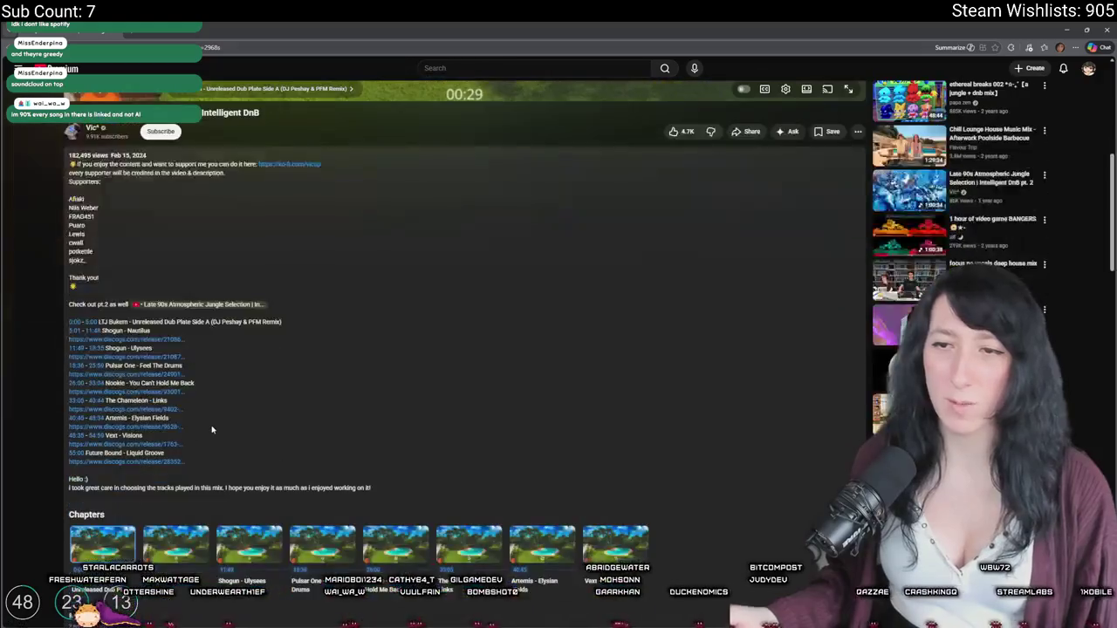
{"action": "scroll", "coordinate": [66, 331], "scroll_direction": "down", "scroll_amount": 1}
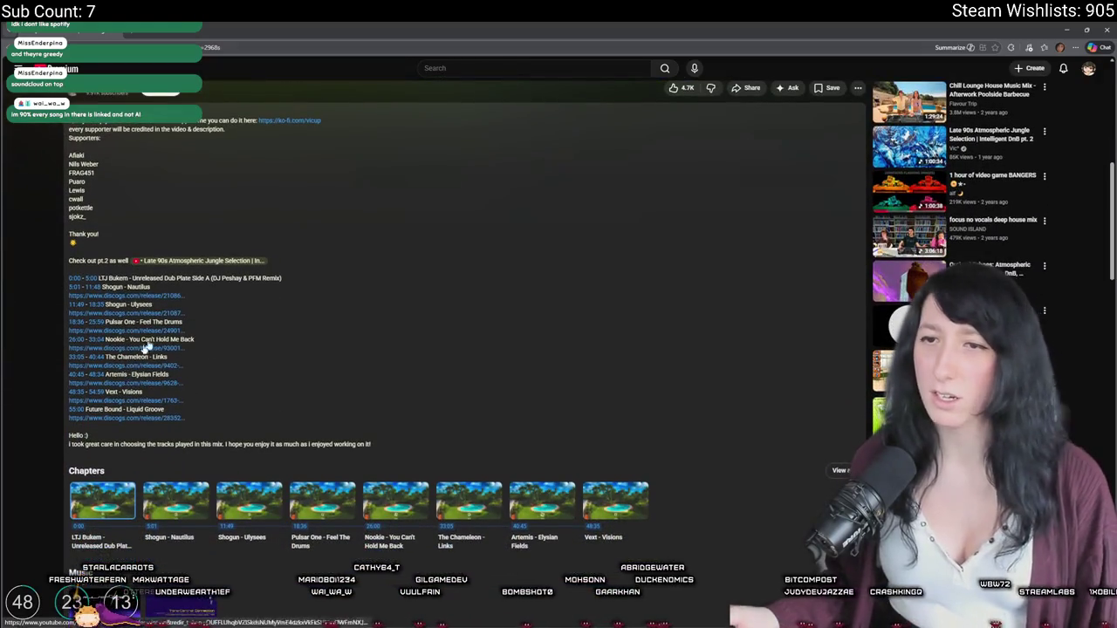
{"action": "scroll", "coordinate": [366, 281], "scroll_direction": "up", "scroll_amount": 5}
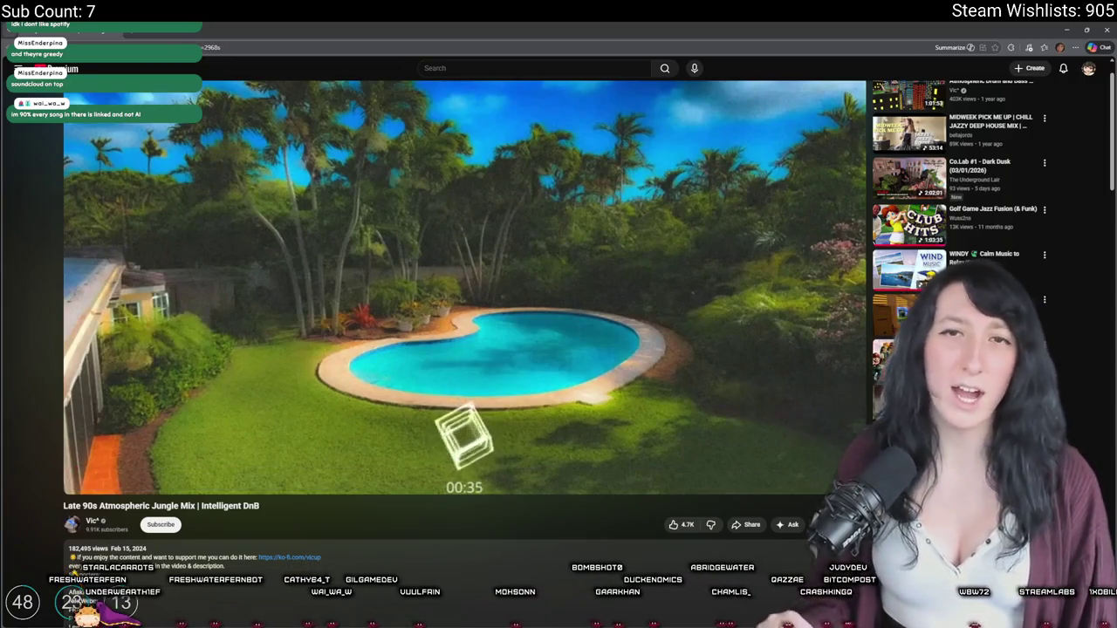
{"action": "mouse_move", "coordinate": [188, 203]}
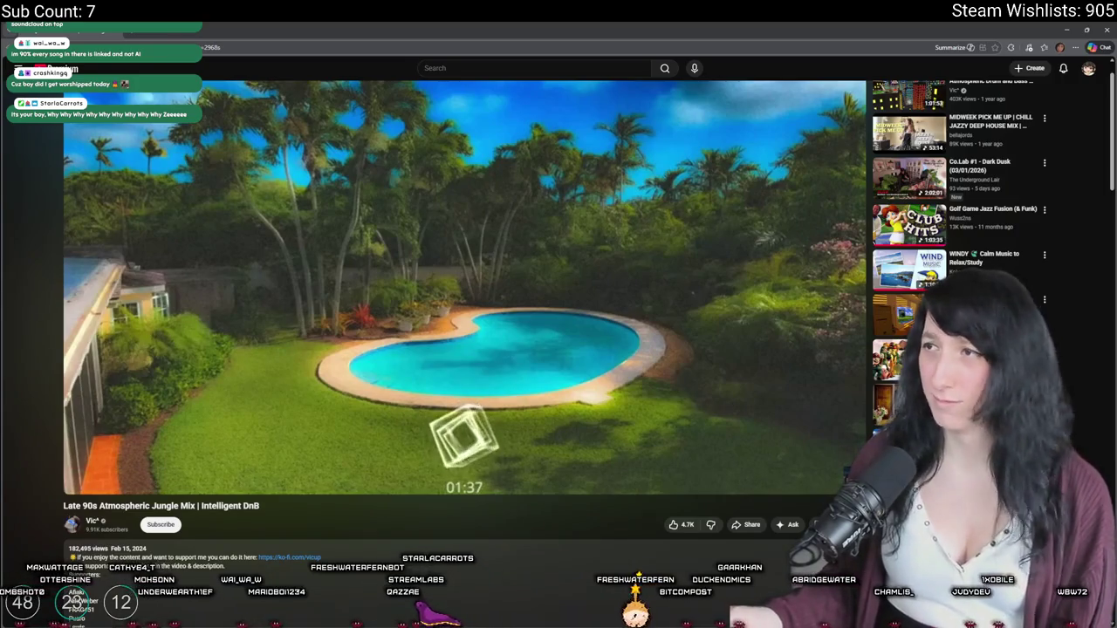
{"action": "key", "text": "alt+Tab"}
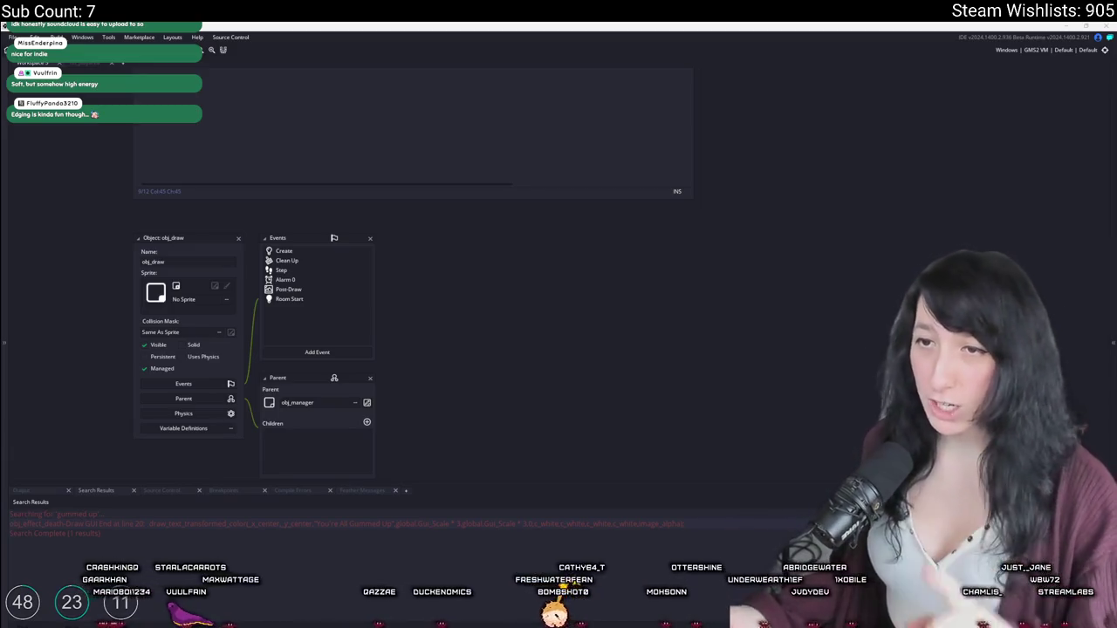
Step: Open scr_weapon_peashooter via asset search 'hoot', maximise it, and search it for 'lig'
{"action": "scroll", "coordinate": [551, 240], "scroll_direction": "up", "scroll_amount": 3}
{"action": "scroll", "coordinate": [551, 241], "scroll_direction": "down", "scroll_amount": 2}
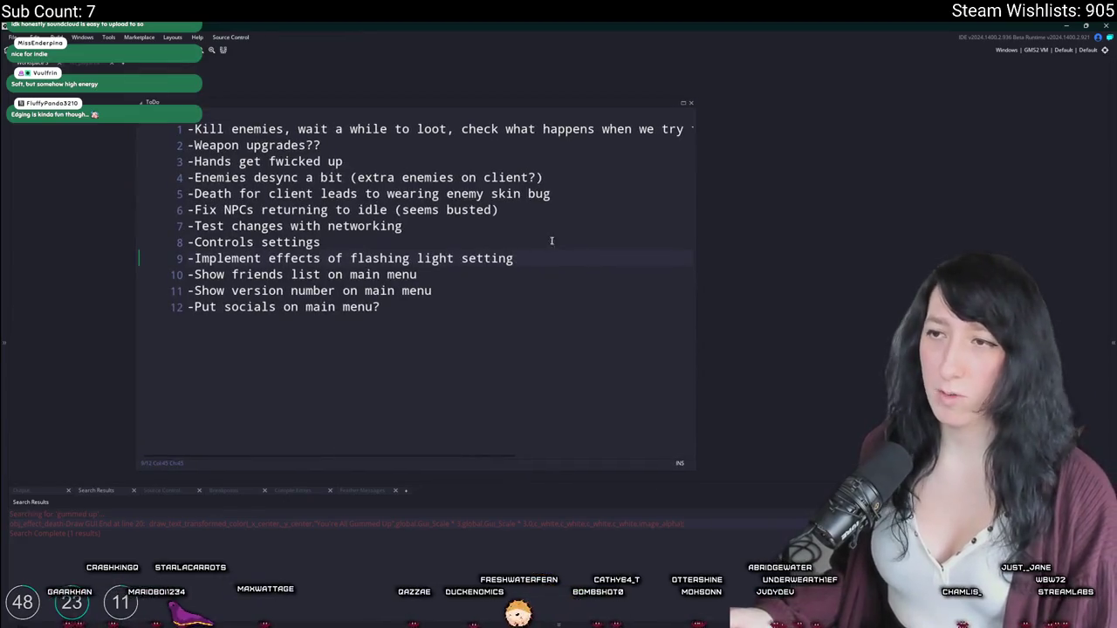
{"action": "scroll", "coordinate": [564, 332], "scroll_direction": "down", "scroll_amount": 3}
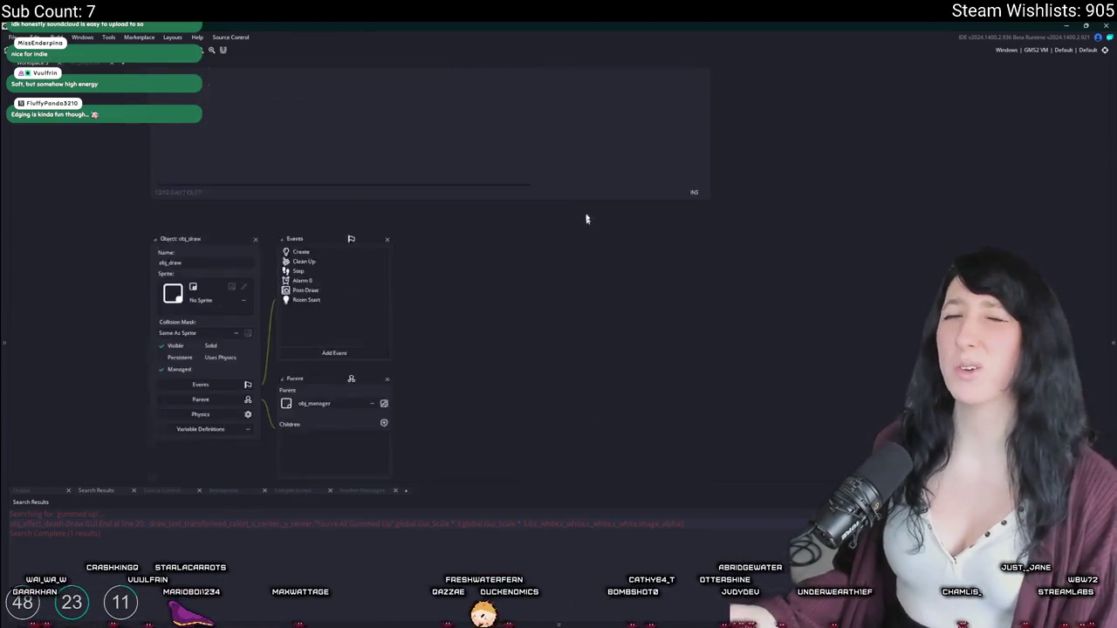
{"action": "key", "text": "ctrl+t"}
{"action": "type", "text": "peas"}
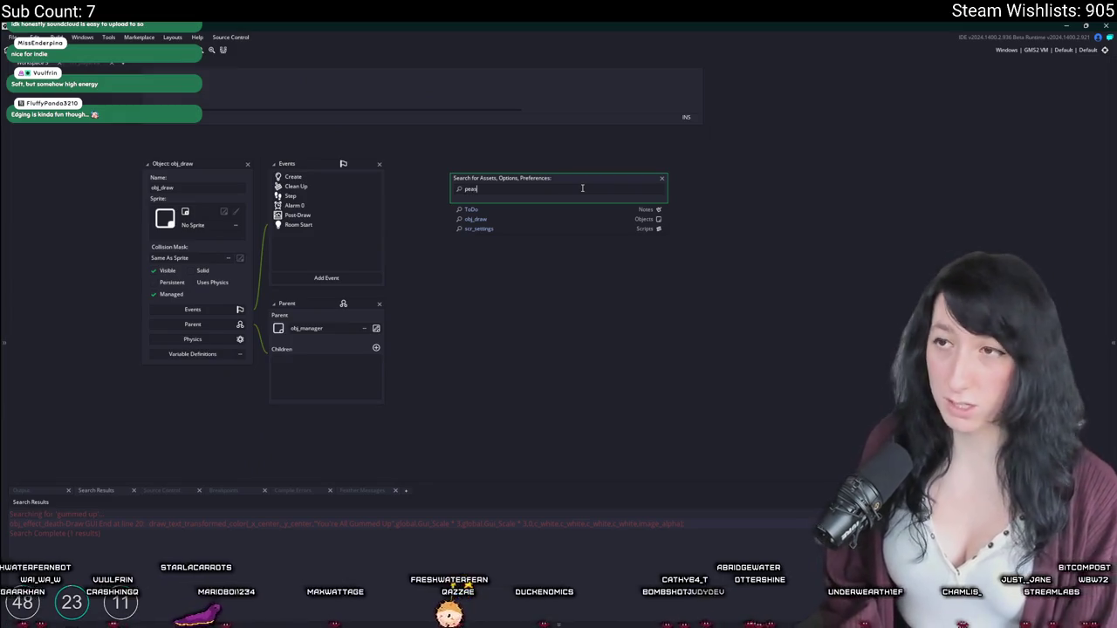
{"action": "type", "text": "hoot"}
{"action": "key", "text": "Return"}
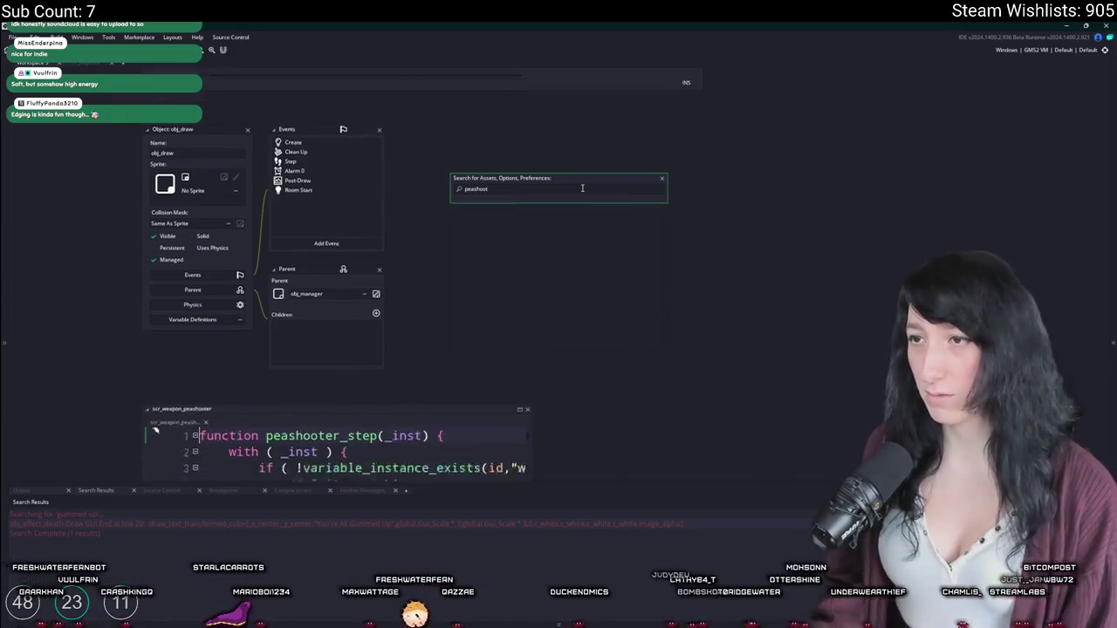
{"action": "left_click", "coordinate": [524, 146]}
{"action": "key", "text": "ctrl+f"}
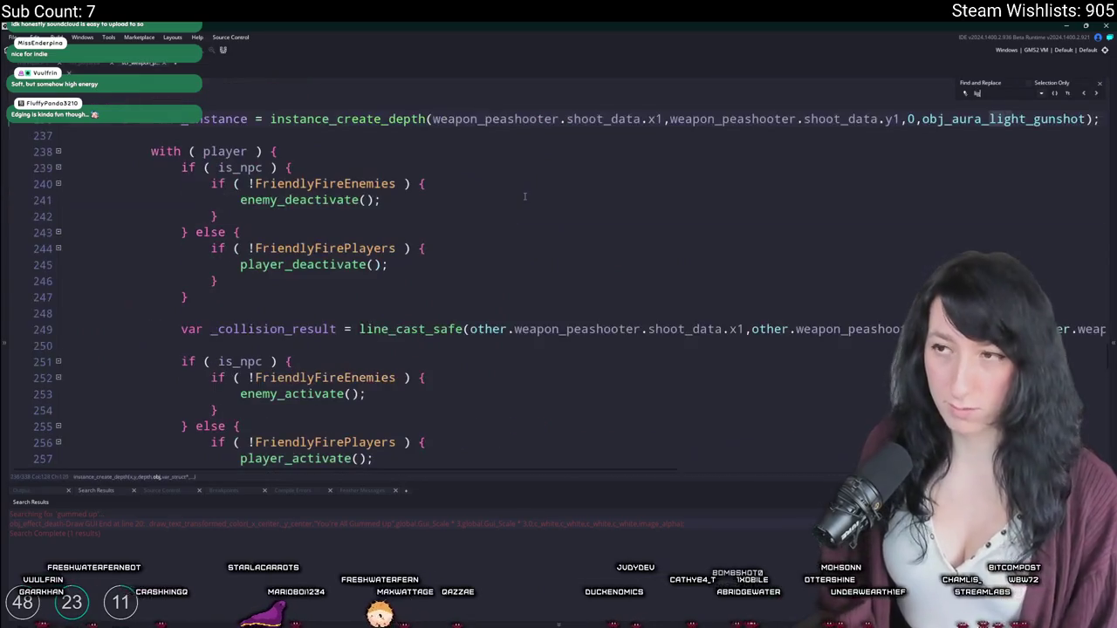
{"action": "type", "text": "lig"}
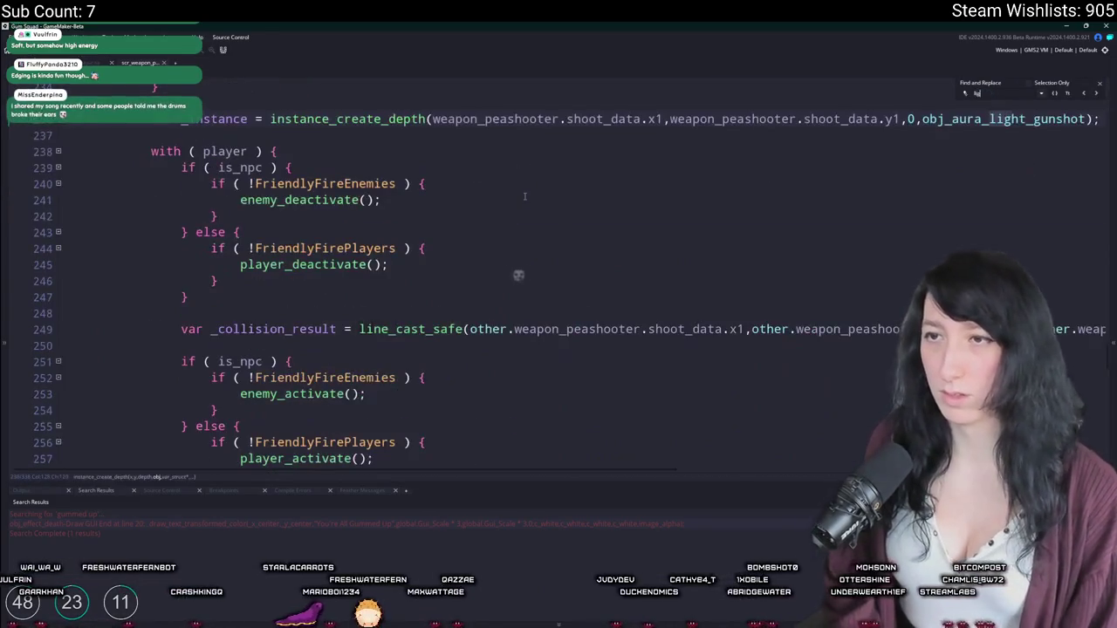
Step: Open obj_aura_light_gunshot and its Create event code in the workspace
{"action": "key", "text": "Escape"}
{"action": "middle_click", "coordinate": [1013, 119]}
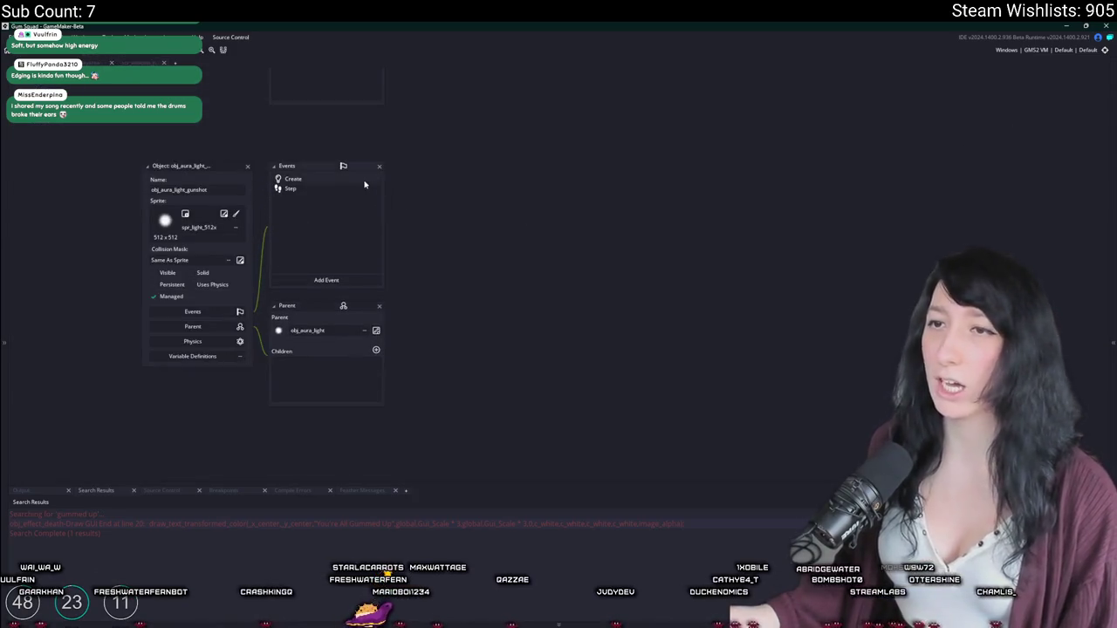
{"action": "double_click", "coordinate": [364, 184]}
{"action": "left_click_drag", "start_coordinate": [407, 166], "coordinate": [448, 430]}
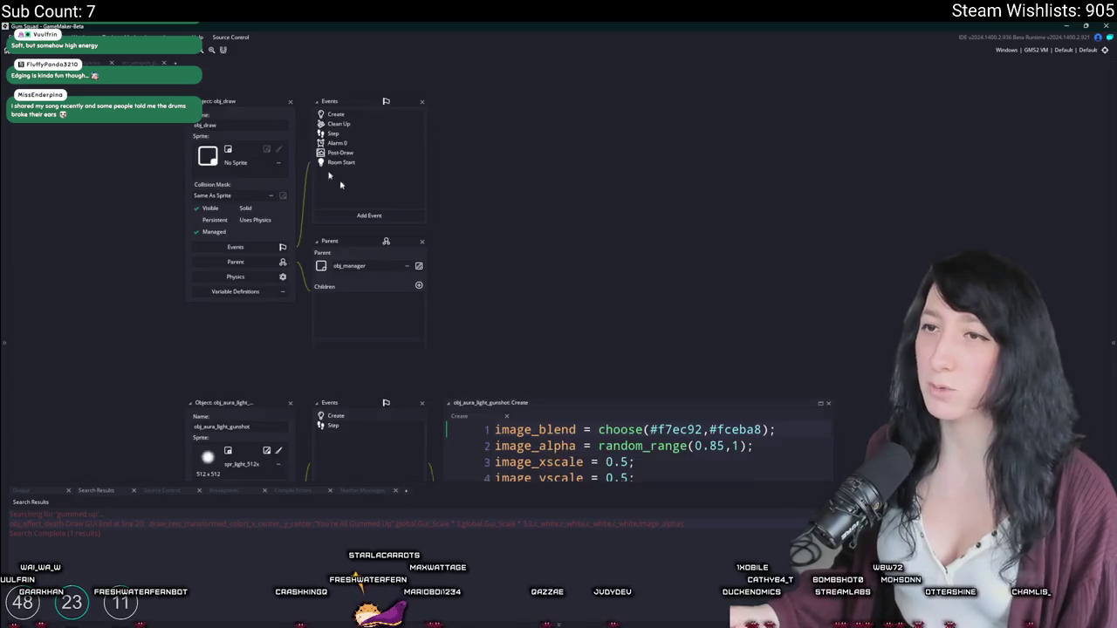
Step: Open the scr_settings script through asset search to look at settings_init
{"action": "key", "text": "ctrl+t"}
{"action": "type", "text": "e"}
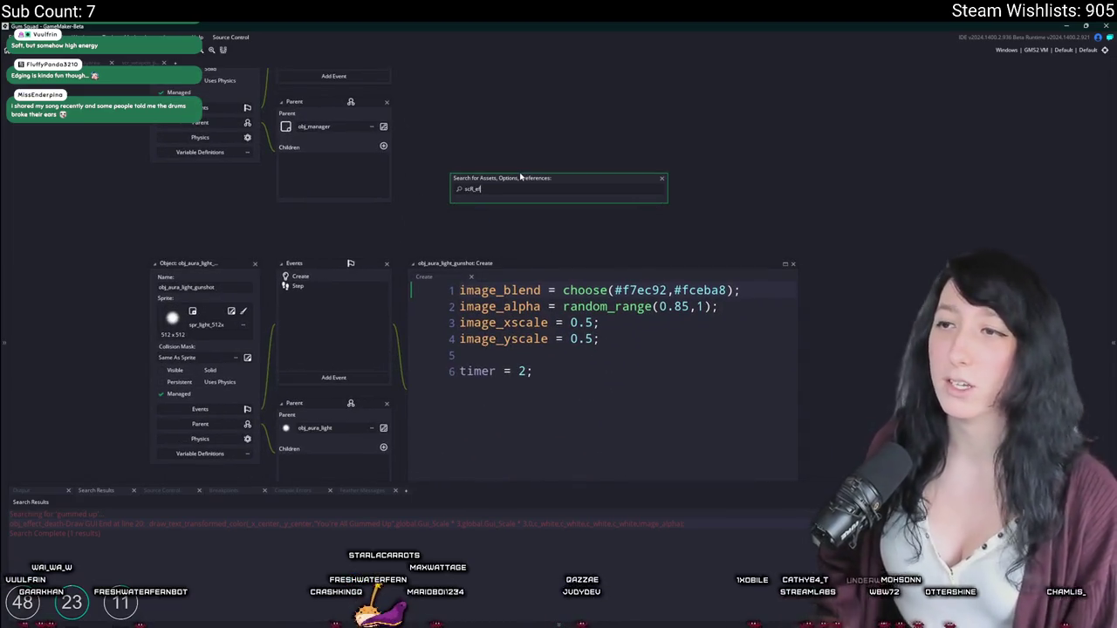
{"action": "type", "text": "fbj"}
{"action": "type", "text": "_set"}
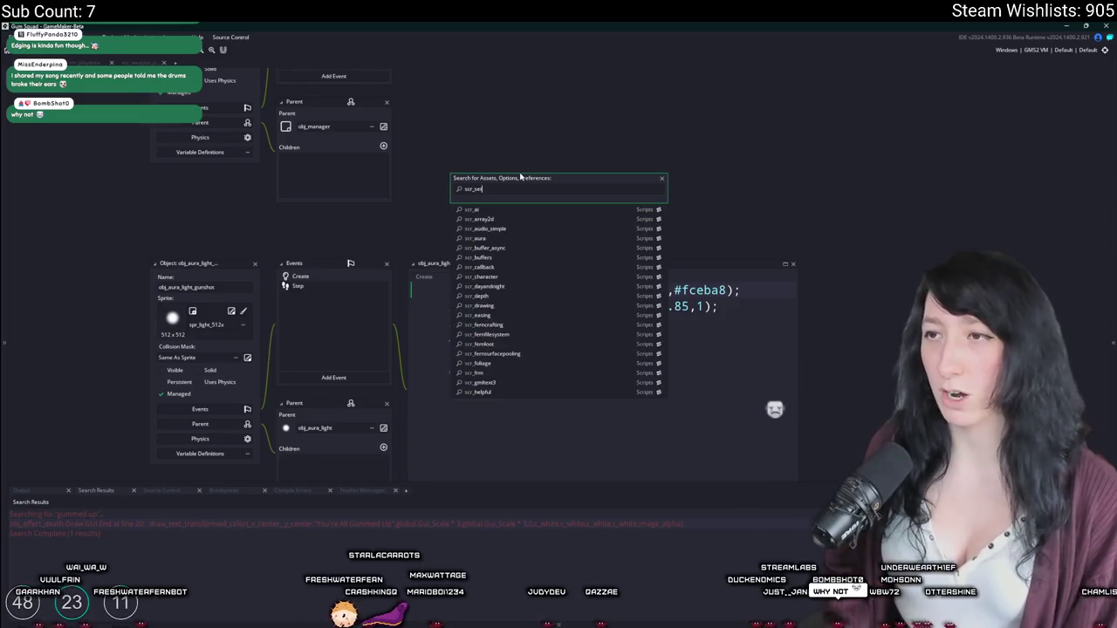
{"action": "left_click", "coordinate": [468, 212]}
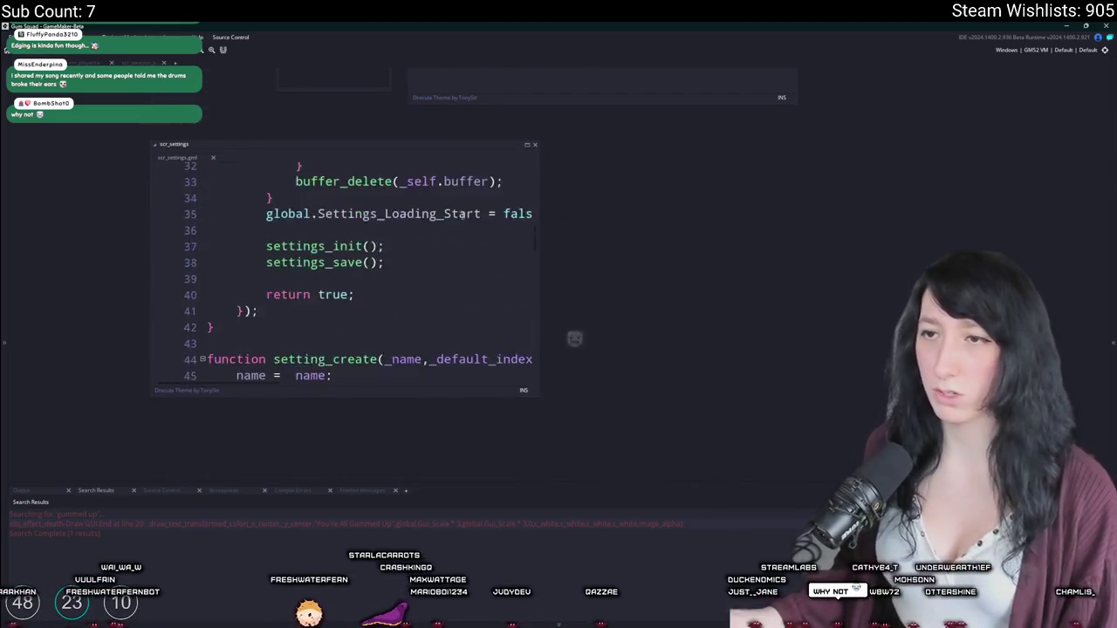
{"action": "scroll", "coordinate": [534, 276], "scroll_direction": "down", "scroll_amount": 15}
{"action": "scroll", "coordinate": [519, 356], "scroll_direction": "up", "scroll_amount": 3}
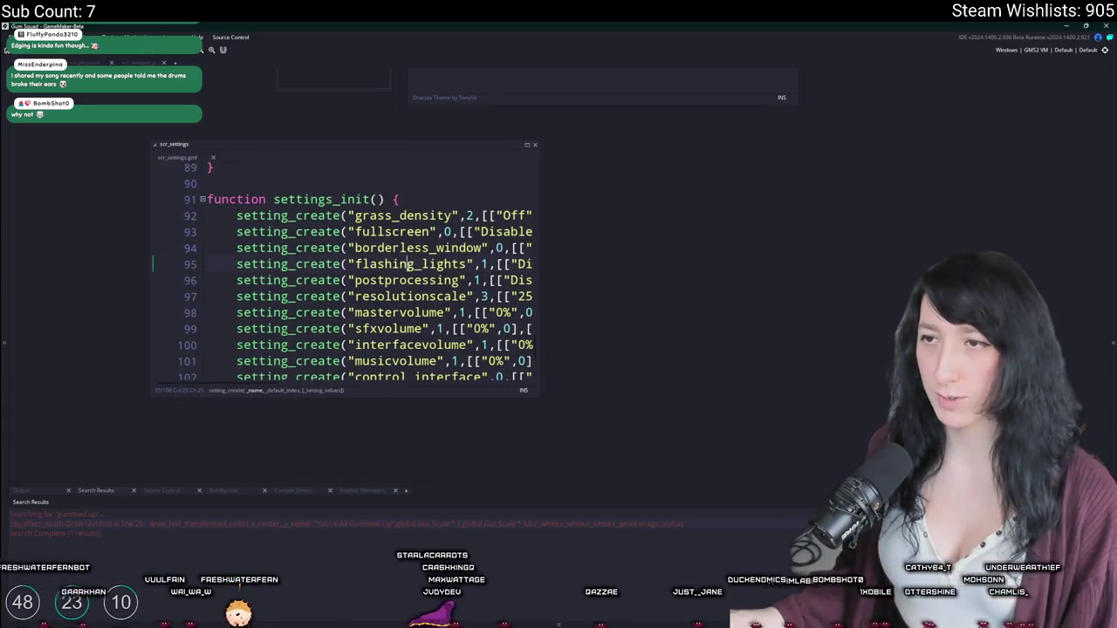
{"action": "scroll", "coordinate": [489, 229], "scroll_direction": "up", "scroll_amount": 5}
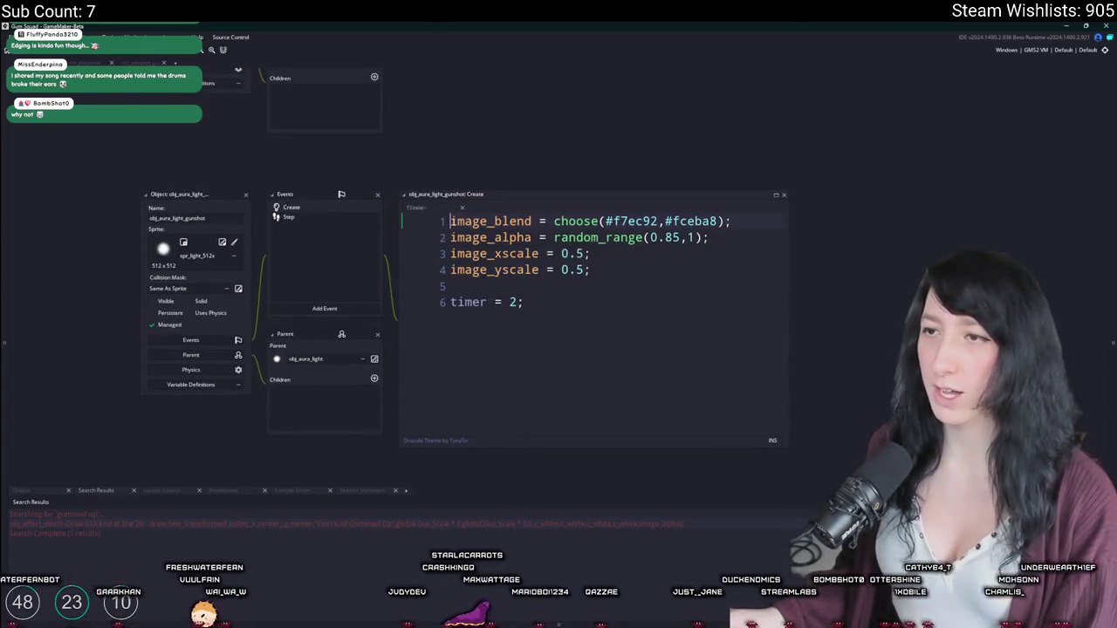
Step: Add a new first line in the Create event: if ( setting_get_value("flashing_lights") )
{"action": "key", "text": "Return"}
{"action": "key", "text": "Return"}
{"action": "key", "text": "Up"}
{"action": "key", "text": "Up"}
{"action": "type", "text": "if ( flashing_lights"}
{"action": "key", "text": "ctrl+BackSpace"}
{"action": "type", "text": "setting_get"}
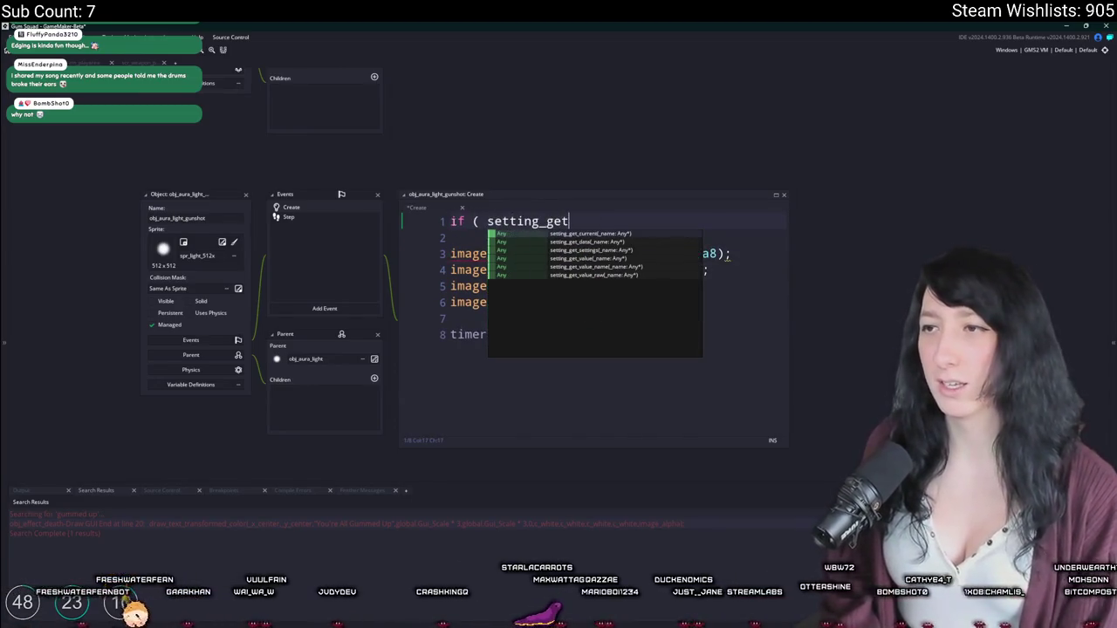
{"action": "key", "text": "Down"}
{"action": "key", "text": "Down"}
{"action": "key", "text": "Return"}
{"action": "type", "text": "(flashing_lights)"}
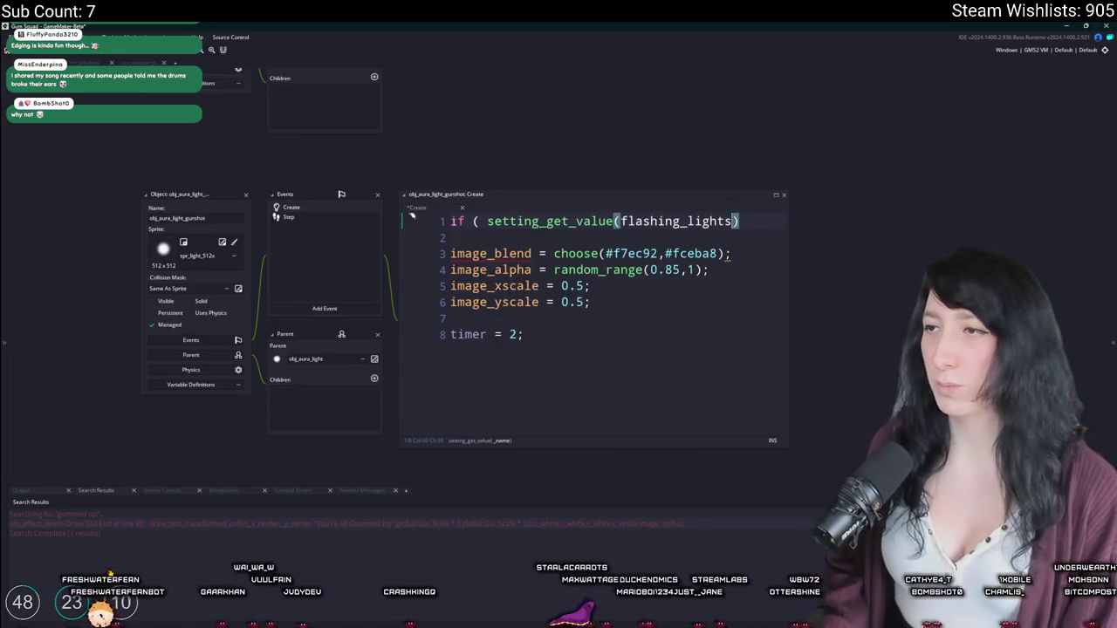
{"action": "key", "text": "ctrl+z"}
{"action": "key", "text": "ctrl+z"}
{"action": "key", "text": "ctrl+y"}
{"action": "key", "text": "ctrl+y"}
{"action": "type", "text": "\""}
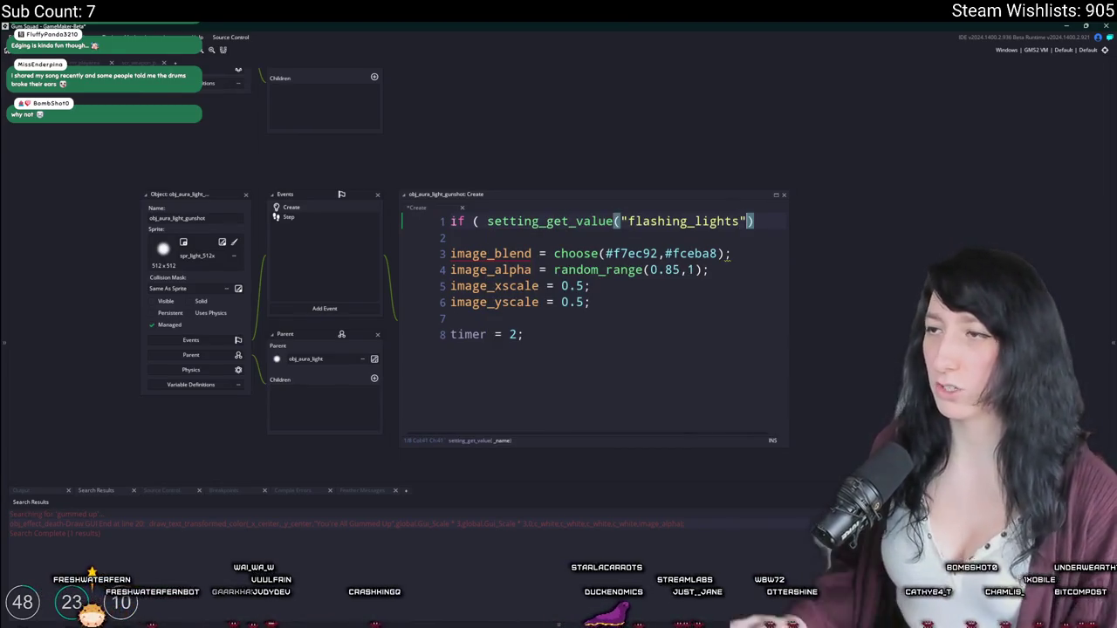
Step: Negate the condition and give it a block with instance_destroy(); and exit;
{"action": "left_click", "coordinate": [489, 220]}
{"action": "type", "text": "!"}
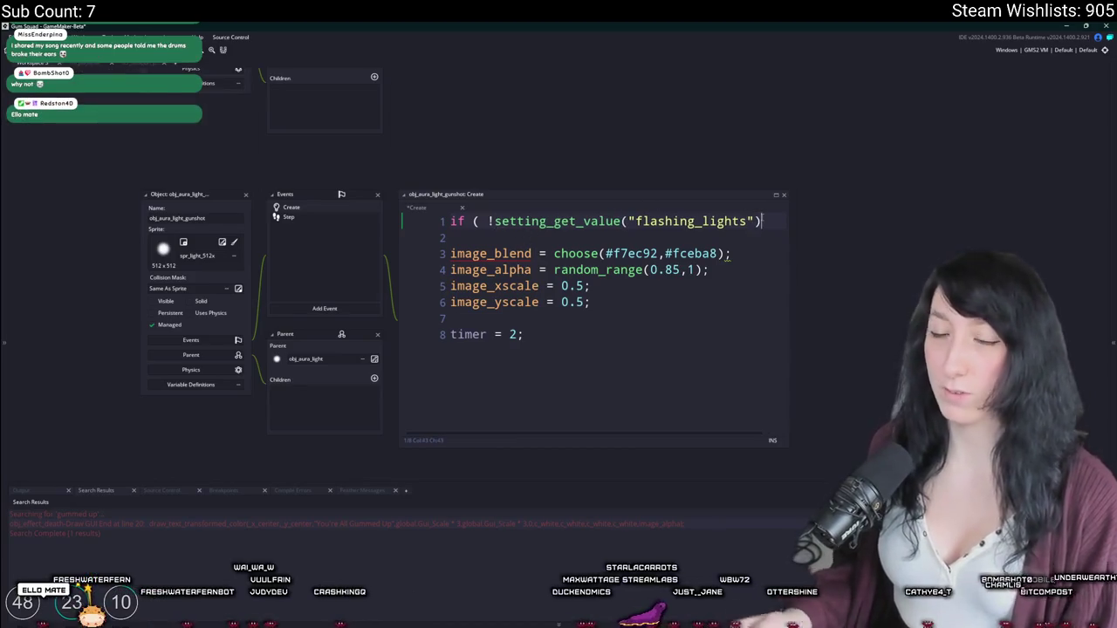
{"action": "type", "text": "{"}
{"action": "key", "text": "Return"}
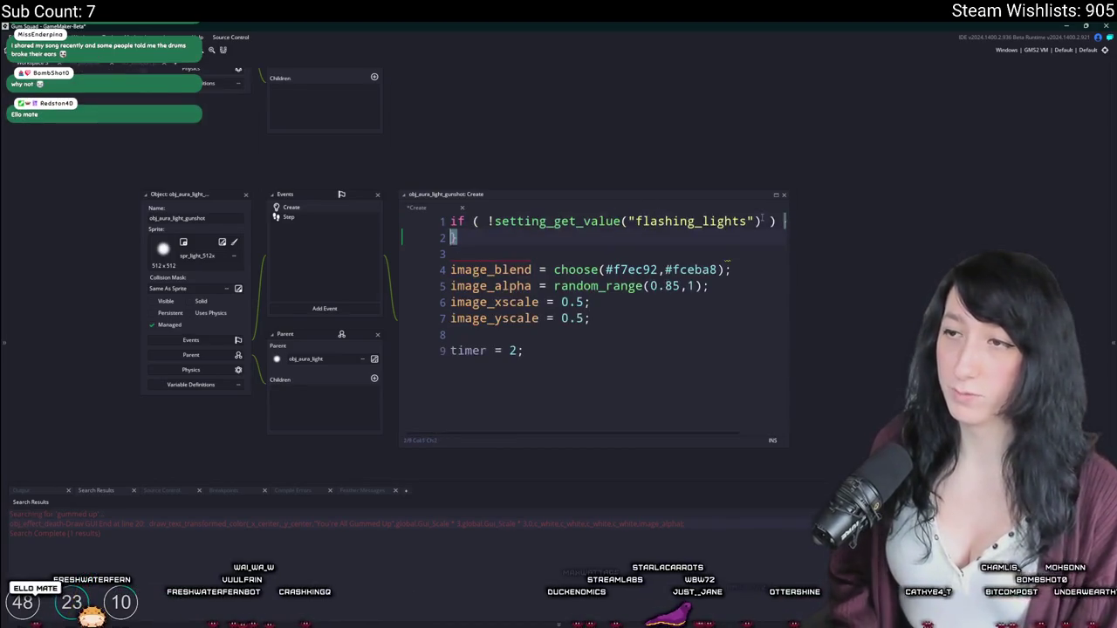
{"action": "type", "text": "instance_destroy();"}
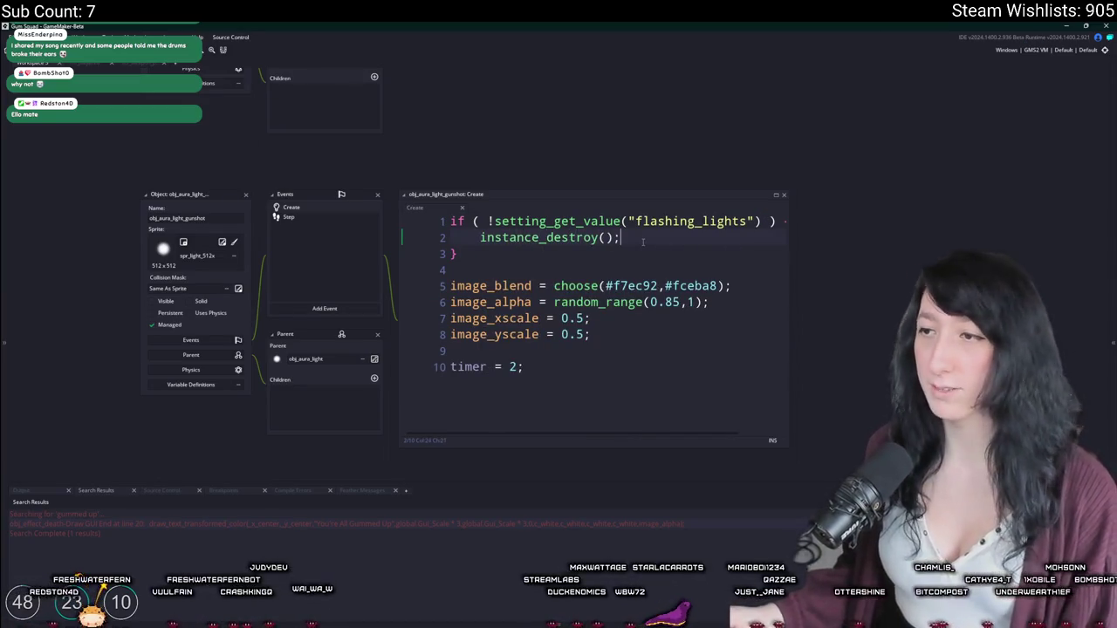
{"action": "key", "text": "Return"}
{"action": "type", "text": "exit;"}
{"action": "left_click", "coordinate": [535, 400]}
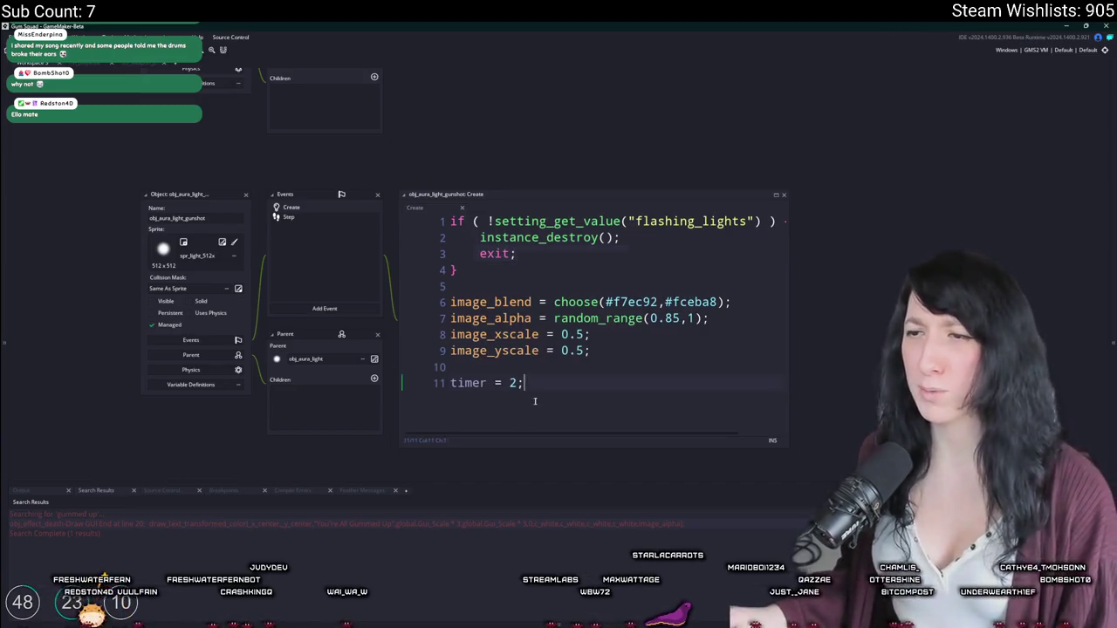
{"action": "left_click", "coordinate": [436, 221]}
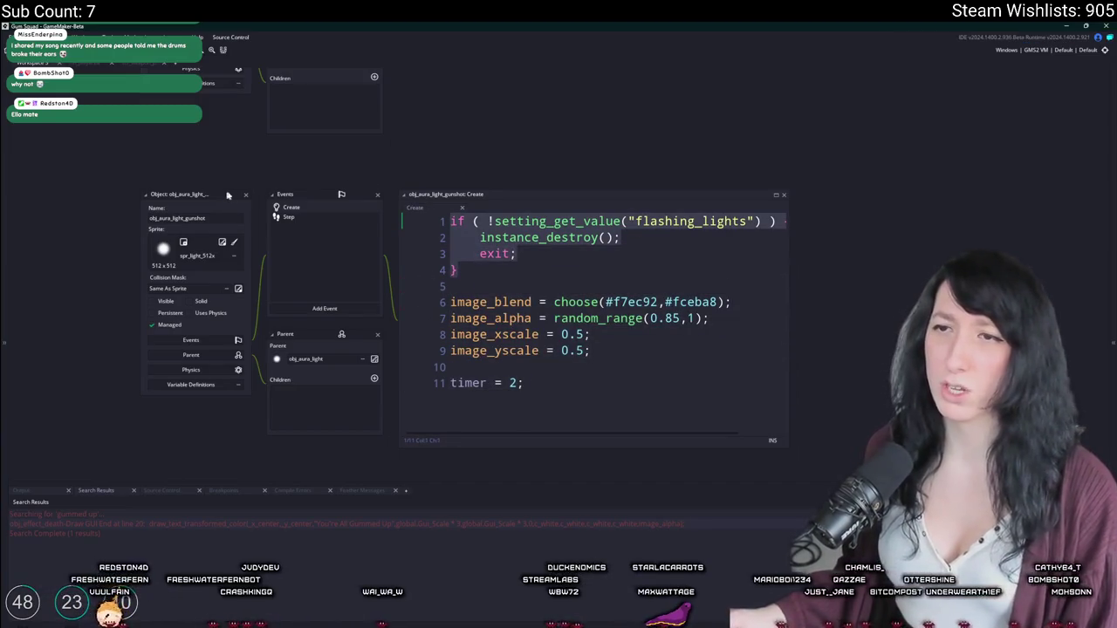
{"action": "scroll", "coordinate": [337, 349], "scroll_direction": "up", "scroll_amount": 5}
{"action": "key", "text": "ctrl+t"}
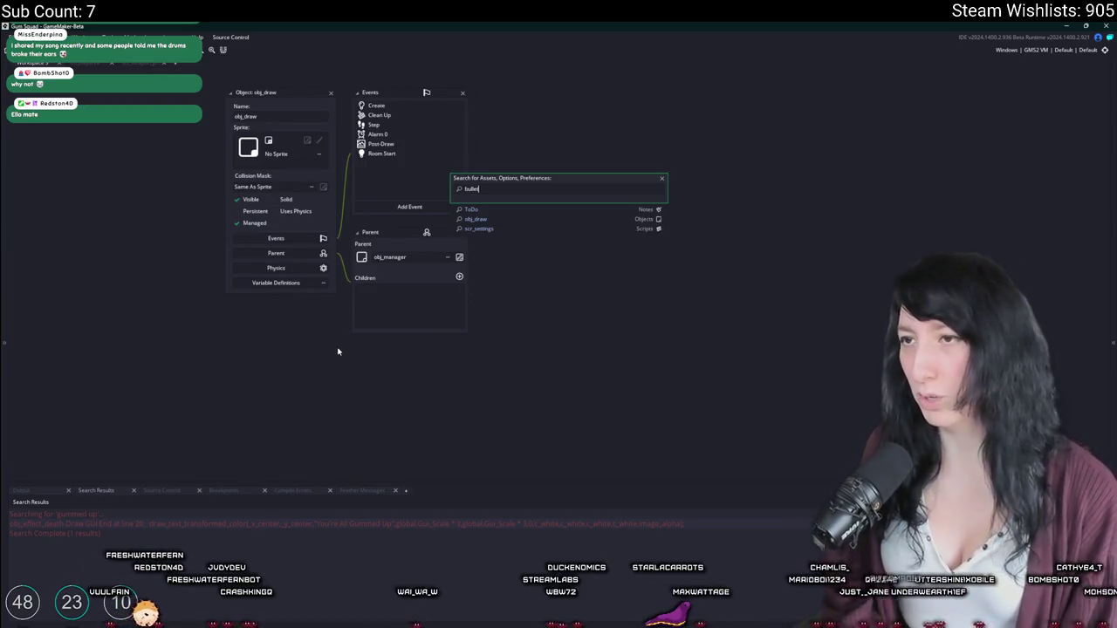
Step: Browse the bullet asset search results, then close the search without opening anything
{"action": "key", "text": "Down"}
{"action": "key", "text": "Down"}
{"action": "key", "text": "Down"}
{"action": "key", "text": "Up"}
{"action": "key", "text": "Up"}
{"action": "key", "text": "Up"}
{"action": "key", "text": "Escape"}
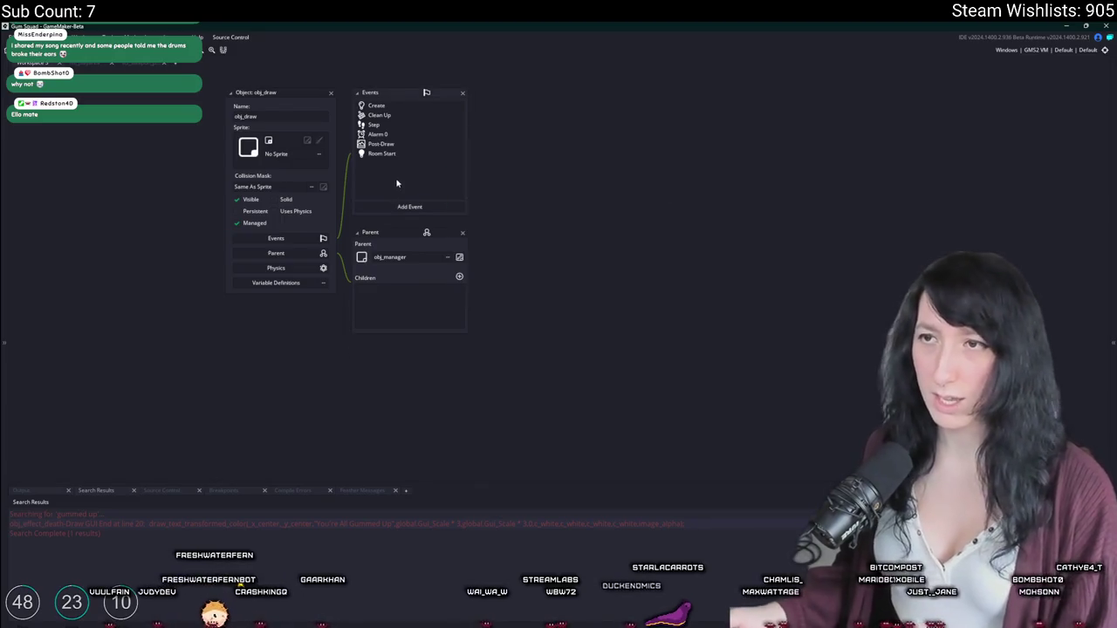
{"action": "scroll", "coordinate": [396, 183], "scroll_direction": "up", "scroll_amount": 6}
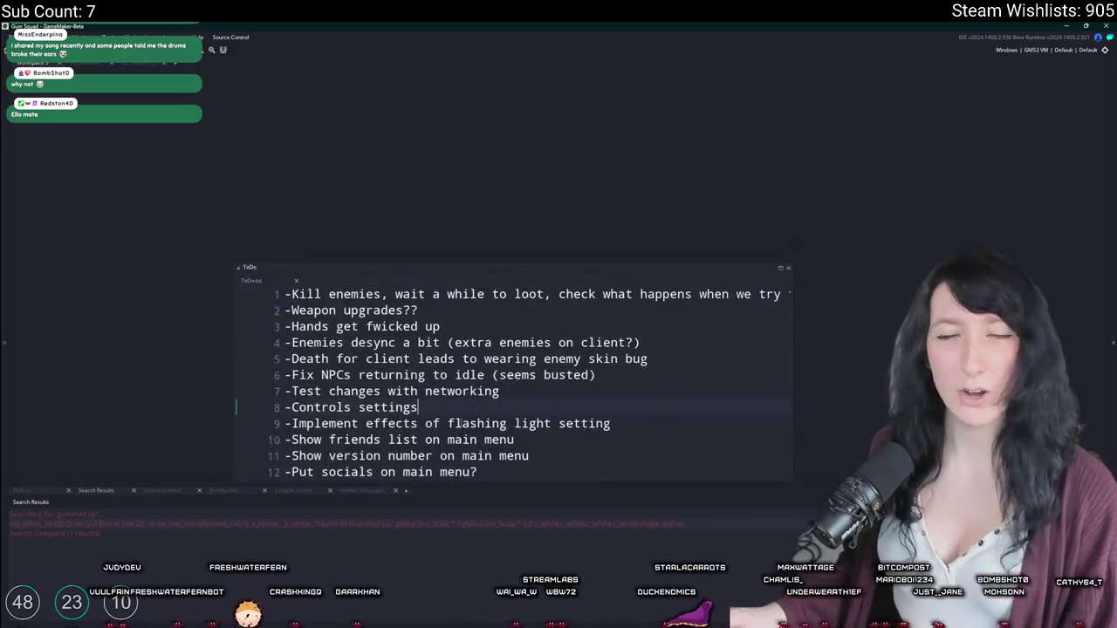
Step: Open peashooter_step via a 'peashoot' search, find the impact particle creation line, and close it
{"action": "key", "text": "ctrl+t"}
{"action": "type", "text": "peashoot"}
{"action": "key", "text": "Down"}
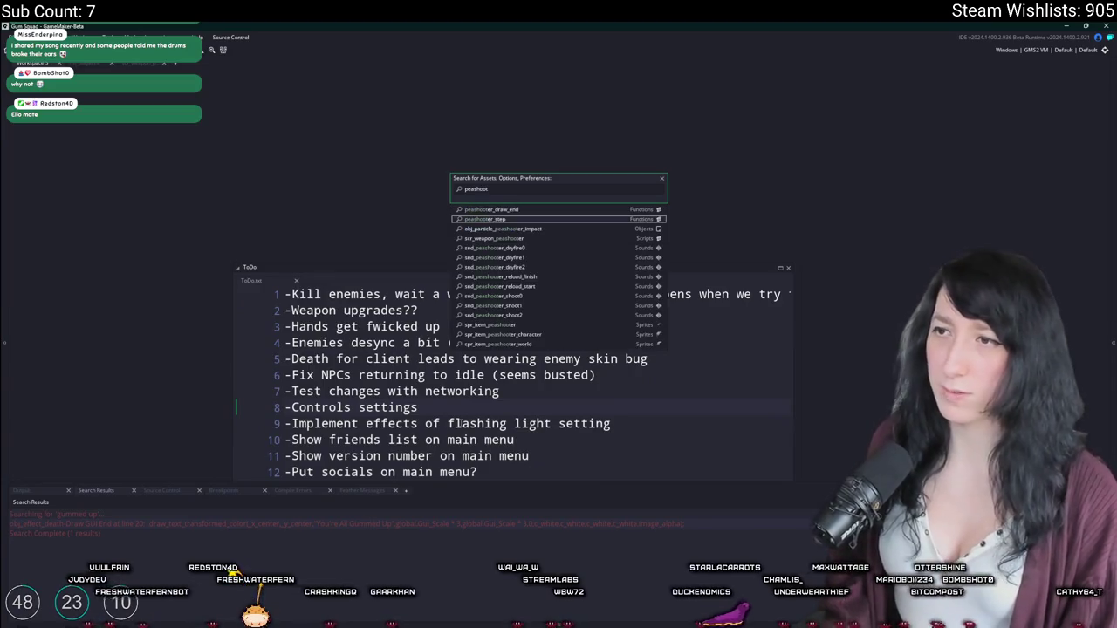
{"action": "key", "text": "Return"}
{"action": "key", "text": "ctrl+a"}
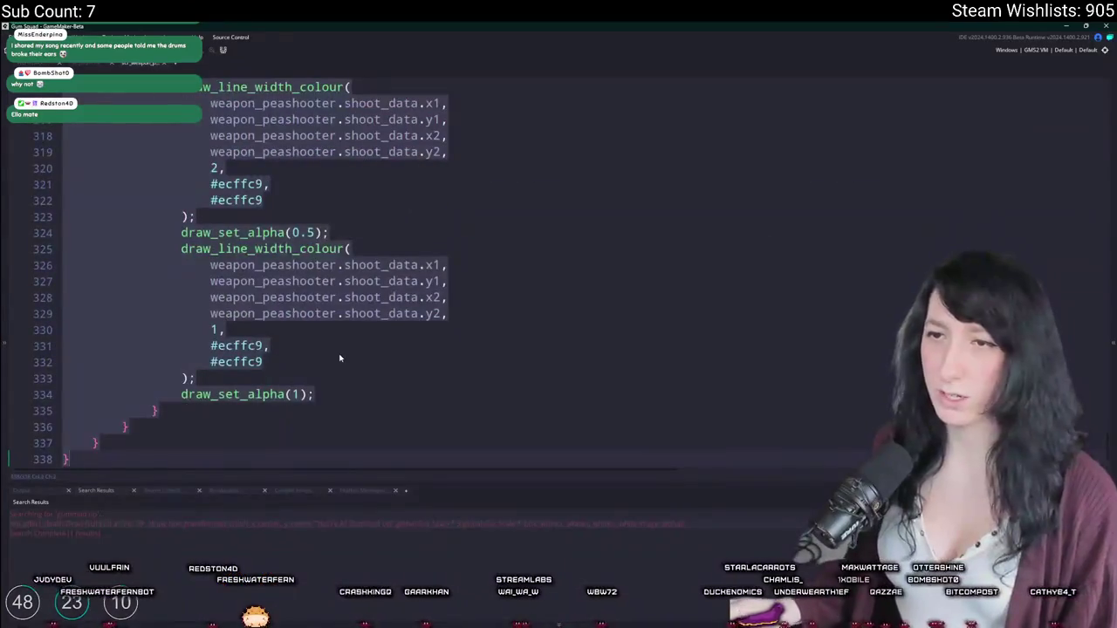
{"action": "left_click", "coordinate": [341, 357]}
{"action": "scroll", "coordinate": [419, 352], "scroll_direction": "up", "scroll_amount": 20}
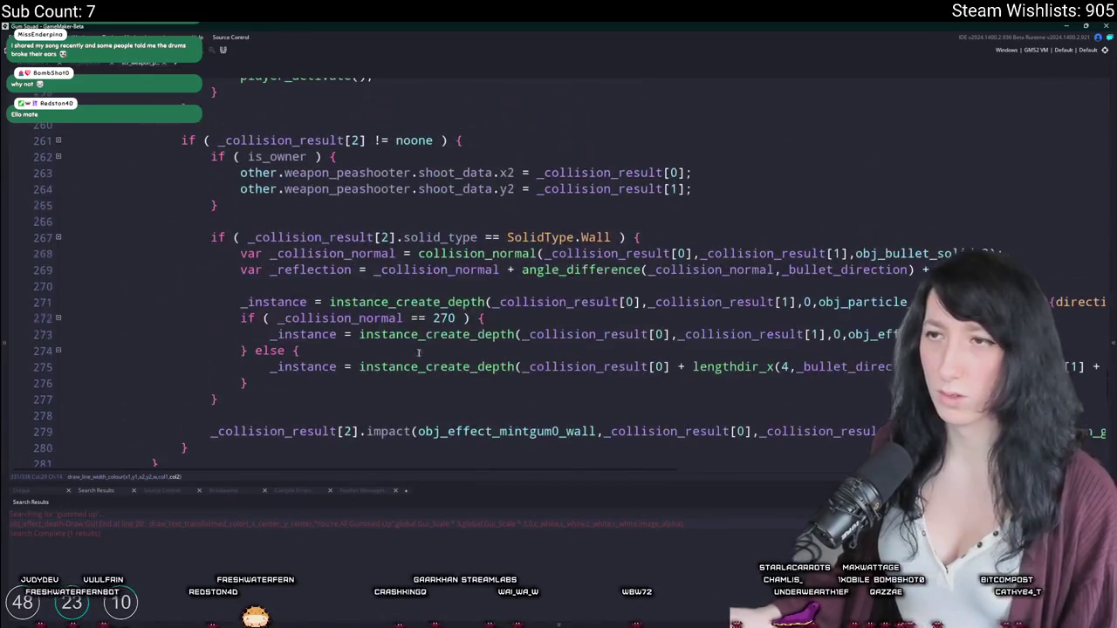
{"action": "left_click", "coordinate": [392, 302]}
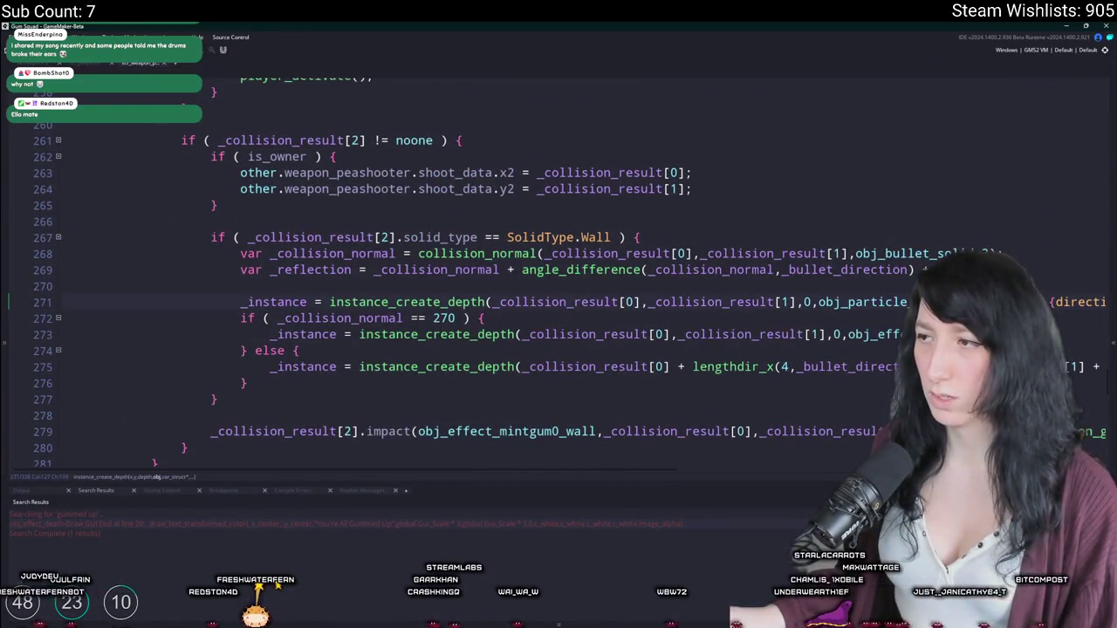
{"action": "left_click", "coordinate": [1039, 334]}
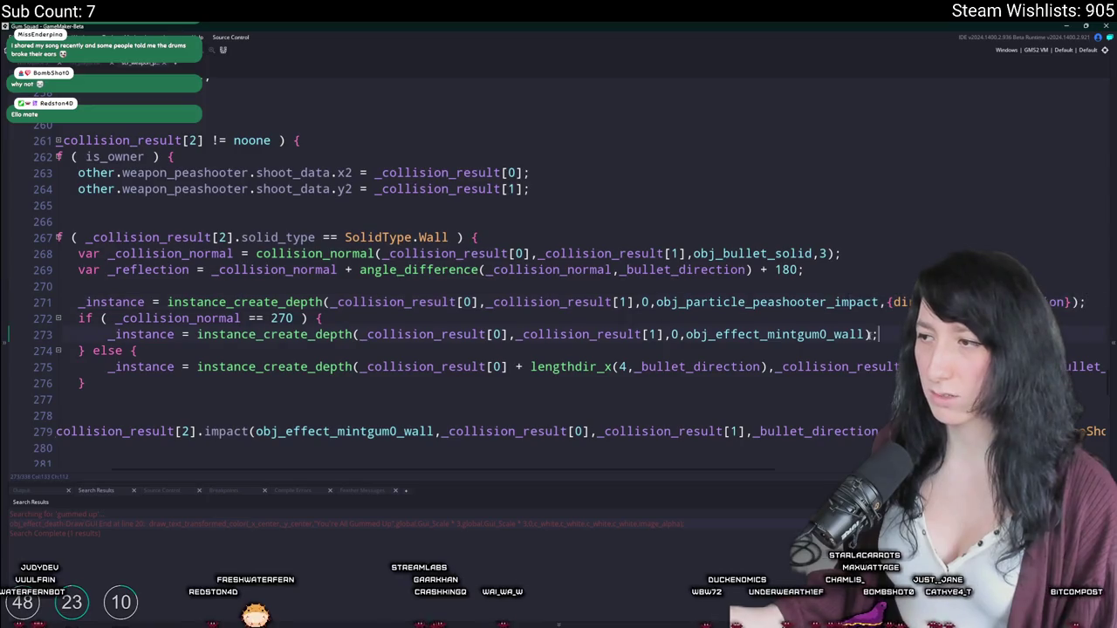
{"action": "key", "text": "ctrl+w"}
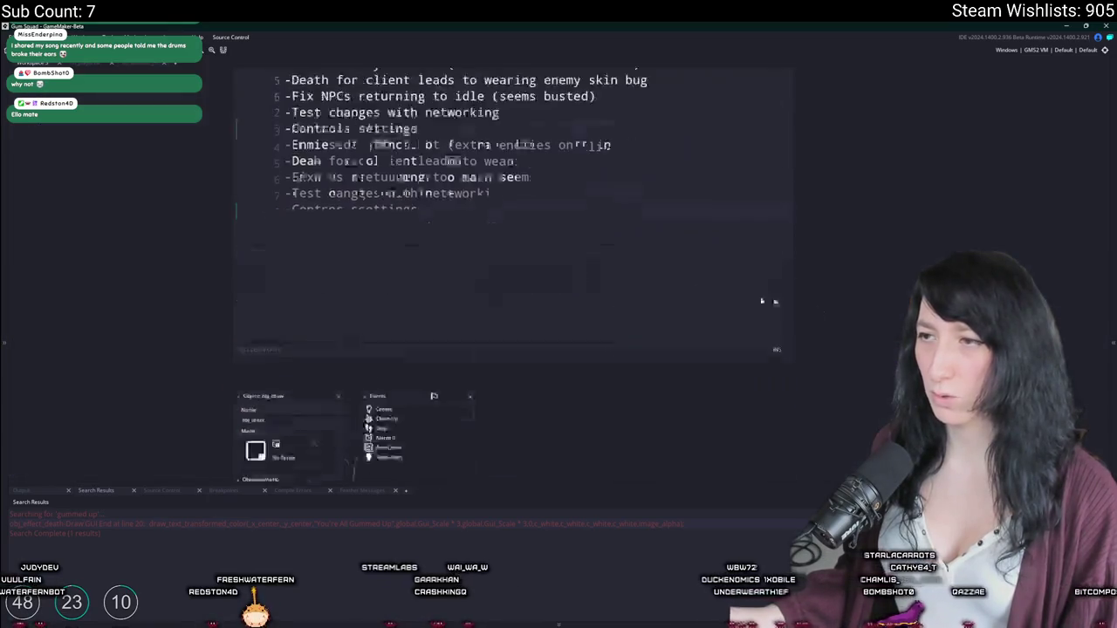
Step: Paste the flashing_lights guard block above the light creation line in the impact particle's Create code
{"action": "double_click", "coordinate": [384, 183]}
{"action": "scroll", "coordinate": [698, 288], "scroll_direction": "down", "scroll_amount": 2}
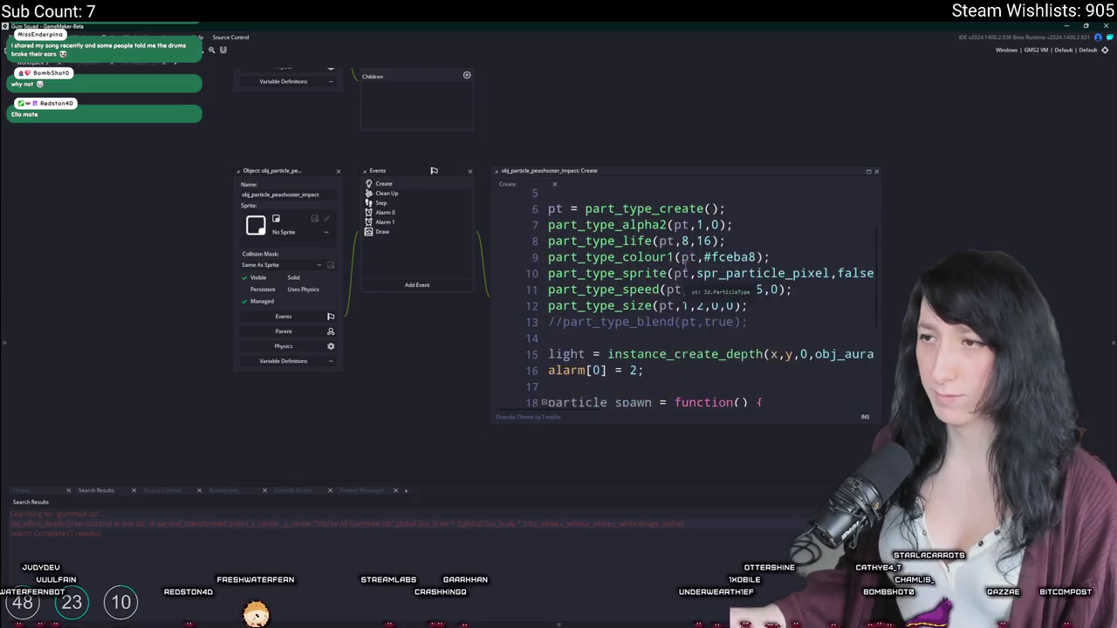
{"action": "scroll", "coordinate": [689, 291], "scroll_direction": "down", "scroll_amount": 2}
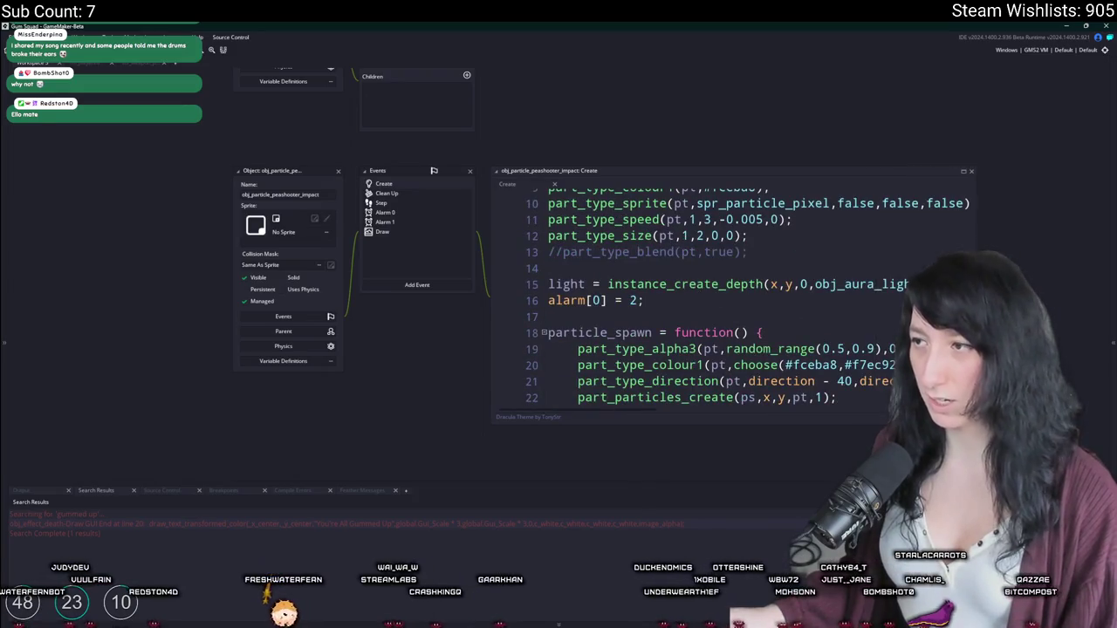
{"action": "left_click", "coordinate": [842, 268]}
{"action": "key", "text": "Return"}
{"action": "type", "text": "if"}
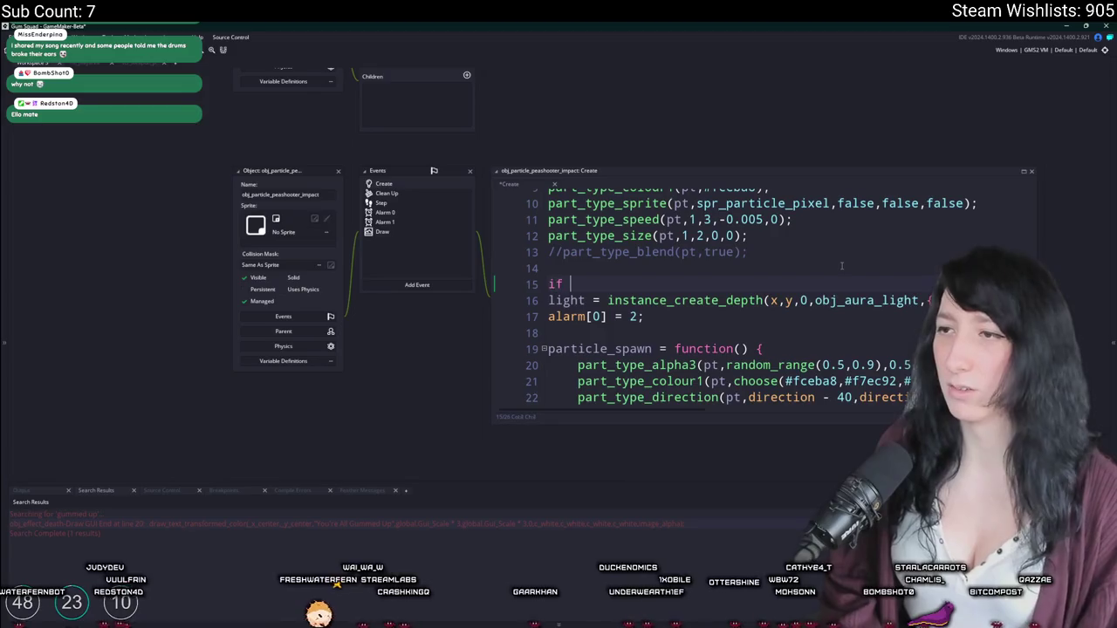
{"action": "type", "text": "if ( !setting_get_value(\"flashing_lights\") ) {     instance_destroy();     exit; }"}
{"action": "key", "text": "ctrl+z"}
{"action": "key", "text": "BackSpace"}
{"action": "key", "text": "BackSpace"}
{"action": "key", "text": "BackSpace"}
{"action": "type", "text": "!setting_get_value(\"flashing_lights\") ) { \tinstance_destroy(); \texit; }"}
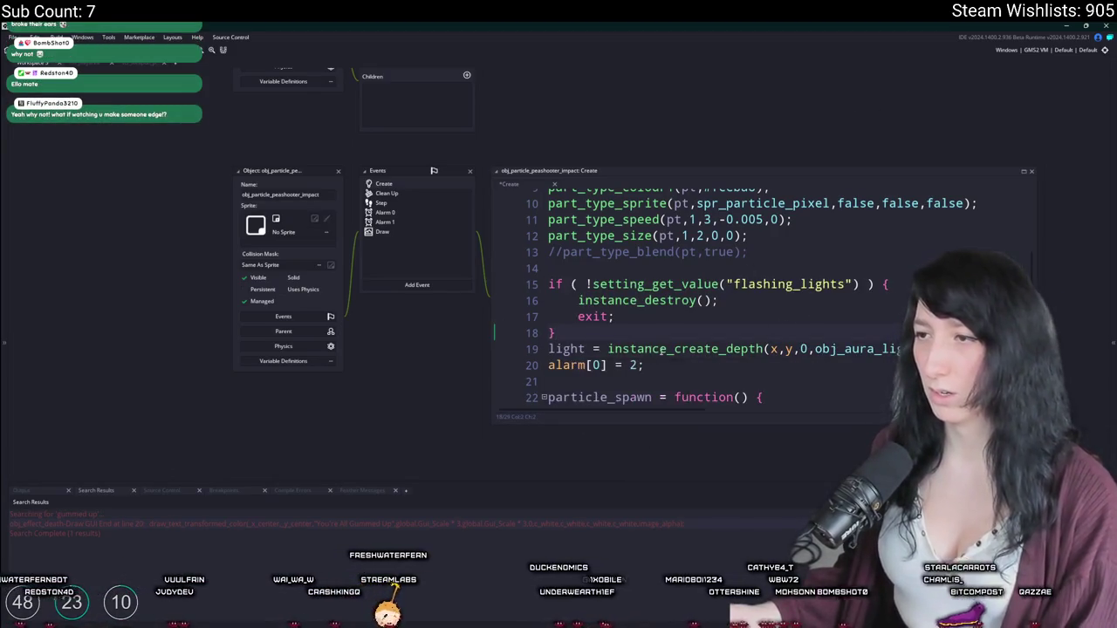
{"action": "left_click", "coordinate": [707, 365]}
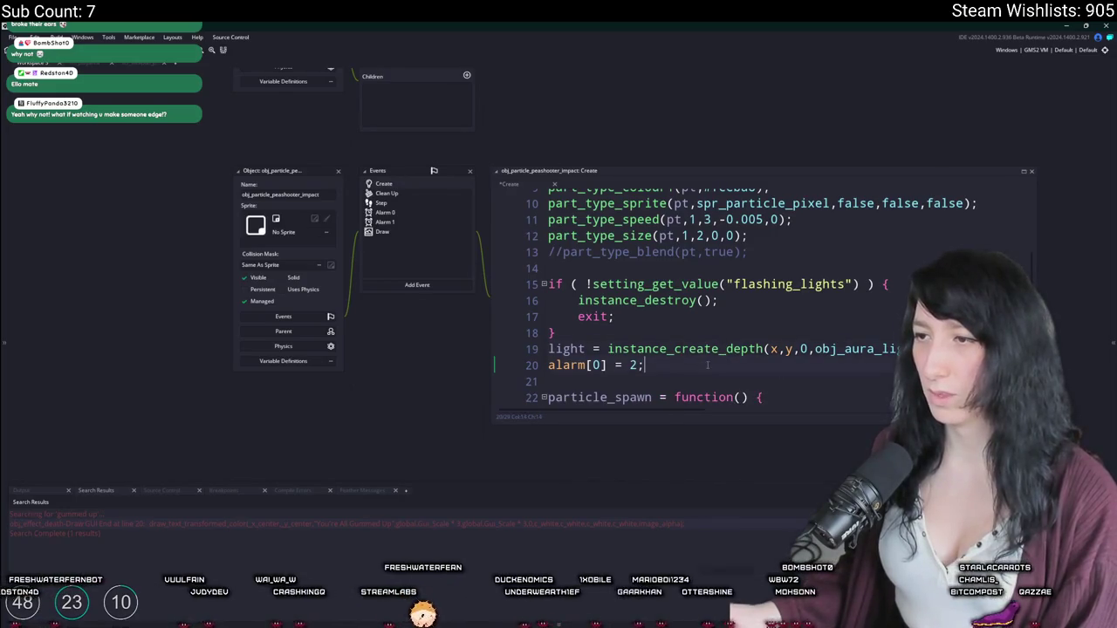
Step: Review the Step, Alarm 0, Alarm 1, Draw and Clean Up events, ending on Create
{"action": "left_click", "coordinate": [402, 201]}
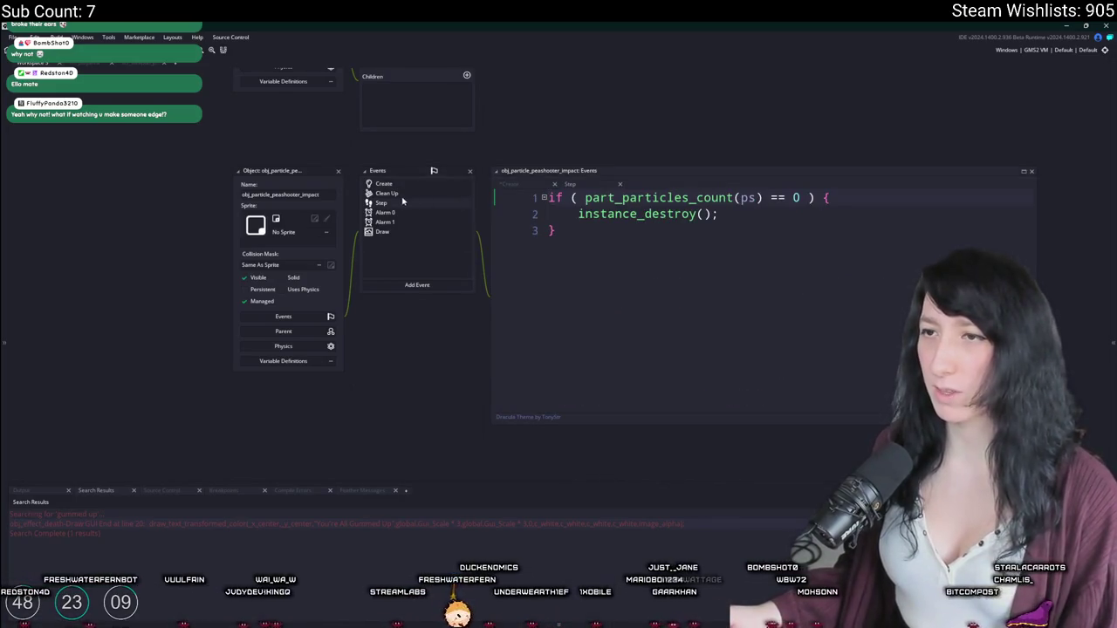
{"action": "left_click", "coordinate": [398, 213]}
{"action": "left_click", "coordinate": [397, 222]}
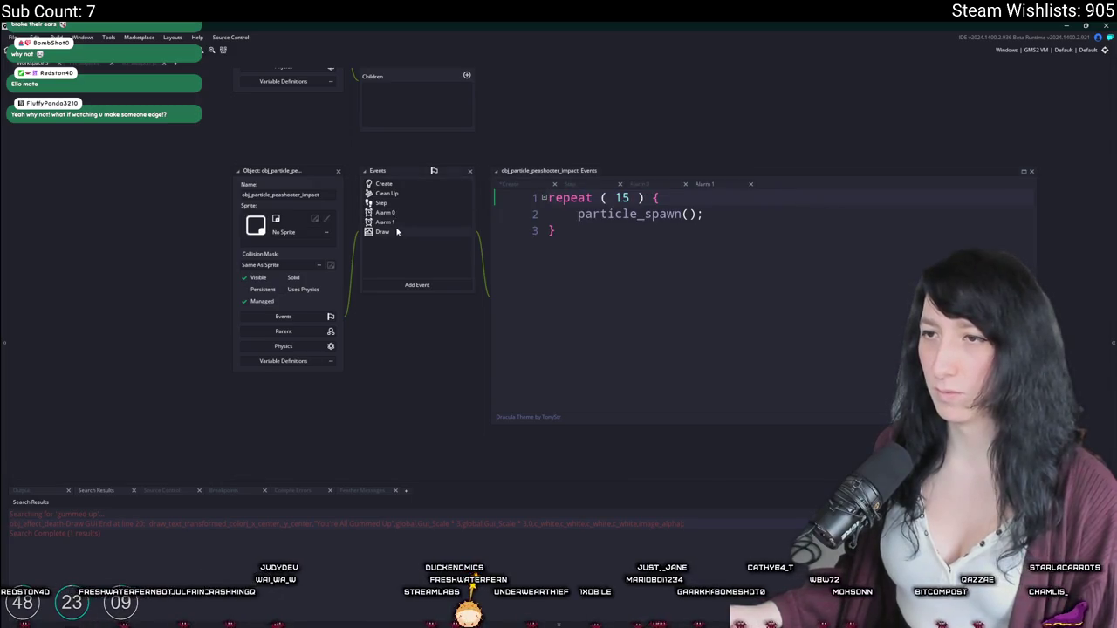
{"action": "left_click", "coordinate": [397, 231]}
{"action": "left_click", "coordinate": [421, 203]}
{"action": "left_click", "coordinate": [424, 193]}
{"action": "left_click", "coordinate": [424, 184]}
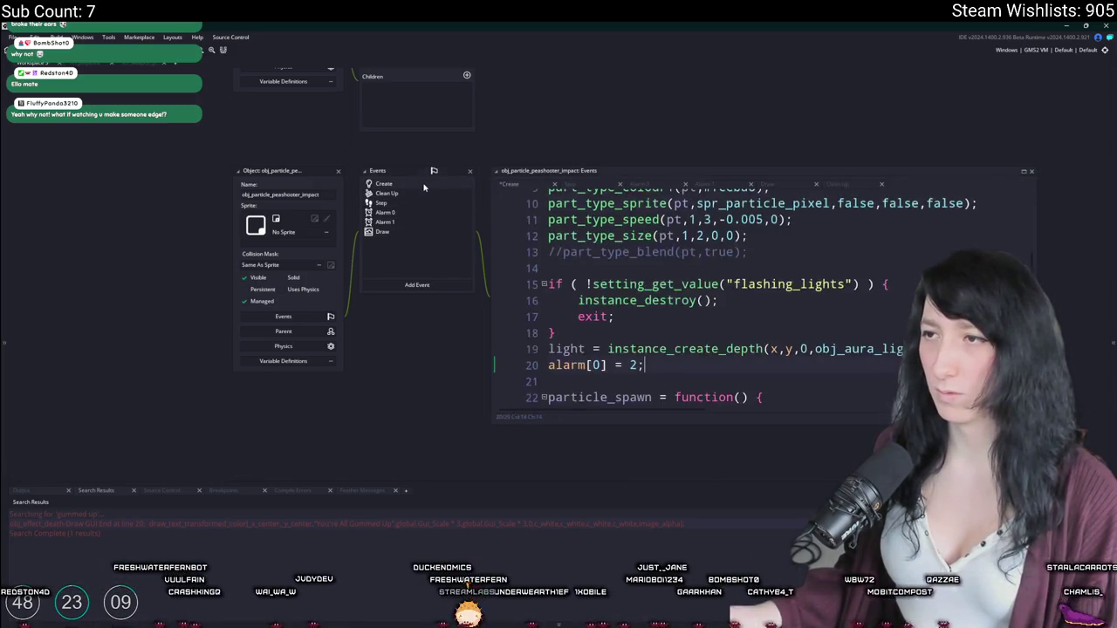
{"action": "left_click", "coordinate": [396, 211]}
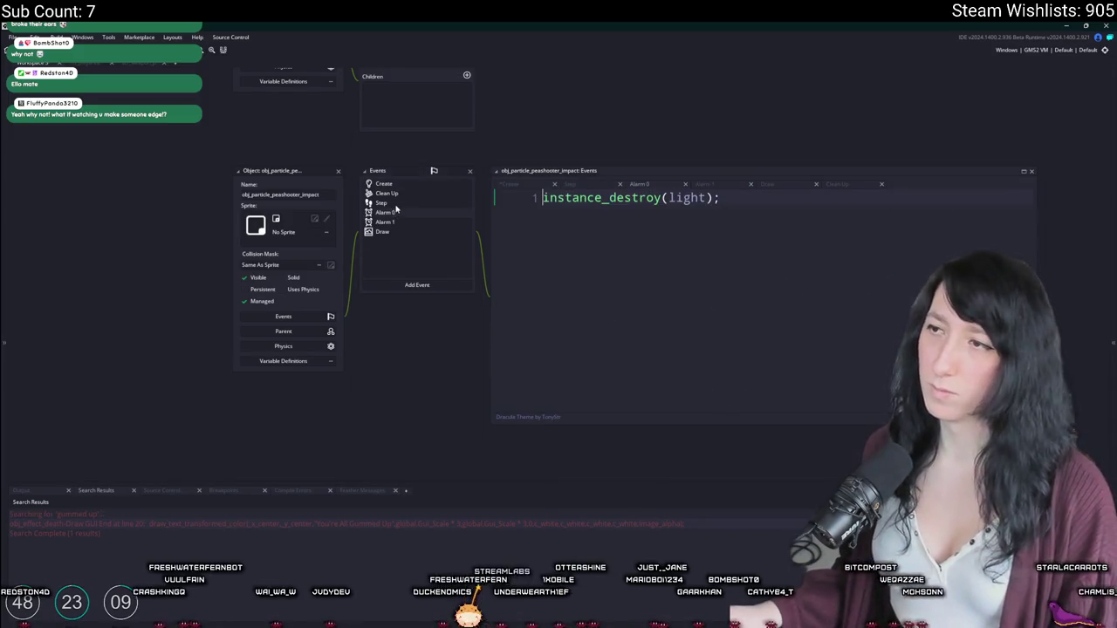
{"action": "left_click", "coordinate": [403, 185]}
{"action": "type", "text": "alarm[0] = 2;"}
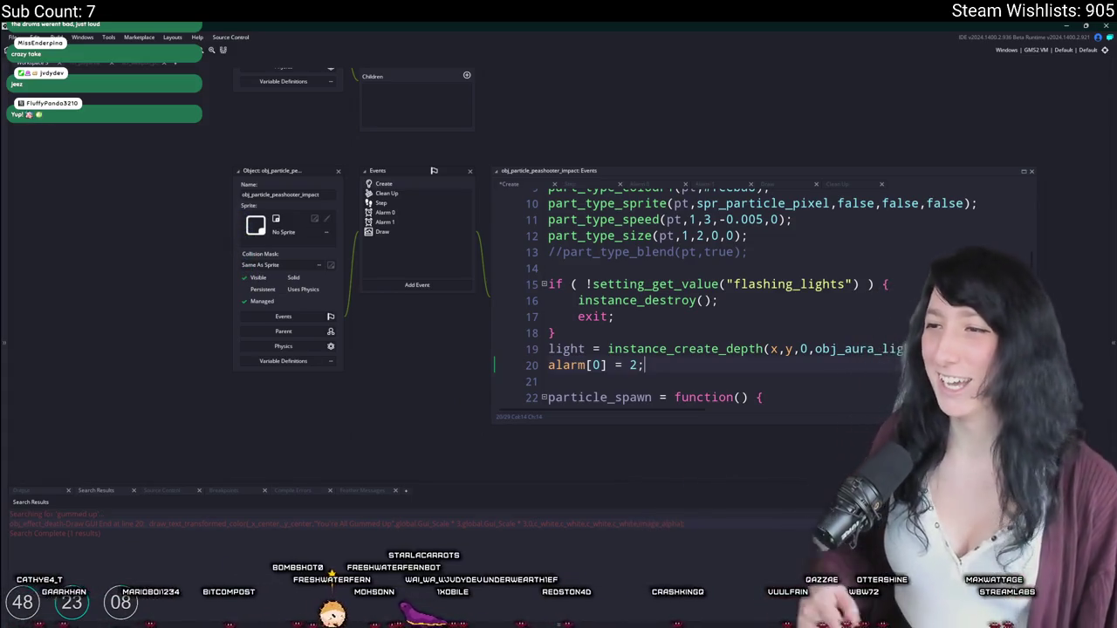
Step: Select the if (!setting_get_value("flashing_lights")) block, then delete it and its leftover empty line
{"action": "left_click", "coordinate": [608, 329]}
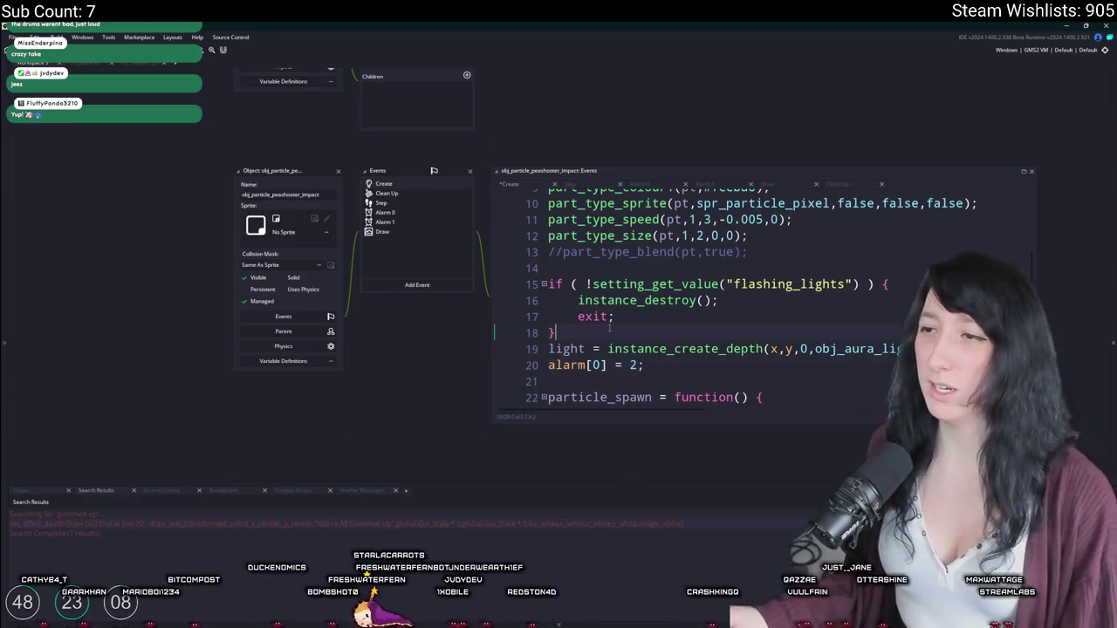
{"action": "left_click_drag", "start_coordinate": [888, 286], "coordinate": [548, 285]}
{"action": "key", "text": "ctrl+c"}
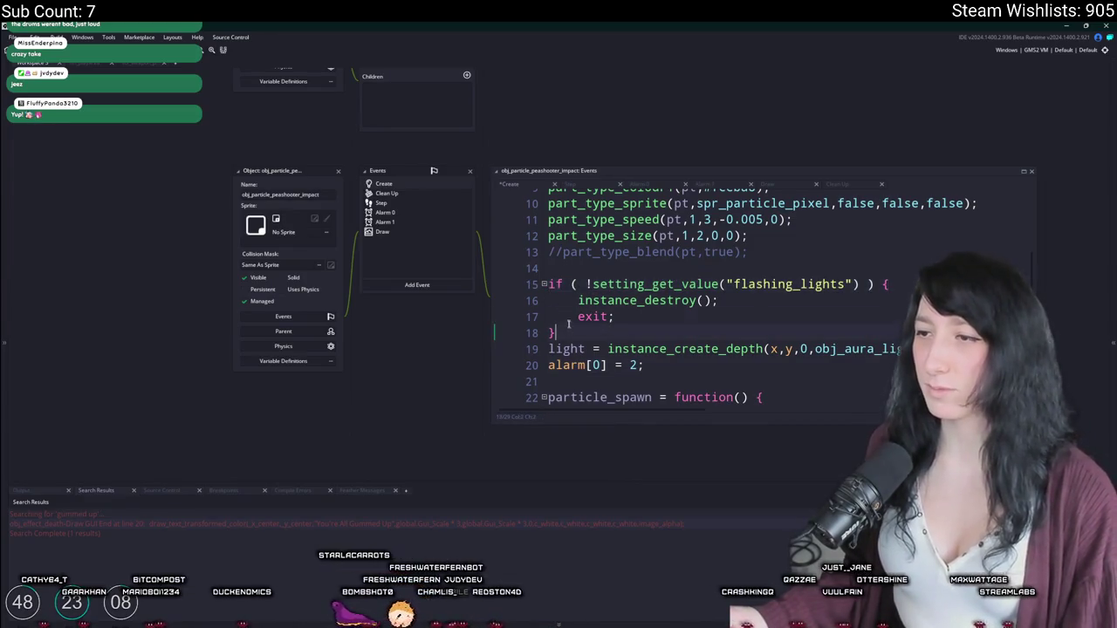
{"action": "left_click_drag", "start_coordinate": [548, 333], "coordinate": [550, 281]}
{"action": "key", "text": "BackSpace"}
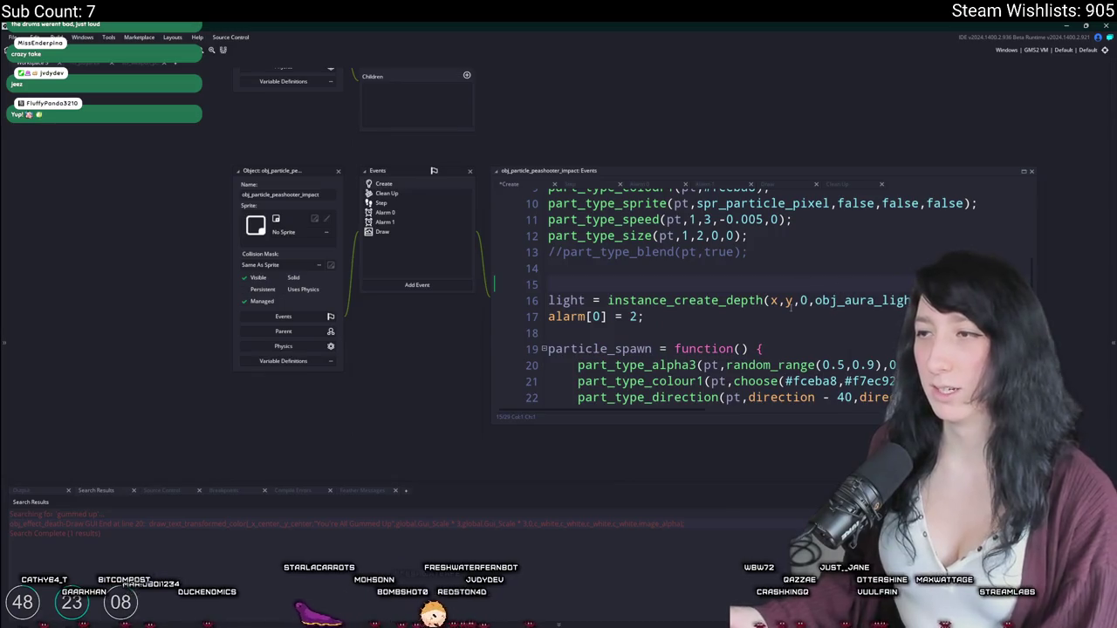
{"action": "key", "text": "BackSpace"}
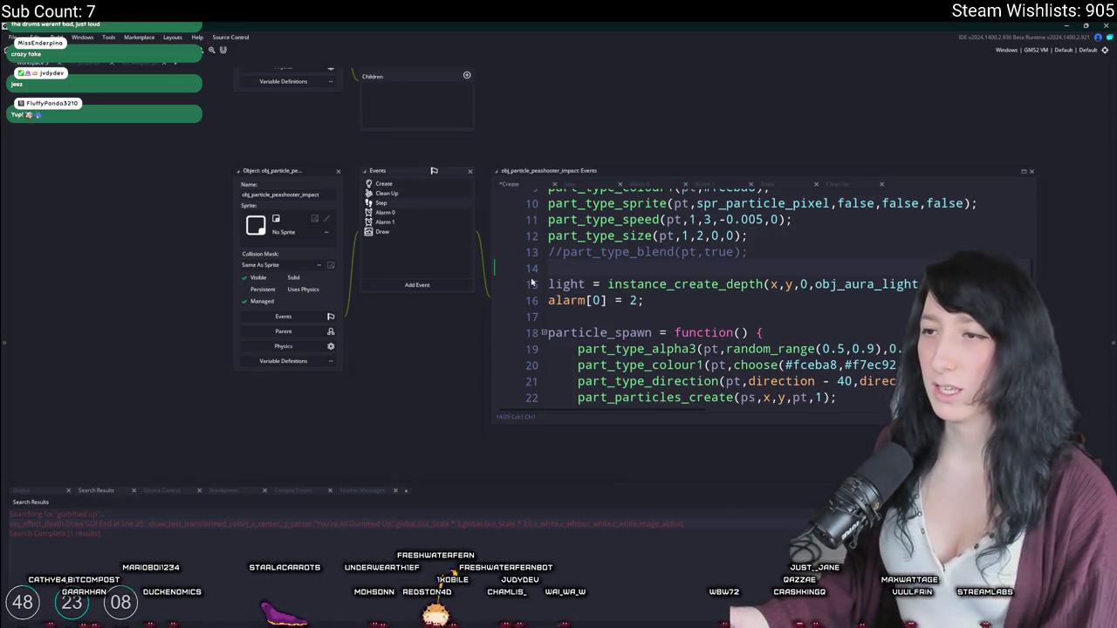
Step: Paste the flashing_lights check above the alarm line and set light.image_alpha to 0 inside its braces
{"action": "left_click", "coordinate": [549, 301]}
{"action": "key", "text": "Return"}
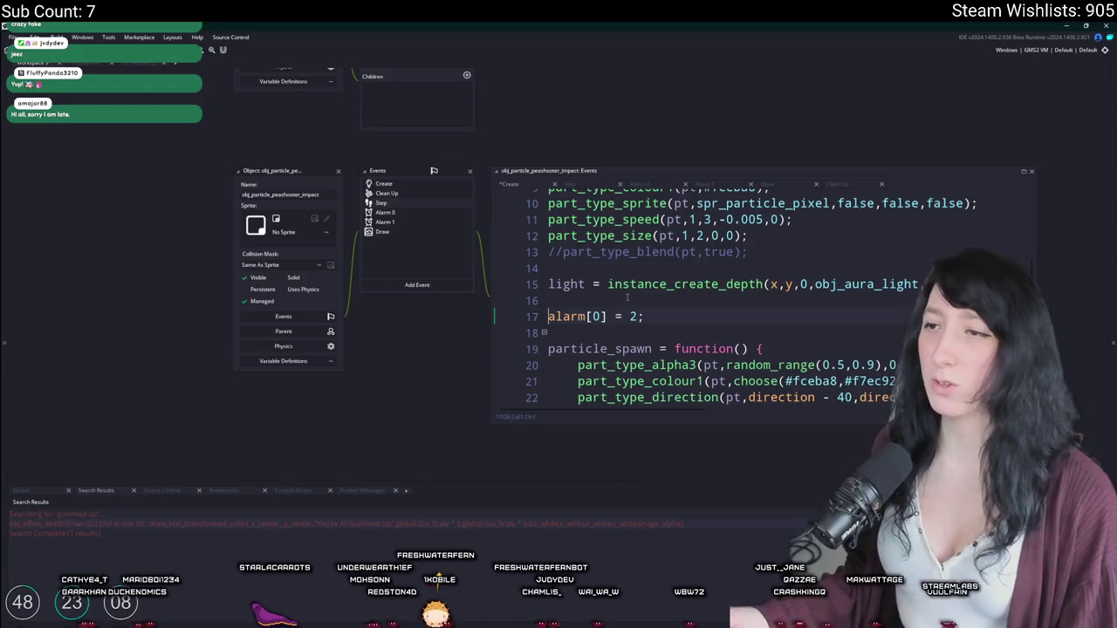
{"action": "left_click", "coordinate": [384, 212]}
{"action": "left_click", "coordinate": [382, 231]}
{"action": "left_click", "coordinate": [399, 202]}
{"action": "left_click", "coordinate": [410, 188]}
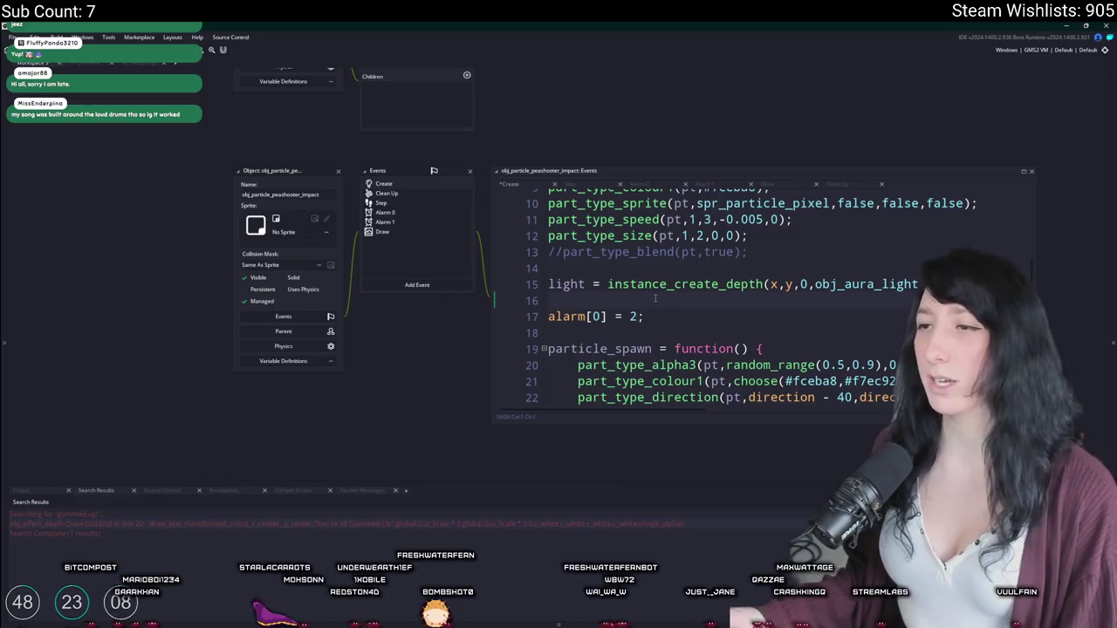
{"action": "key", "text": "ctrl+v"}
{"action": "key", "text": "Return"}
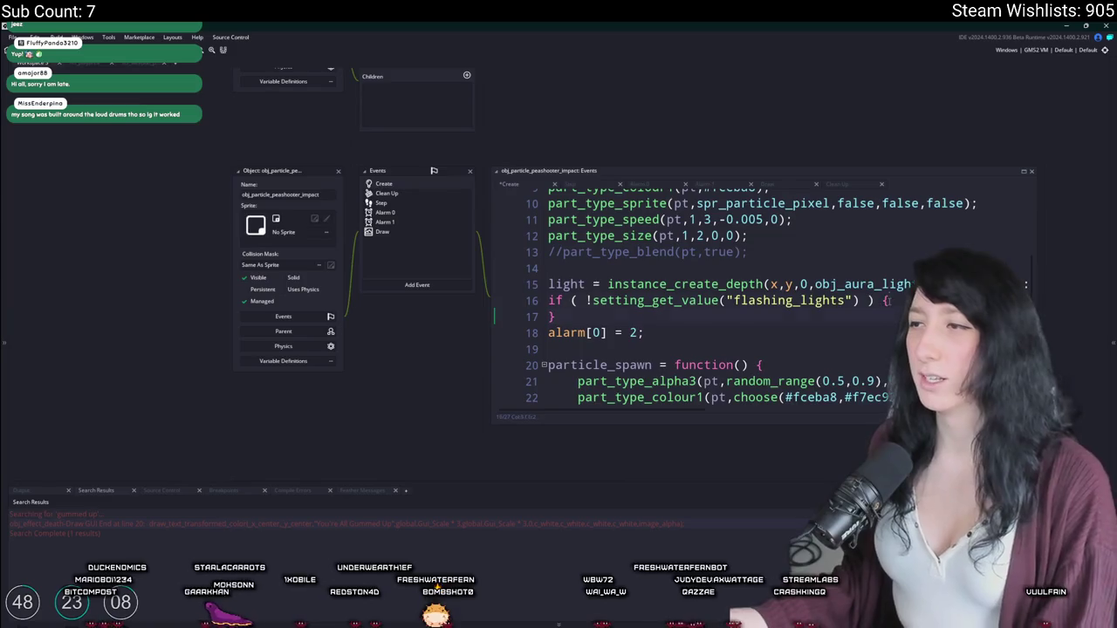
{"action": "key", "text": "Return"}
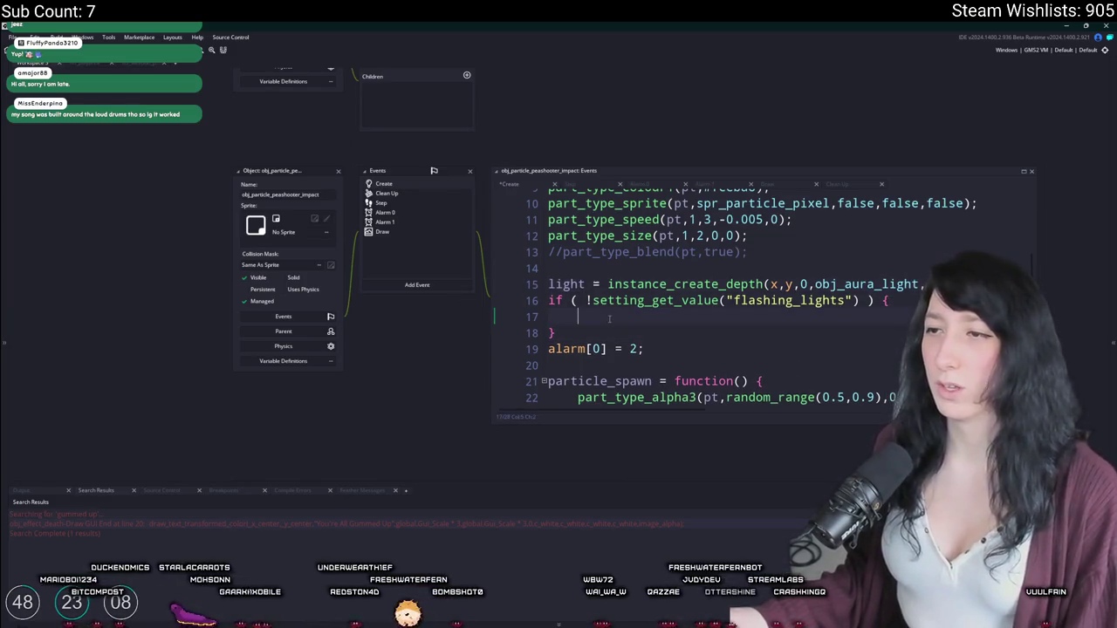
{"action": "type", "text": "light.image_alpha = 0;"}
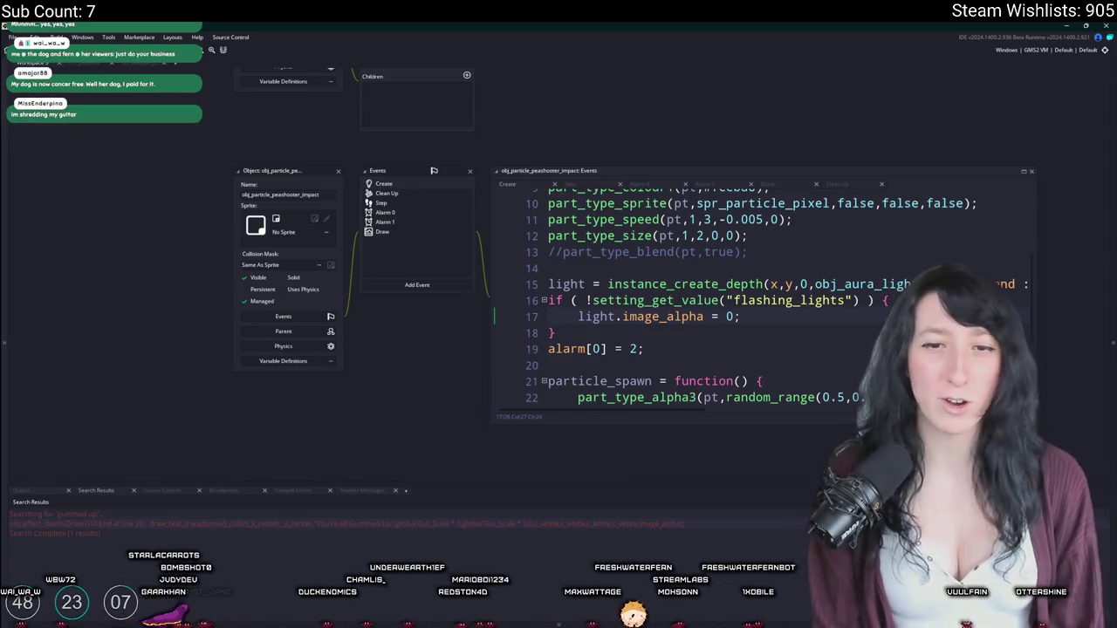
{"action": "left_click", "coordinate": [875, 300]}
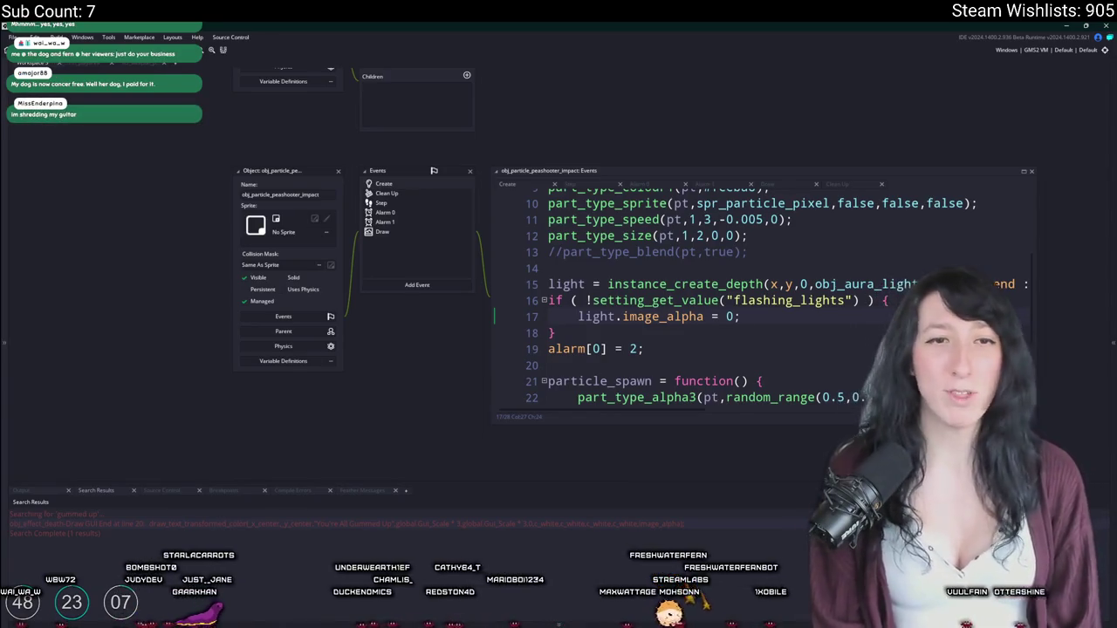
{"action": "type", "text": "{"}
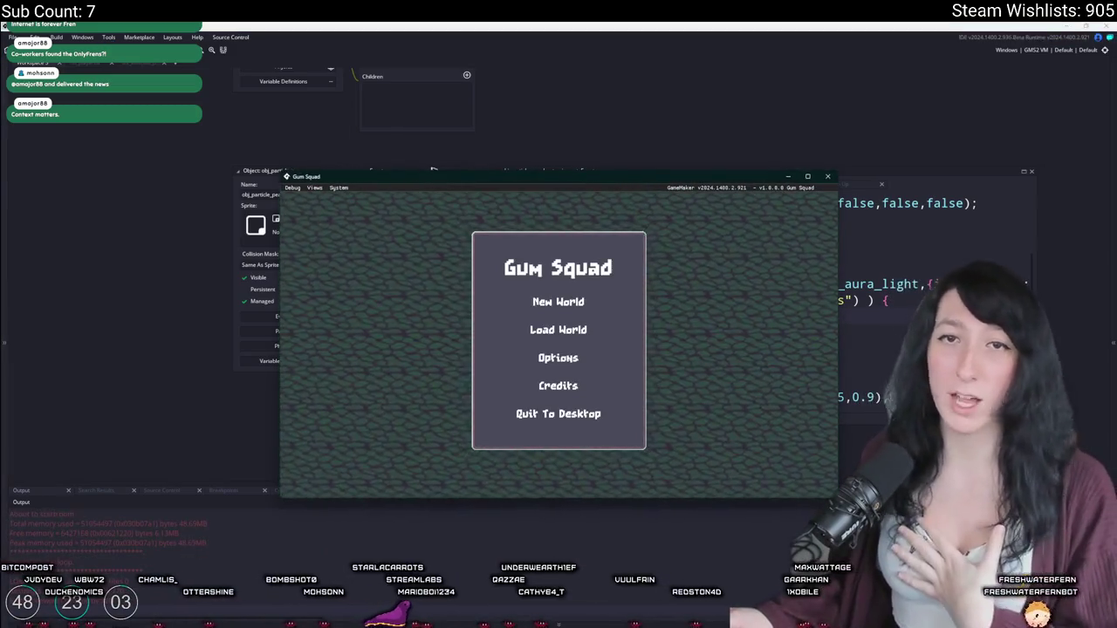
Step: Maximise the game and start a new world with a Friends Only lobby
{"action": "double_click", "coordinate": [440, 178]}
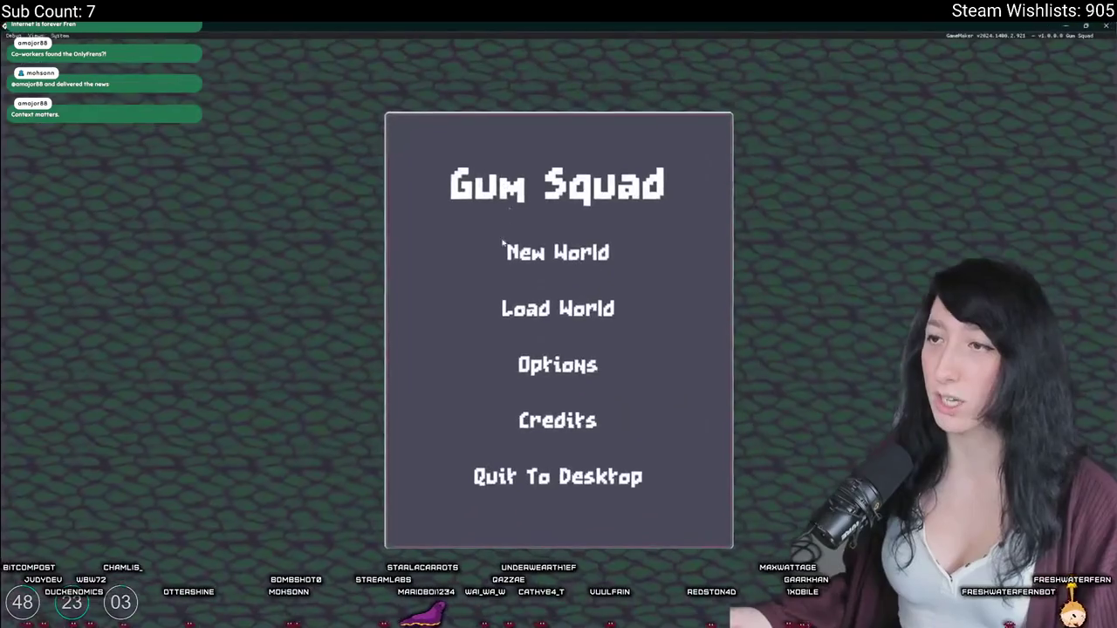
{"action": "left_click", "coordinate": [506, 244]}
{"action": "left_click", "coordinate": [563, 239]}
{"action": "left_click", "coordinate": [477, 389]}
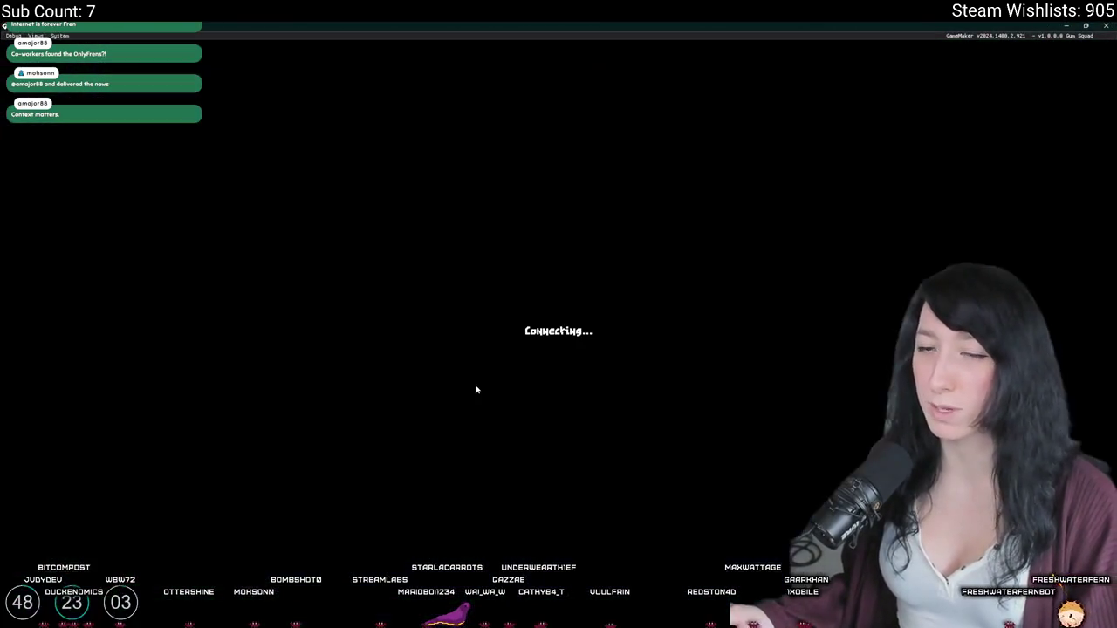
Step: Equip the revolver from the inventory and walk toward the building
{"action": "key", "text": "Tab"}
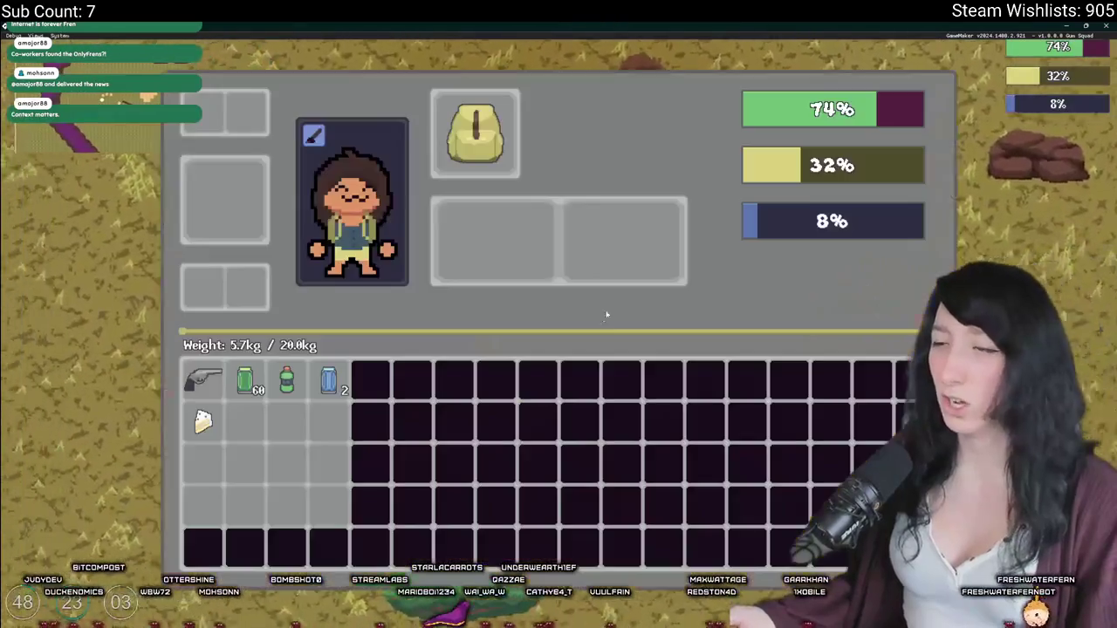
{"action": "right_click", "coordinate": [198, 383]}
{"action": "key", "text": "Tab"}
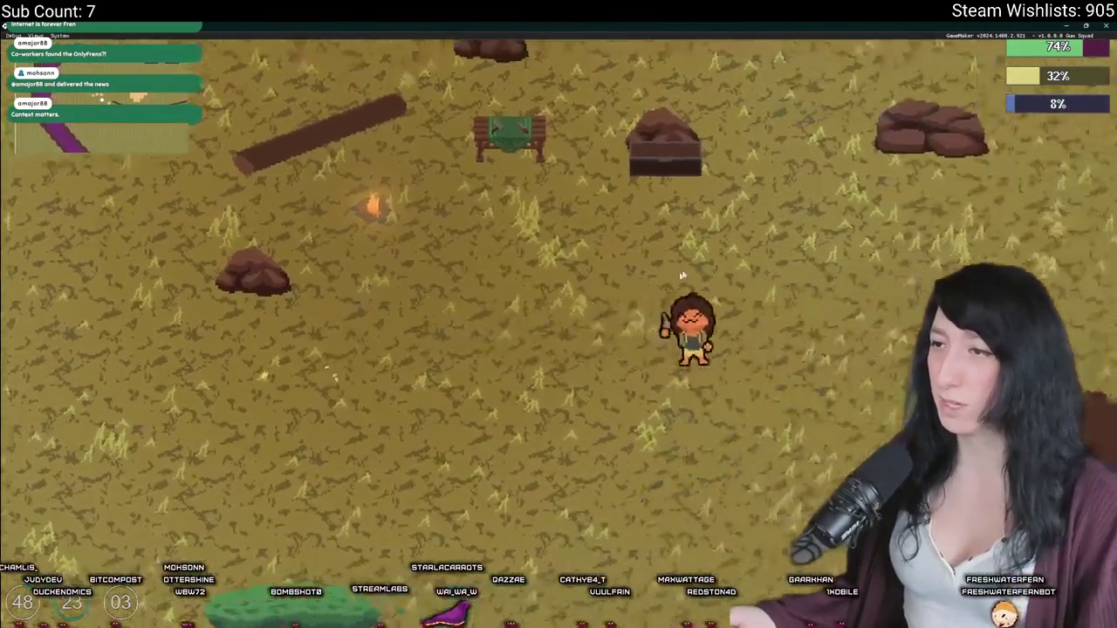
{"action": "key", "text": "Tab"}
{"action": "key", "text": "Tab"}
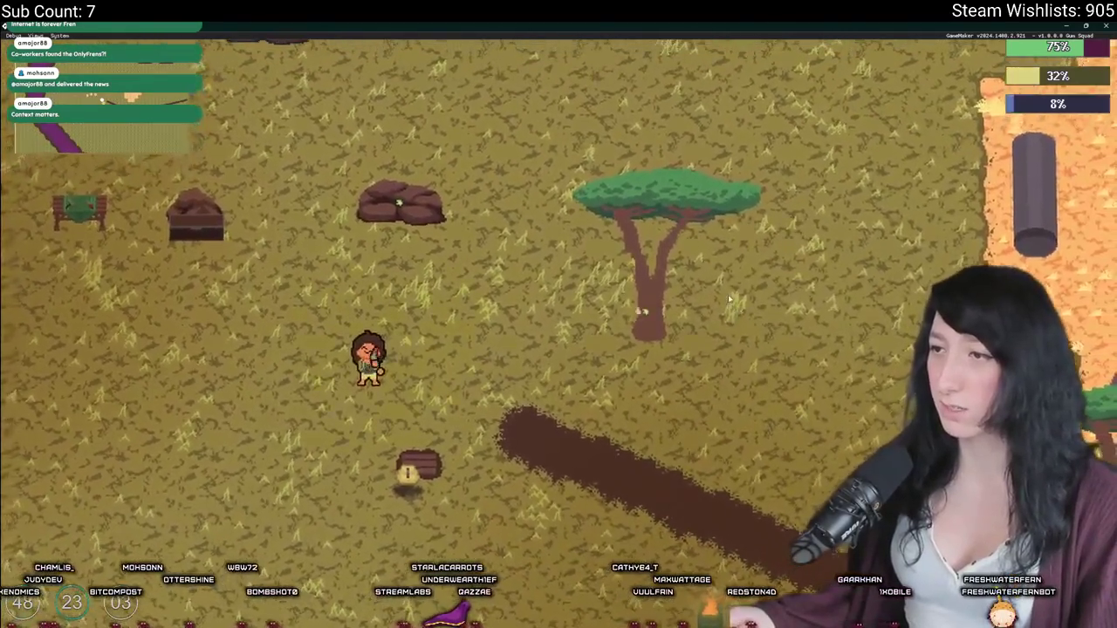
{"action": "key", "text": "w"}
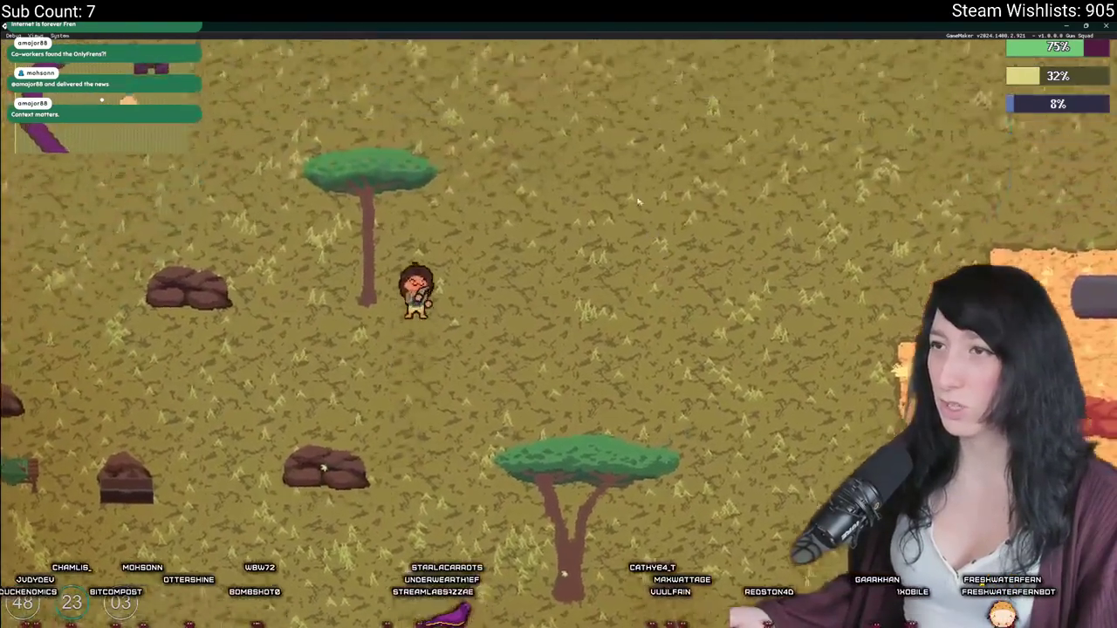
{"action": "key", "text": "d"}
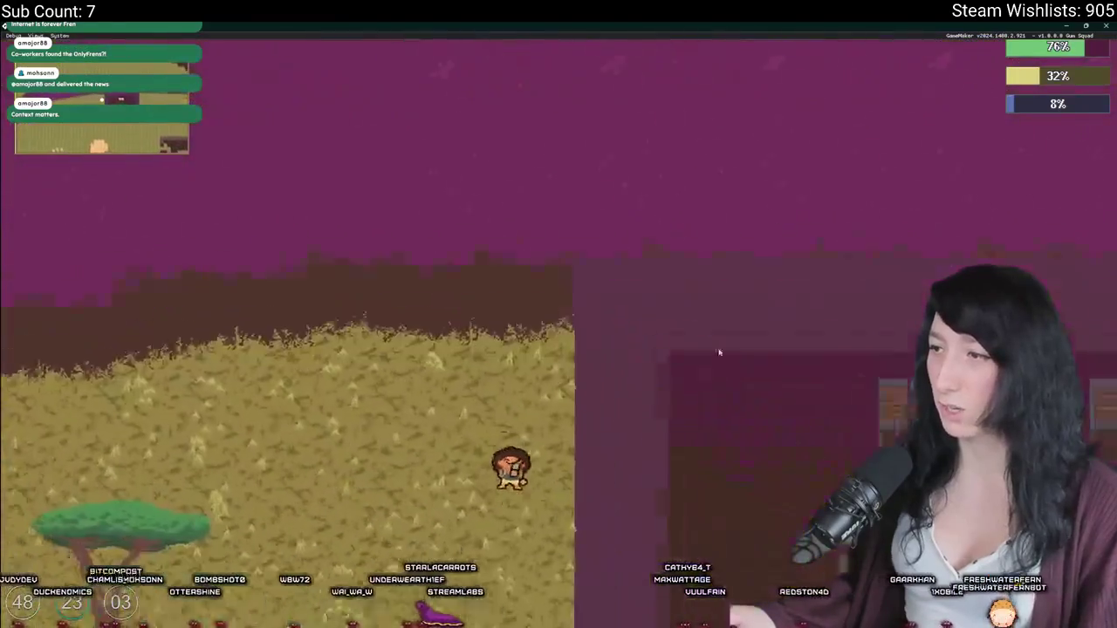
Step: Turn Flashing Lights off in the pause menu's Graphics options
{"action": "key", "text": "Escape"}
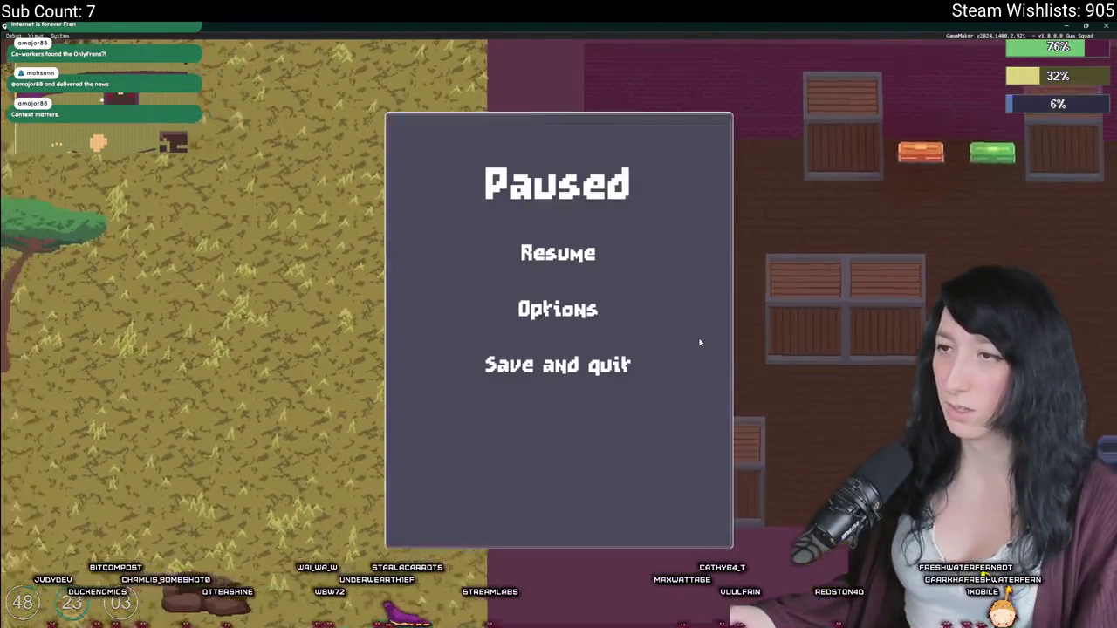
{"action": "left_click", "coordinate": [613, 307]}
{"action": "left_click", "coordinate": [602, 252]}
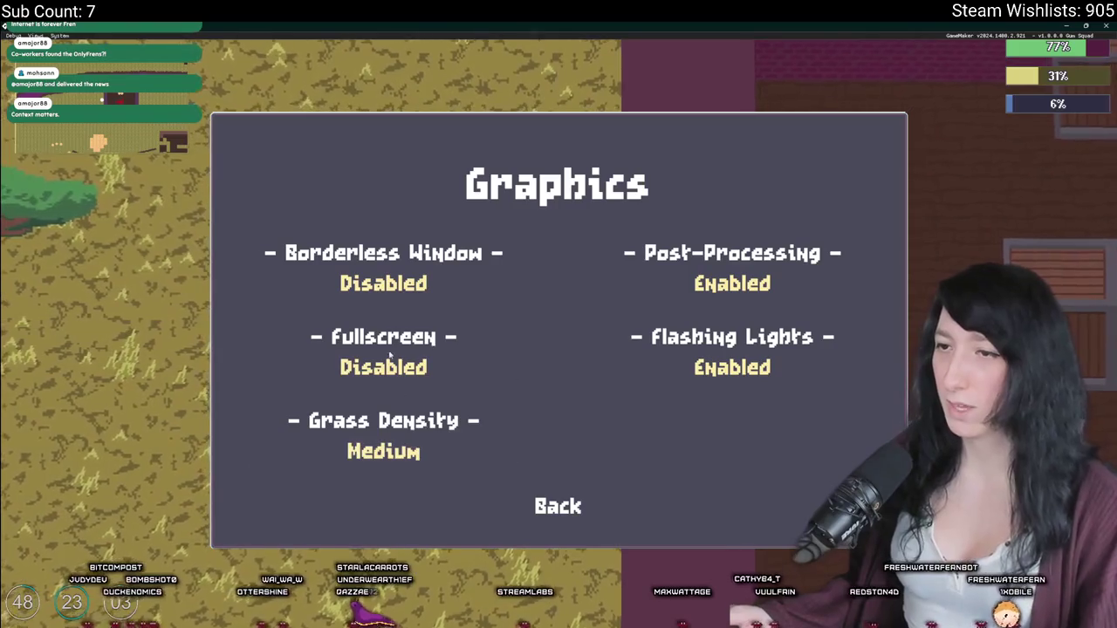
{"action": "left_click", "coordinate": [750, 380]}
{"action": "left_click", "coordinate": [558, 506]}
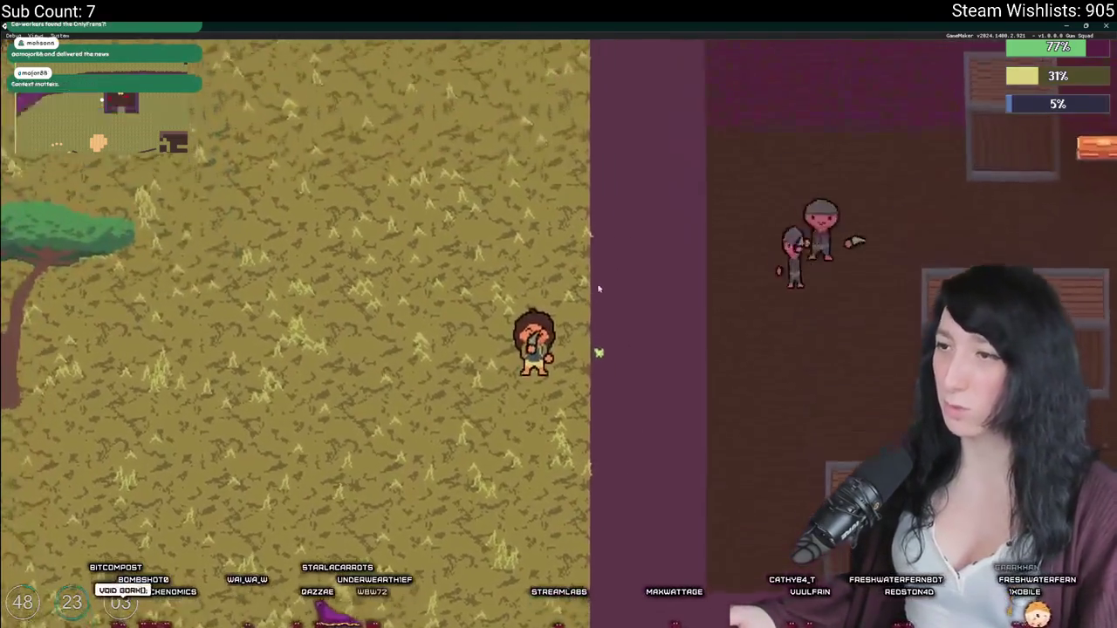
Step: Turn Flashing Lights back on in the Graphics options
{"action": "key", "text": "Escape"}
{"action": "left_click", "coordinate": [559, 306]}
{"action": "left_click", "coordinate": [544, 251]}
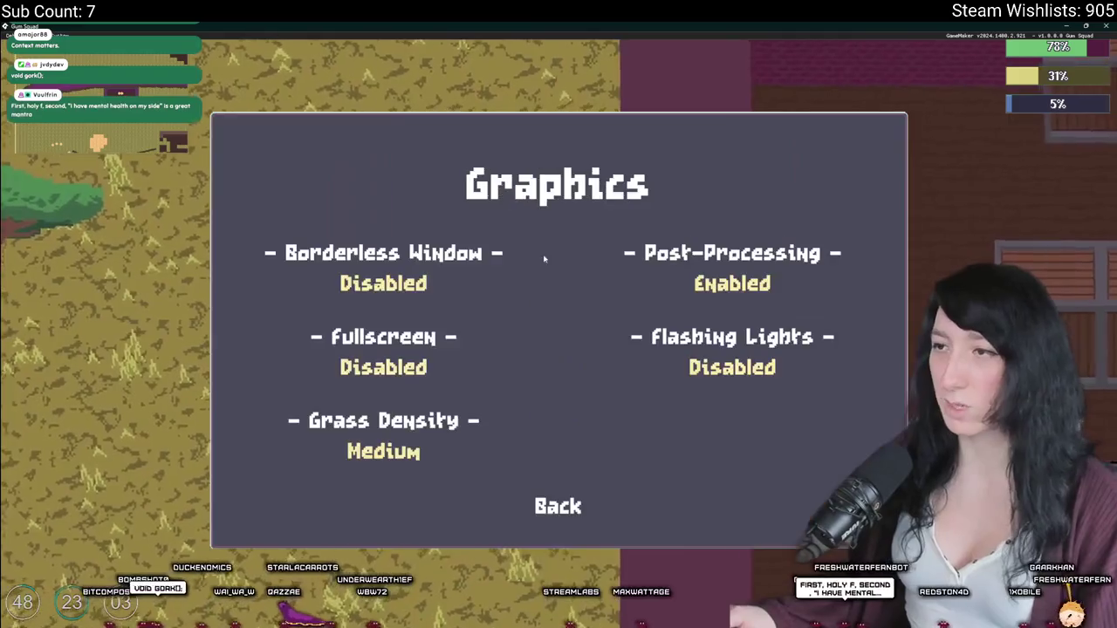
{"action": "left_click", "coordinate": [733, 368]}
{"action": "left_click", "coordinate": [563, 506]}
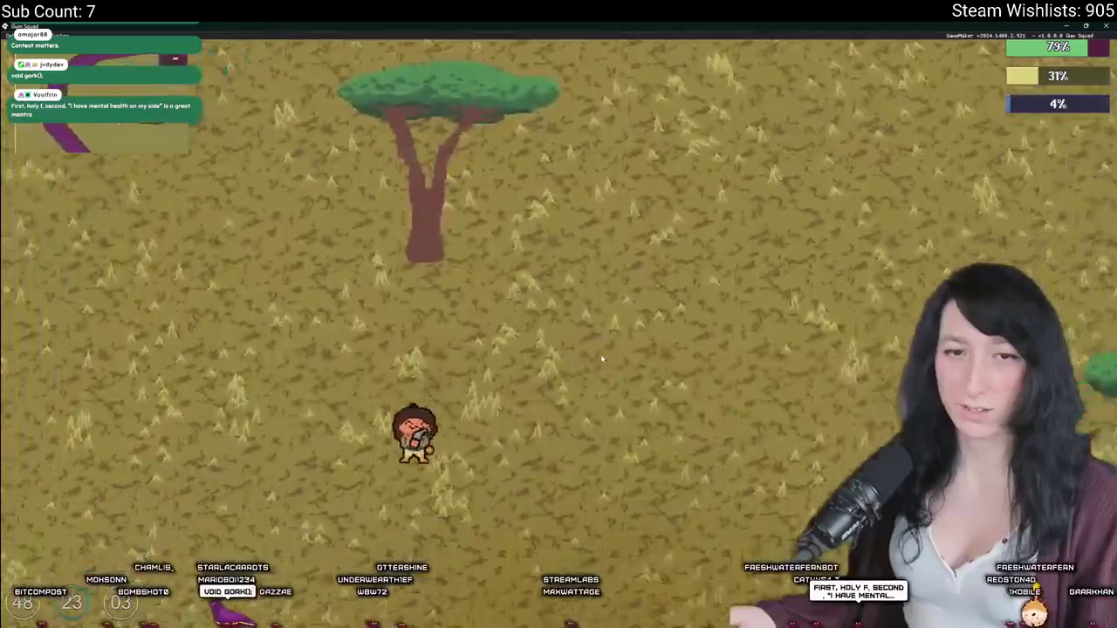
Step: Walk the character around briefly, then close the running game
{"action": "key", "text": "s"}
{"action": "key", "text": "w"}
{"action": "key", "text": "s"}
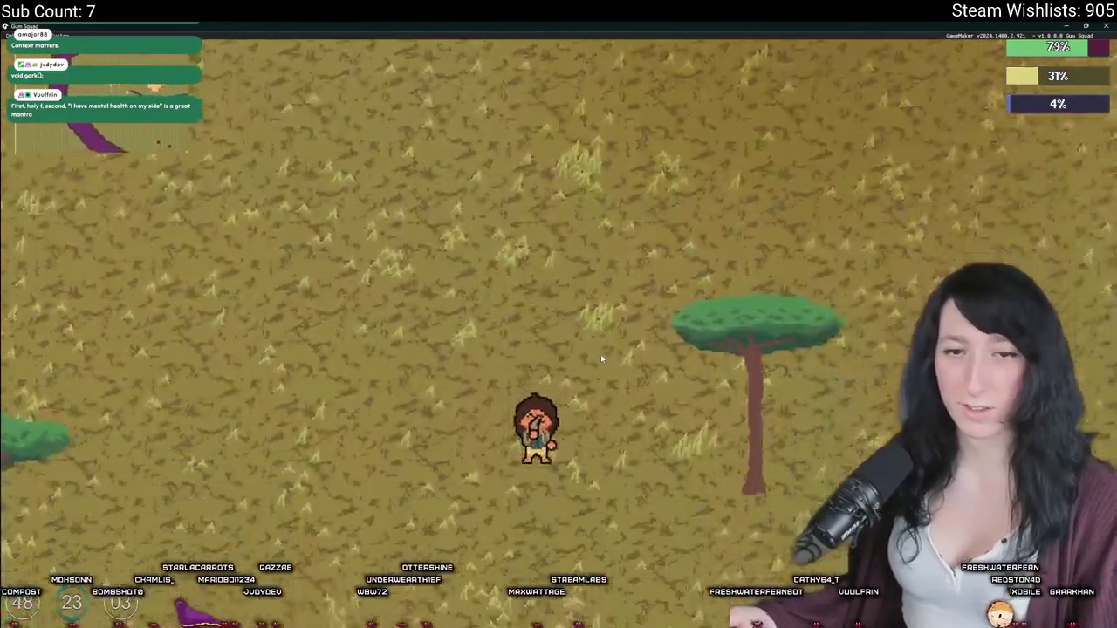
{"action": "key", "text": "w"}
{"action": "key", "text": "d"}
{"action": "left_click", "coordinate": [1103, 25]}
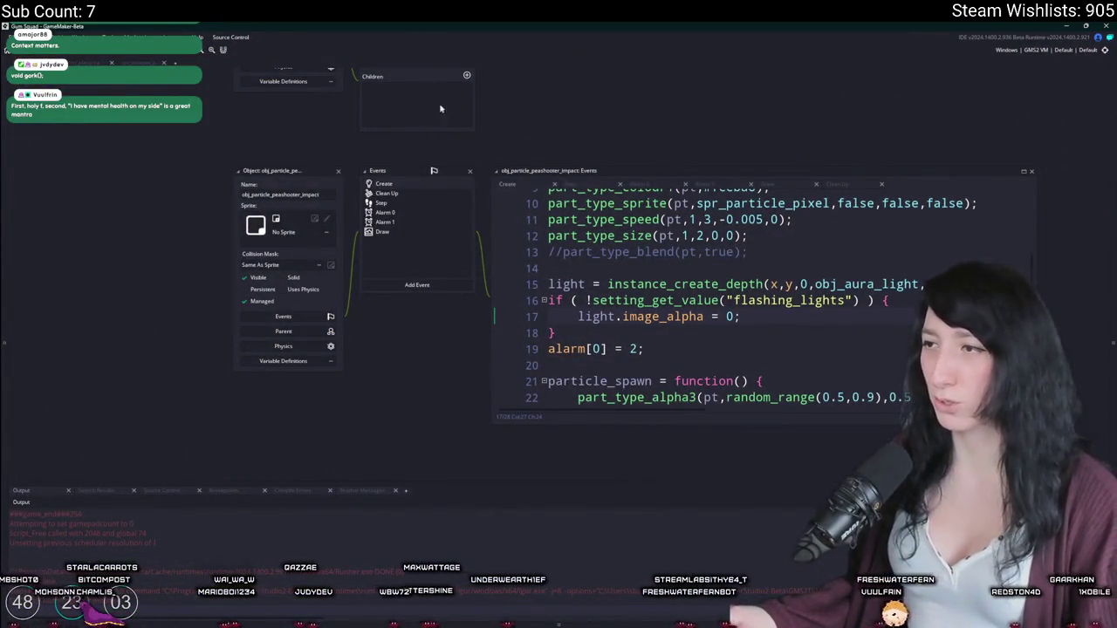
Step: Delete the 'Implement effects of flashing light setting' line and its empty line from ToDo.txt
{"action": "scroll", "coordinate": [402, 205], "scroll_direction": "up", "scroll_amount": 2}
{"action": "scroll", "coordinate": [348, 247], "scroll_direction": "up", "scroll_amount": 10}
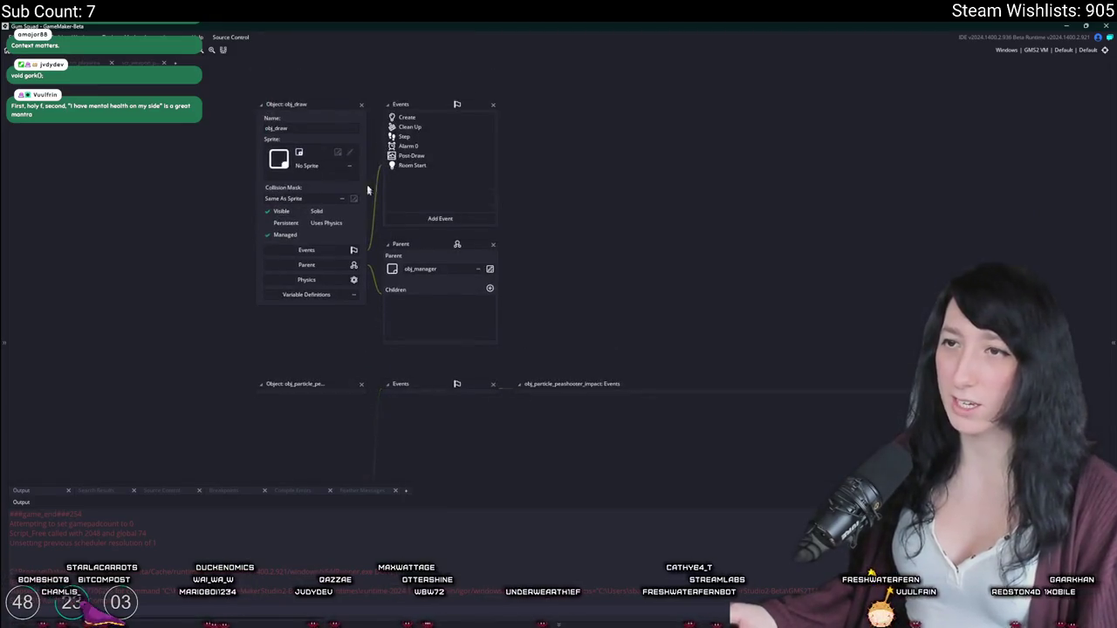
{"action": "scroll", "coordinate": [314, 370], "scroll_direction": "up", "scroll_amount": 5}
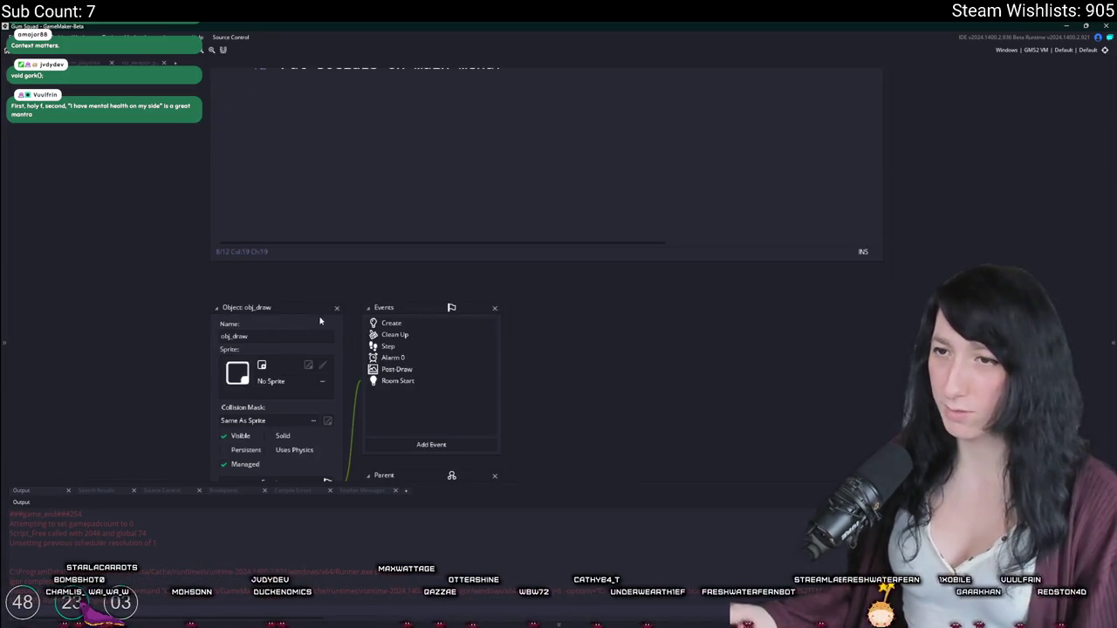
{"action": "scroll", "coordinate": [319, 322], "scroll_direction": "up", "scroll_amount": 6}
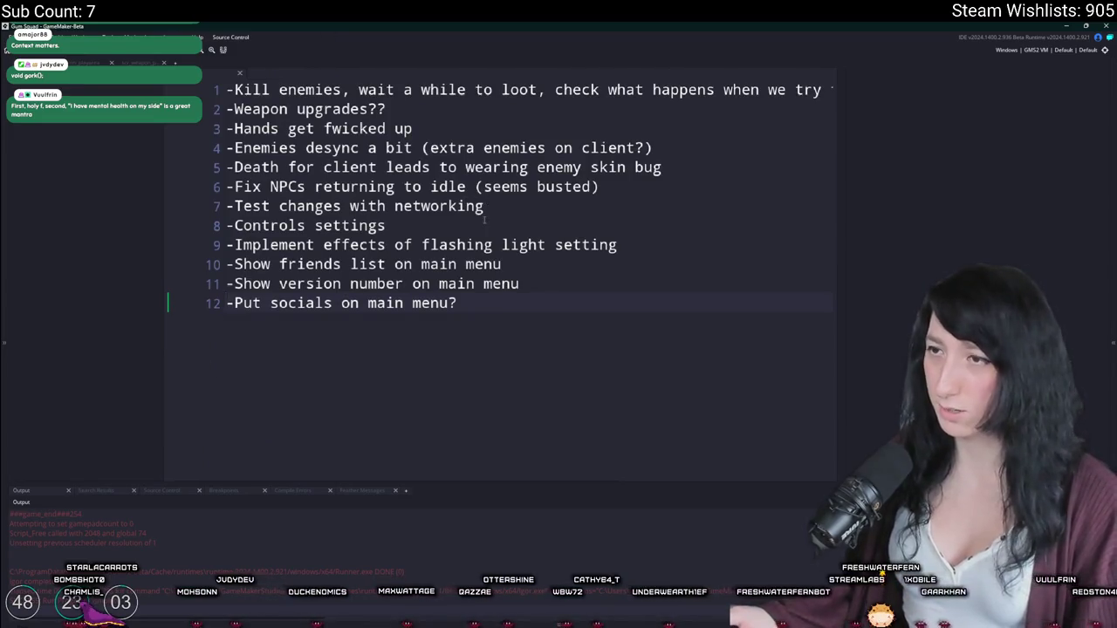
{"action": "left_click", "coordinate": [432, 279]}
{"action": "key", "text": "End"}
{"action": "key", "text": "shift+Home"}
{"action": "key", "text": "BackSpace"}
{"action": "key", "text": "BackSpace"}
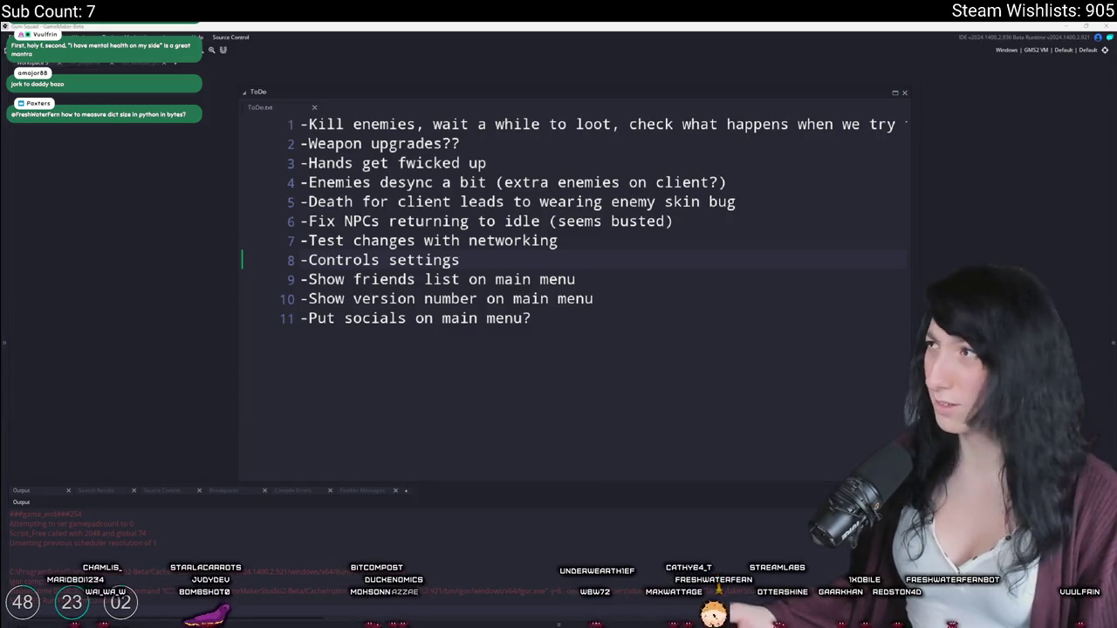
Step: Switch to the browser's SoloDevelopment Marathon Jam #5 page and scroll down it
{"action": "key", "text": "alt+Tab"}
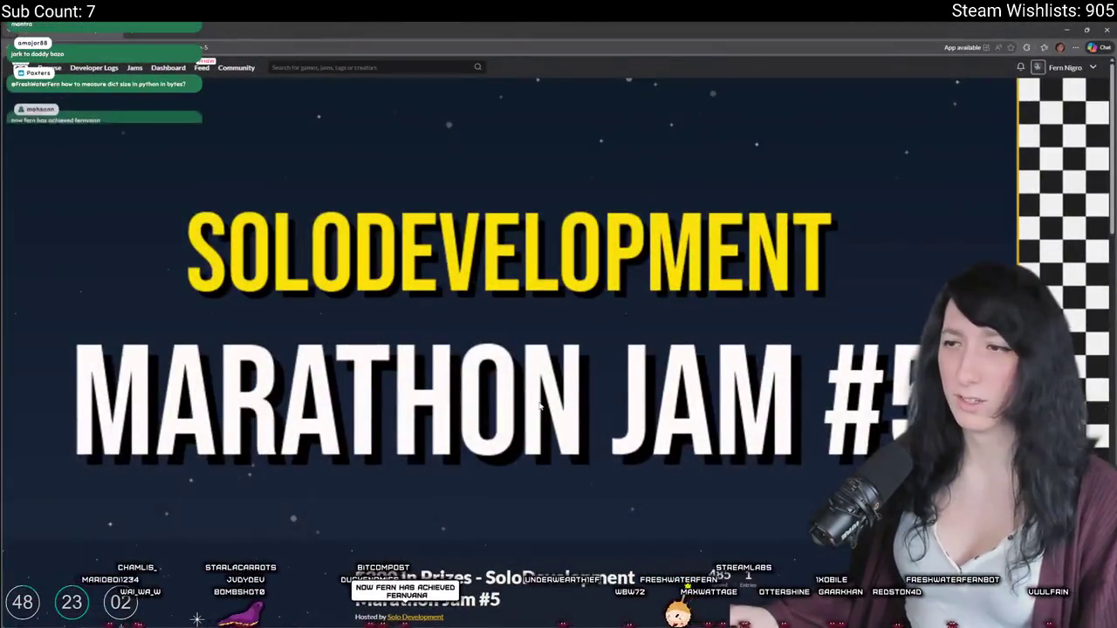
{"action": "scroll", "coordinate": [41, 258], "scroll_direction": "down", "scroll_amount": 5}
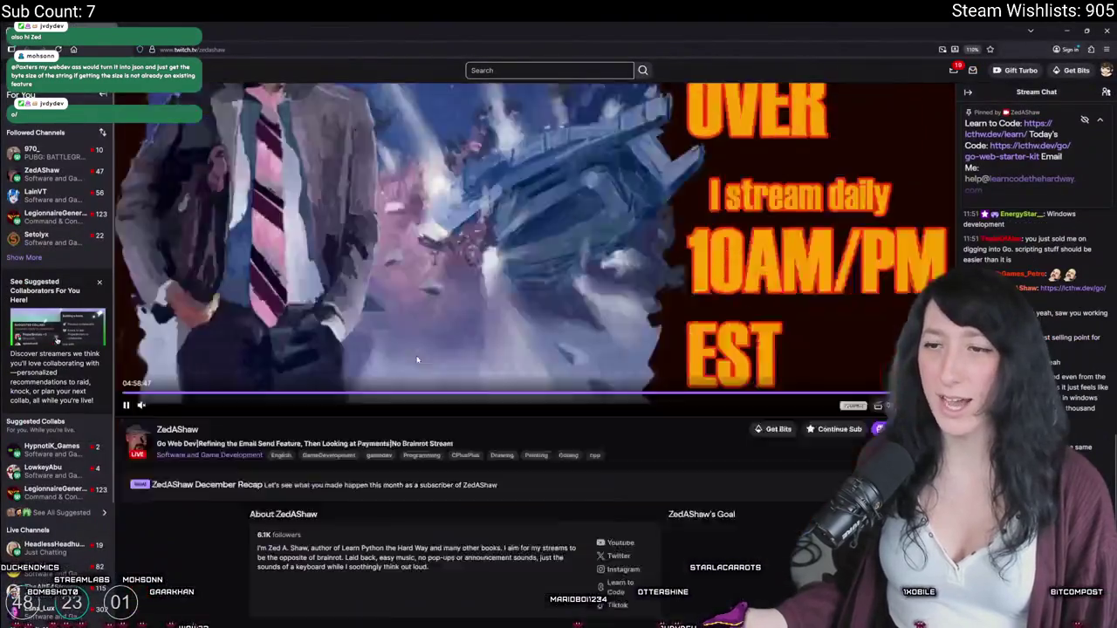
{"action": "scroll", "coordinate": [417, 359], "scroll_direction": "down", "scroll_amount": 4}
{"action": "scroll", "coordinate": [262, 306], "scroll_direction": "up", "scroll_amount": 2}
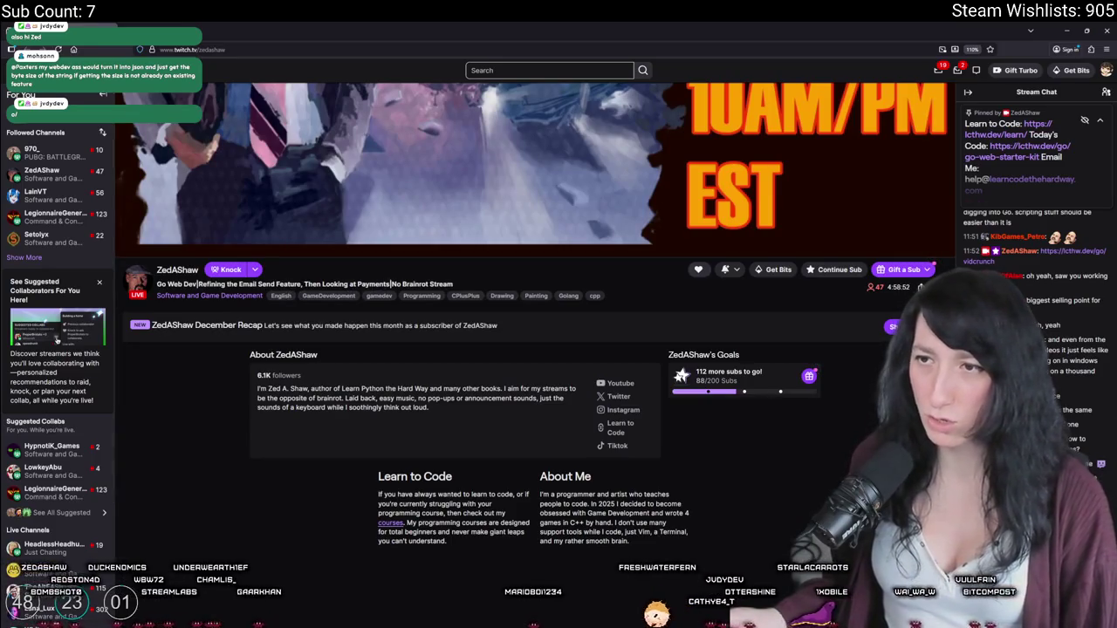
{"action": "left_click_drag", "start_coordinate": [391, 284], "coordinate": [452, 285]}
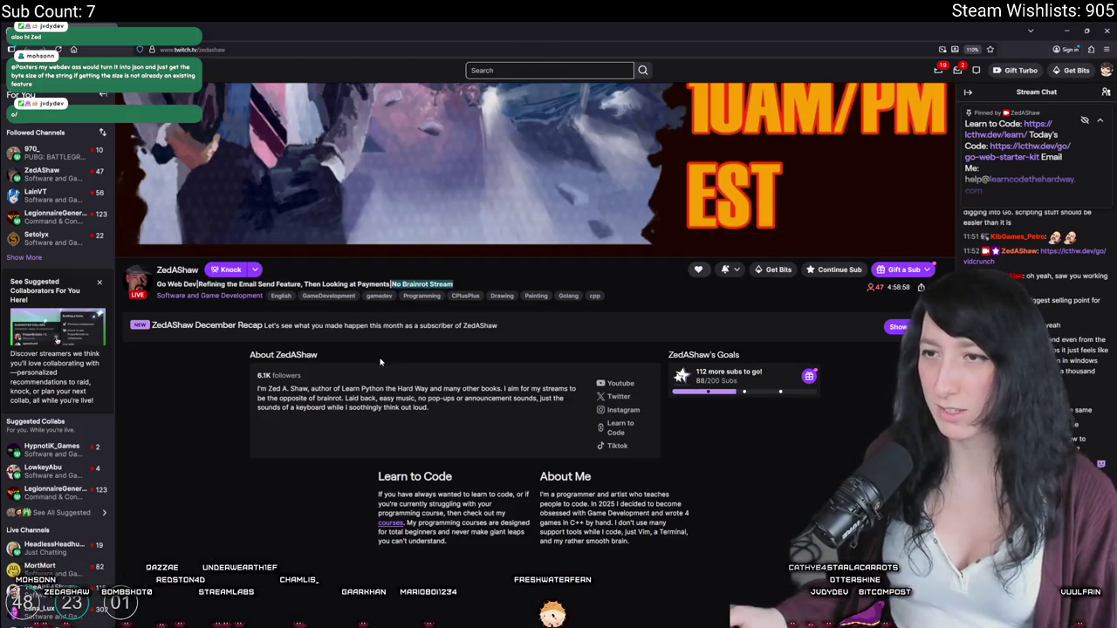
{"action": "left_click", "coordinate": [456, 308]}
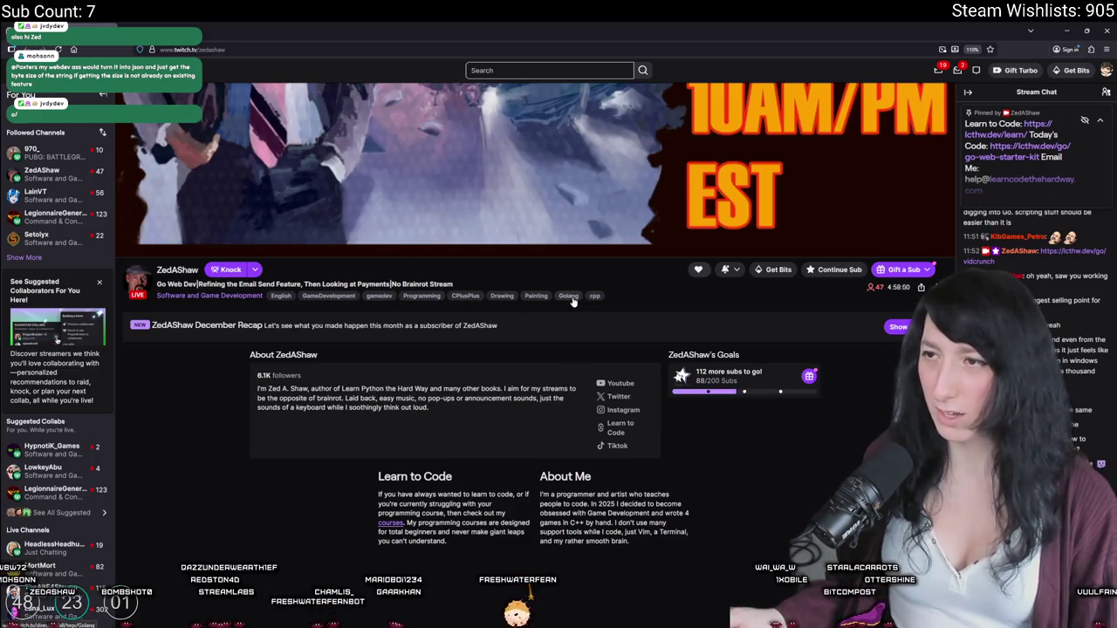
{"action": "scroll", "coordinate": [472, 300], "scroll_direction": "up", "scroll_amount": 2}
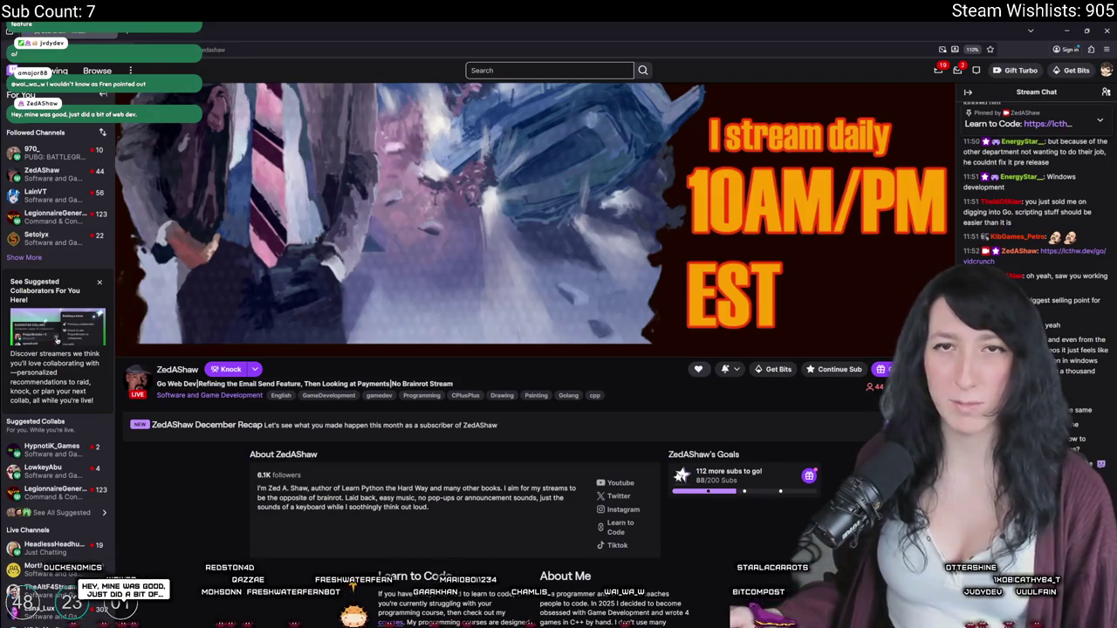
{"action": "scroll", "coordinate": [448, 384], "scroll_direction": "down", "scroll_amount": 3}
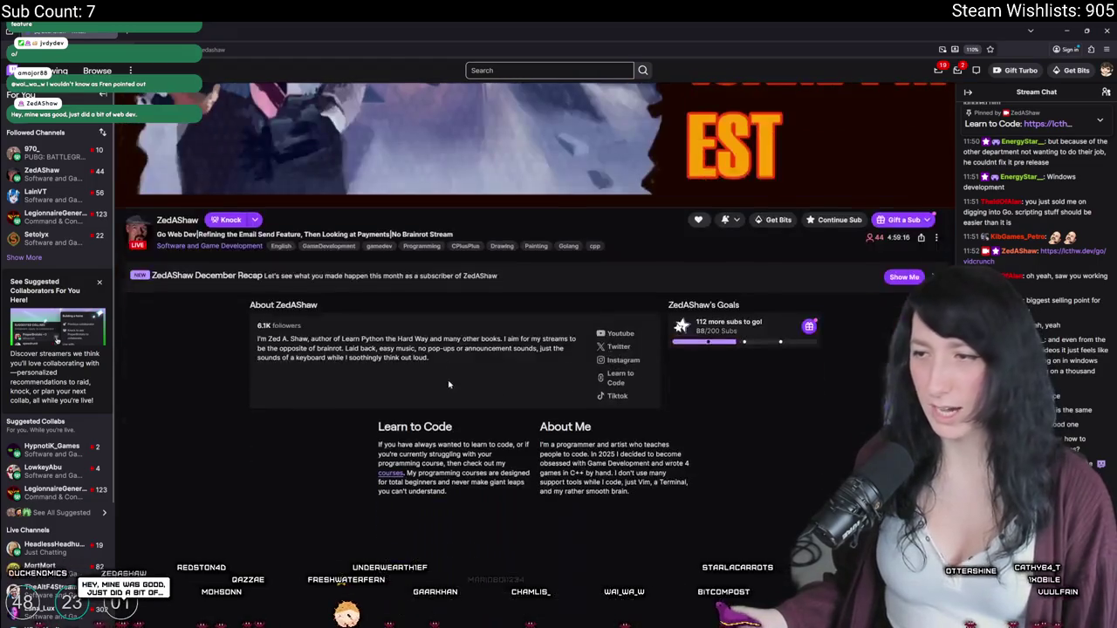
{"action": "scroll", "coordinate": [565, 347], "scroll_direction": "up", "scroll_amount": 7}
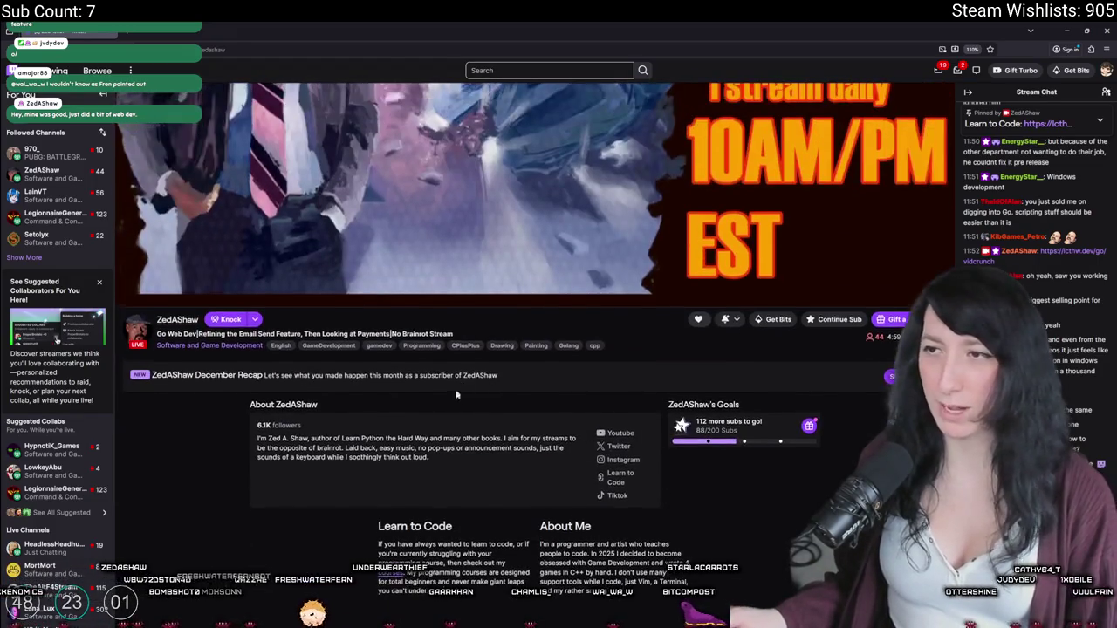
{"action": "scroll", "coordinate": [1034, 192], "scroll_direction": "up", "scroll_amount": 5}
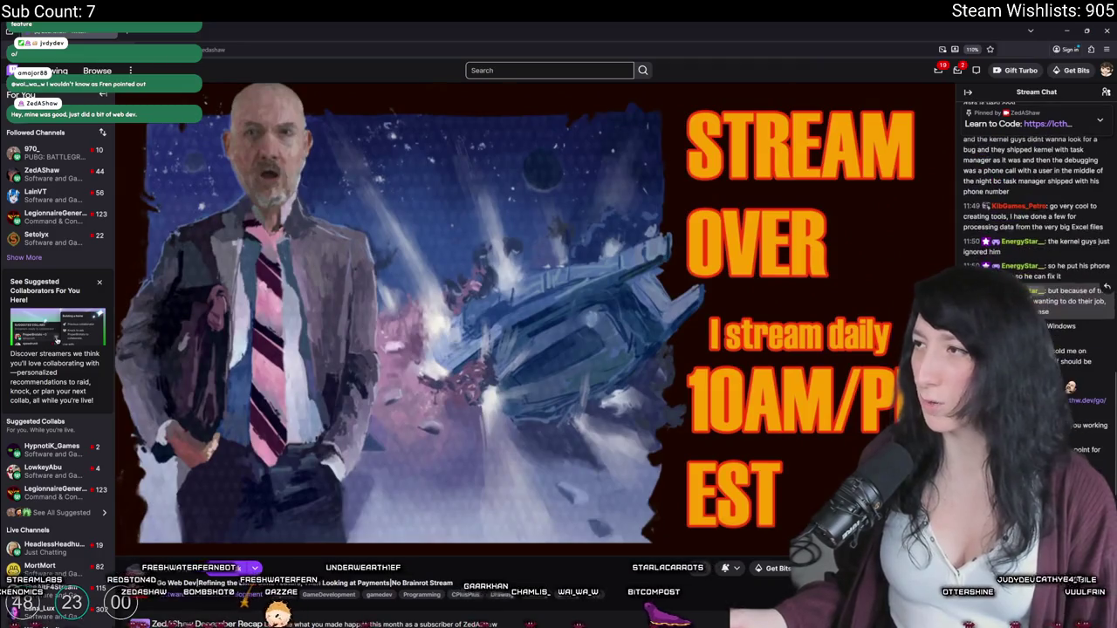
{"action": "scroll", "coordinate": [1036, 227], "scroll_direction": "up", "scroll_amount": 5}
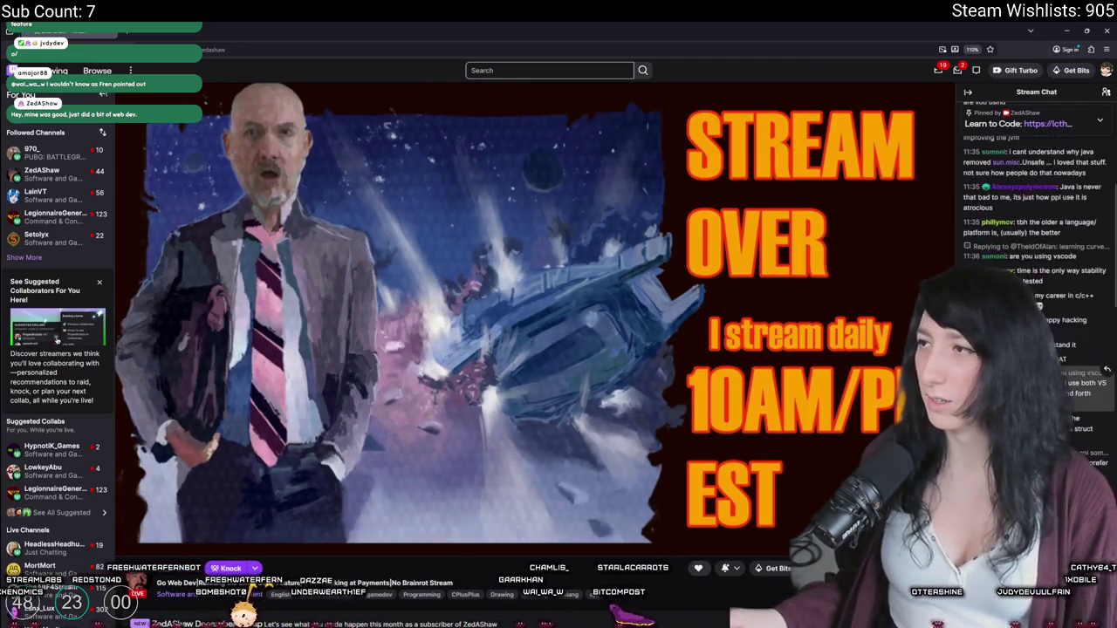
{"action": "scroll", "coordinate": [1035, 245], "scroll_direction": "down", "scroll_amount": 10}
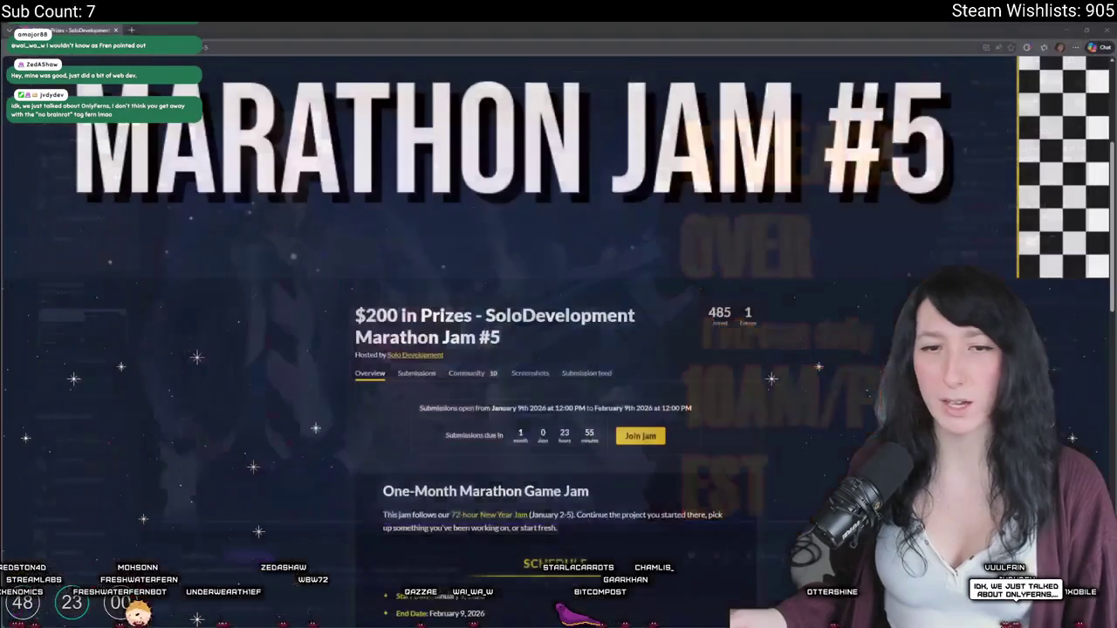
Step: Switch to the itch.io Marathon Jam #5 page and read through its overview
{"action": "key", "text": "alt+Tab"}
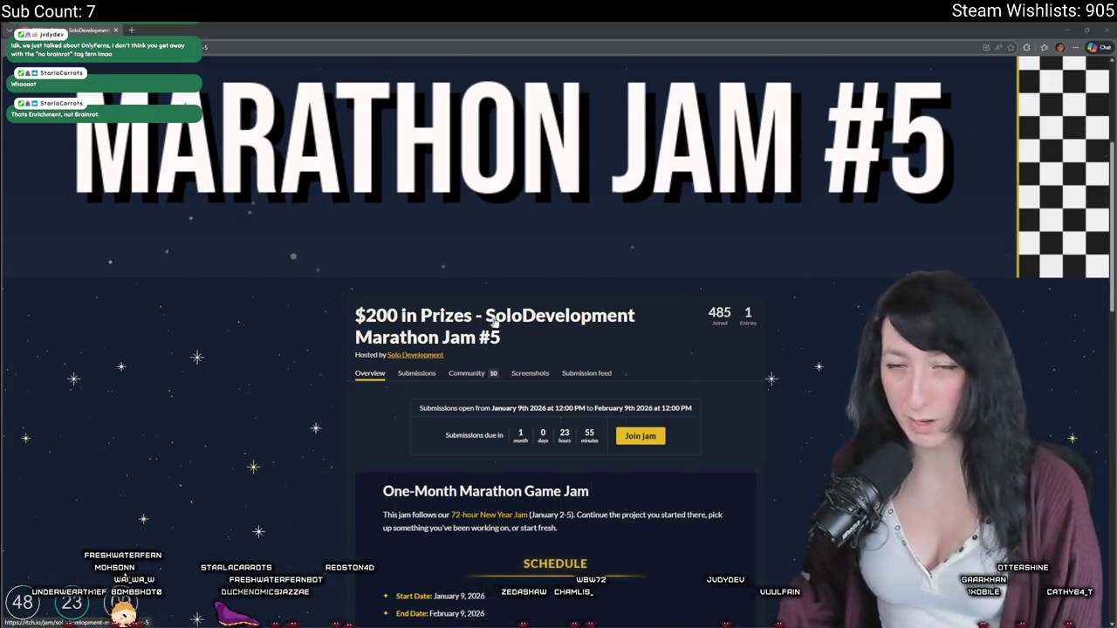
{"action": "scroll", "coordinate": [494, 322], "scroll_direction": "down", "scroll_amount": 3}
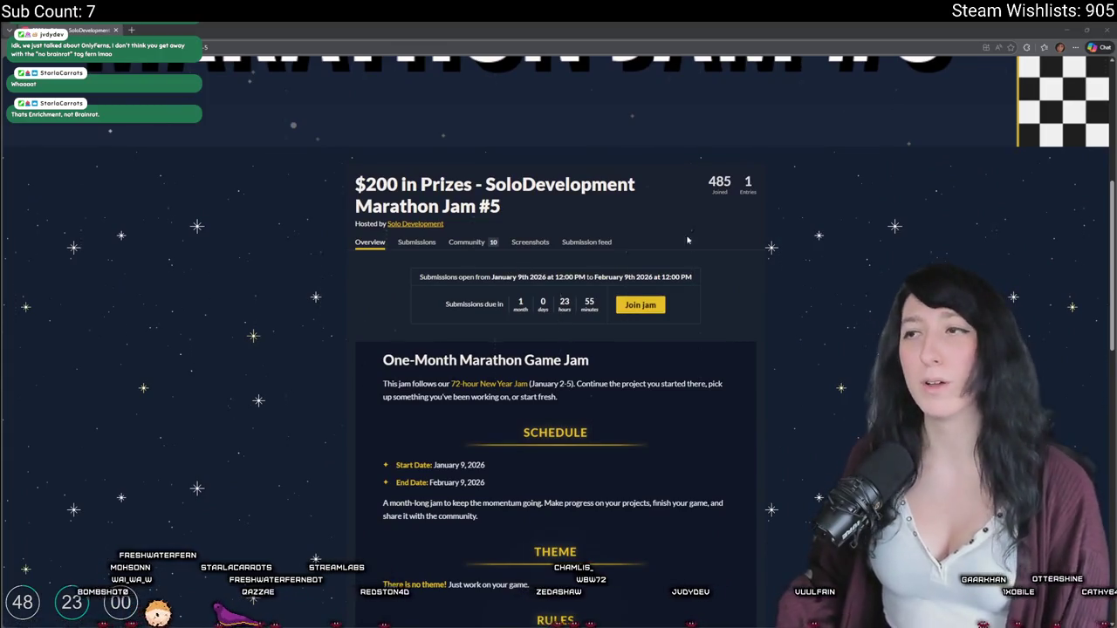
{"action": "scroll", "coordinate": [688, 240], "scroll_direction": "down", "scroll_amount": 2}
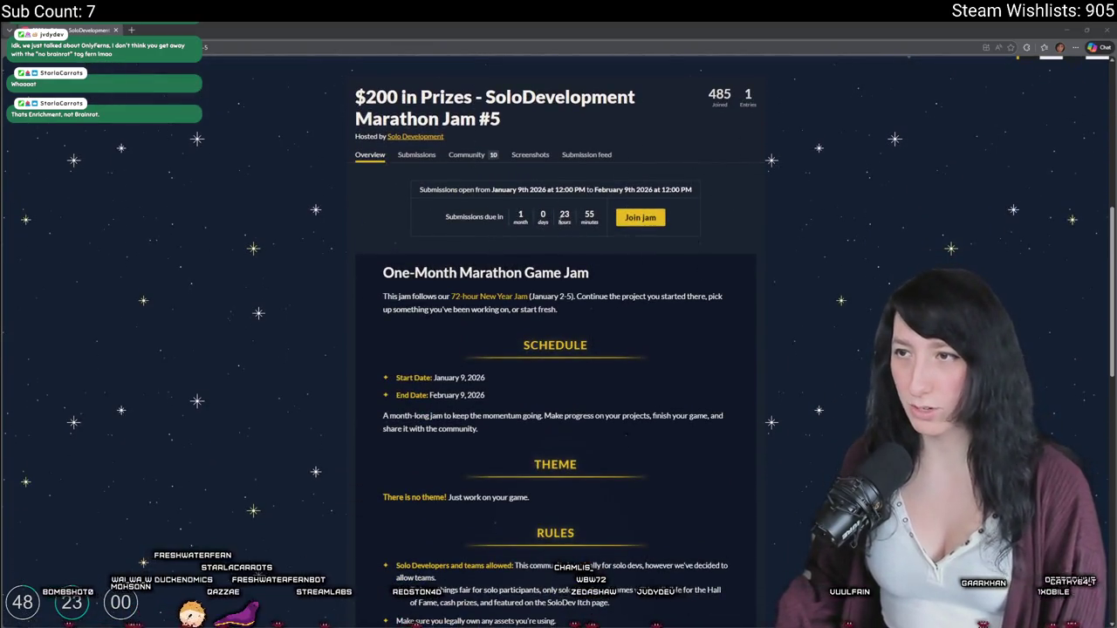
{"action": "scroll", "coordinate": [546, 449], "scroll_direction": "down", "scroll_amount": 9}
{"action": "scroll", "coordinate": [546, 448], "scroll_direction": "up", "scroll_amount": 6}
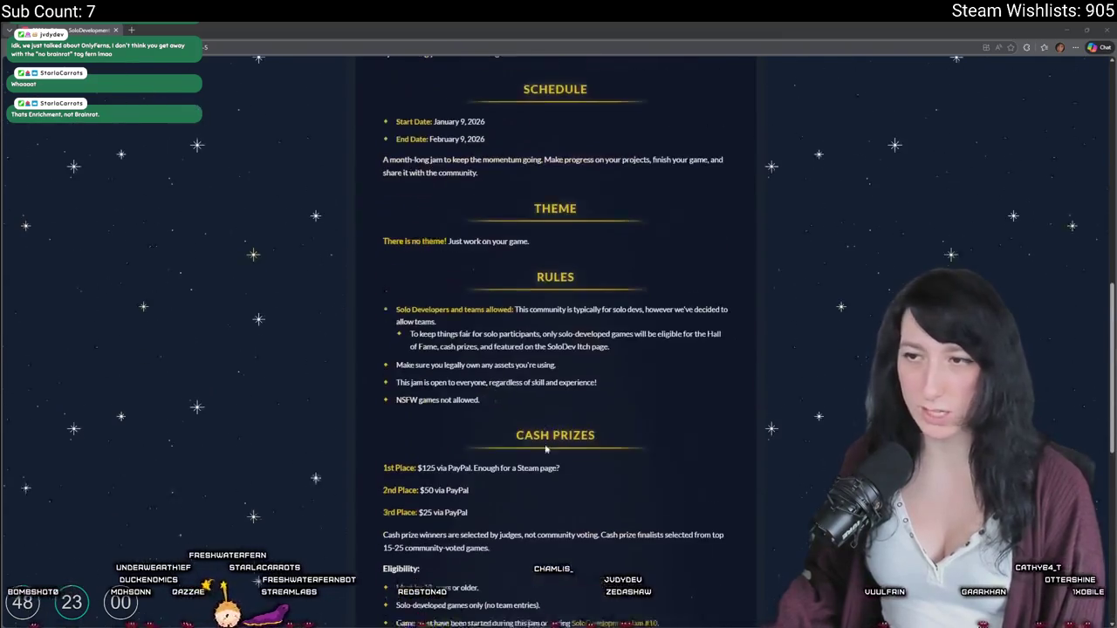
{"action": "scroll", "coordinate": [546, 448], "scroll_direction": "up", "scroll_amount": 6}
{"action": "scroll", "coordinate": [488, 261], "scroll_direction": "down", "scroll_amount": 6}
{"action": "scroll", "coordinate": [467, 192], "scroll_direction": "up", "scroll_amount": 1}
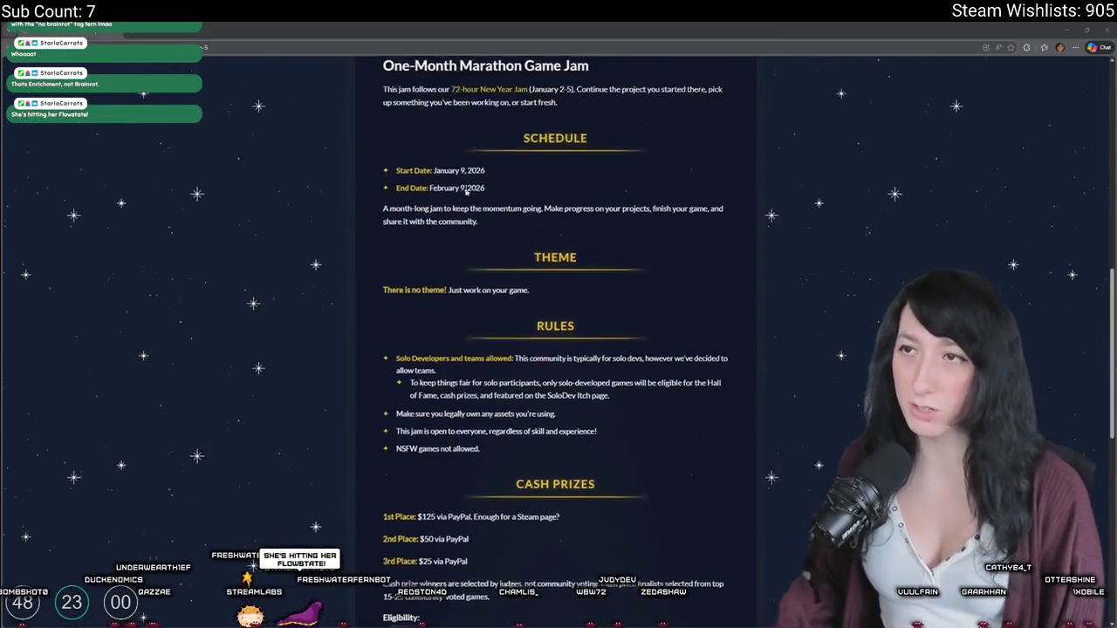
{"action": "scroll", "coordinate": [467, 192], "scroll_direction": "up", "scroll_amount": 2}
{"action": "scroll", "coordinate": [480, 188], "scroll_direction": "down", "scroll_amount": 3}
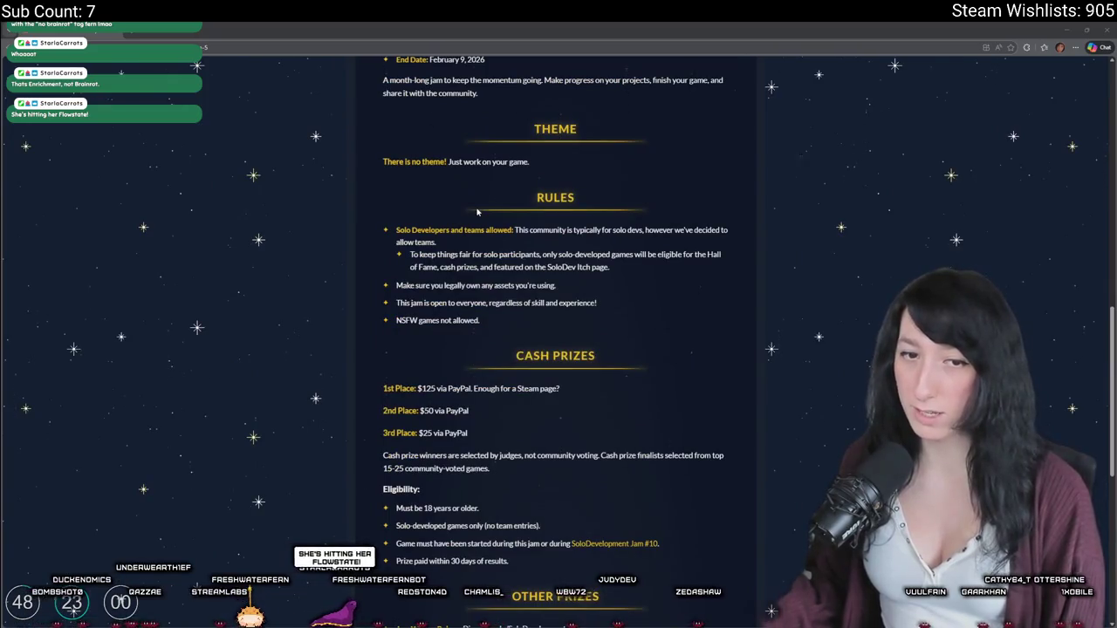
{"action": "scroll", "coordinate": [477, 211], "scroll_direction": "down", "scroll_amount": 1}
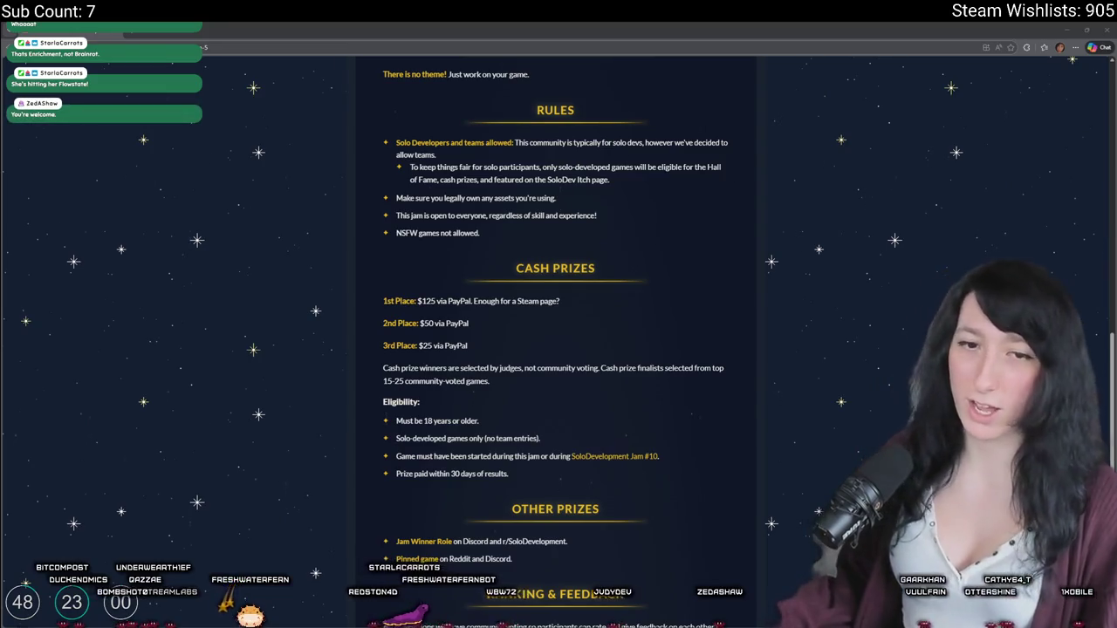
{"action": "scroll", "coordinate": [406, 261], "scroll_direction": "down", "scroll_amount": 1}
{"action": "scroll", "coordinate": [407, 261], "scroll_direction": "up", "scroll_amount": 4, "text": "ctrl"}
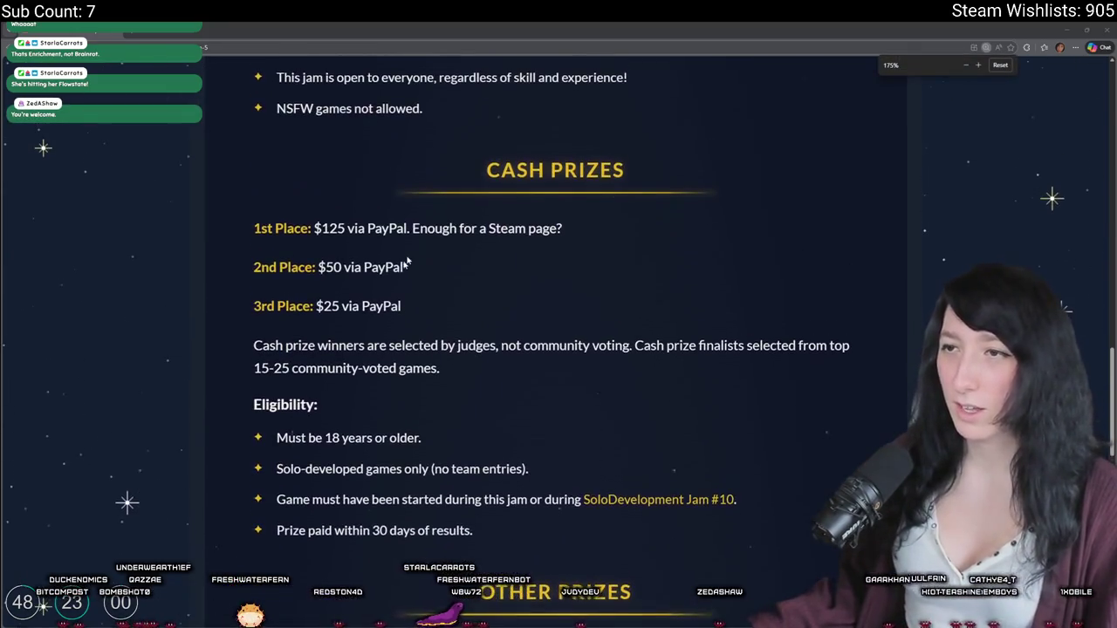
Step: Highlight the prize lines ($50 and $25 via PayPal) and the no-team-entries eligibility text
{"action": "mouse_move", "coordinate": [324, 228]}
{"action": "left_mouse_down"}
{"action": "mouse_move", "coordinate": [405, 270]}
{"action": "mouse_move", "coordinate": [553, 229]}
{"action": "left_mouse_up"}
{"action": "left_click_drag", "start_coordinate": [444, 267], "coordinate": [326, 267]}
{"action": "left_click_drag", "start_coordinate": [316, 305], "coordinate": [402, 306]}
{"action": "left_click", "coordinate": [436, 267]}
{"action": "scroll", "coordinate": [465, 307], "scroll_direction": "down", "scroll_amount": 3}
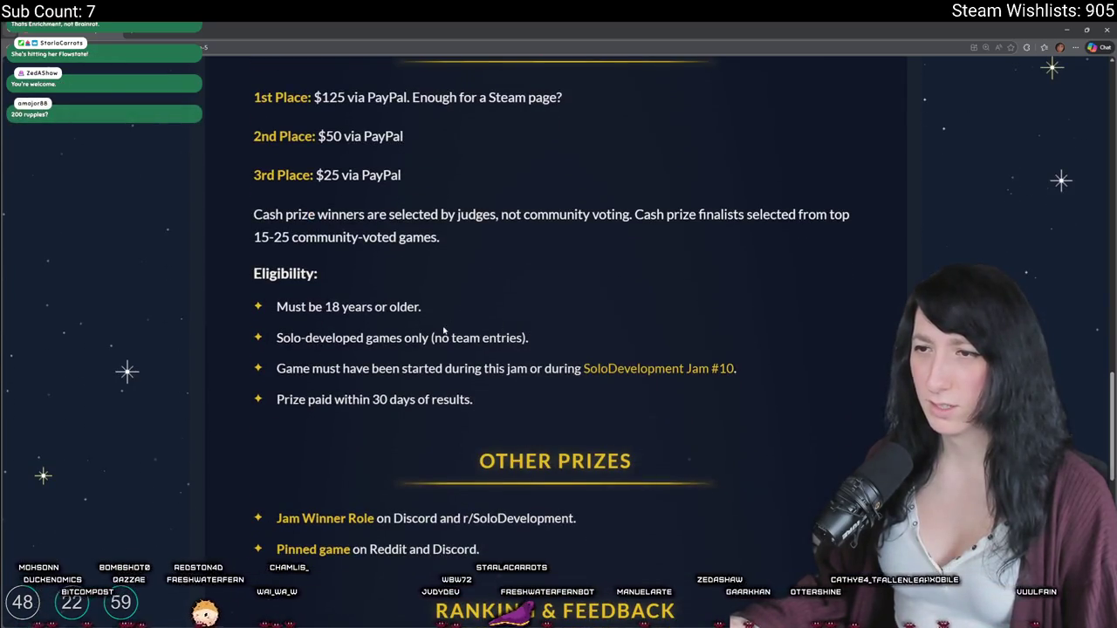
{"action": "left_click_drag", "start_coordinate": [475, 337], "coordinate": [529, 338]}
{"action": "left_click", "coordinate": [443, 341]}
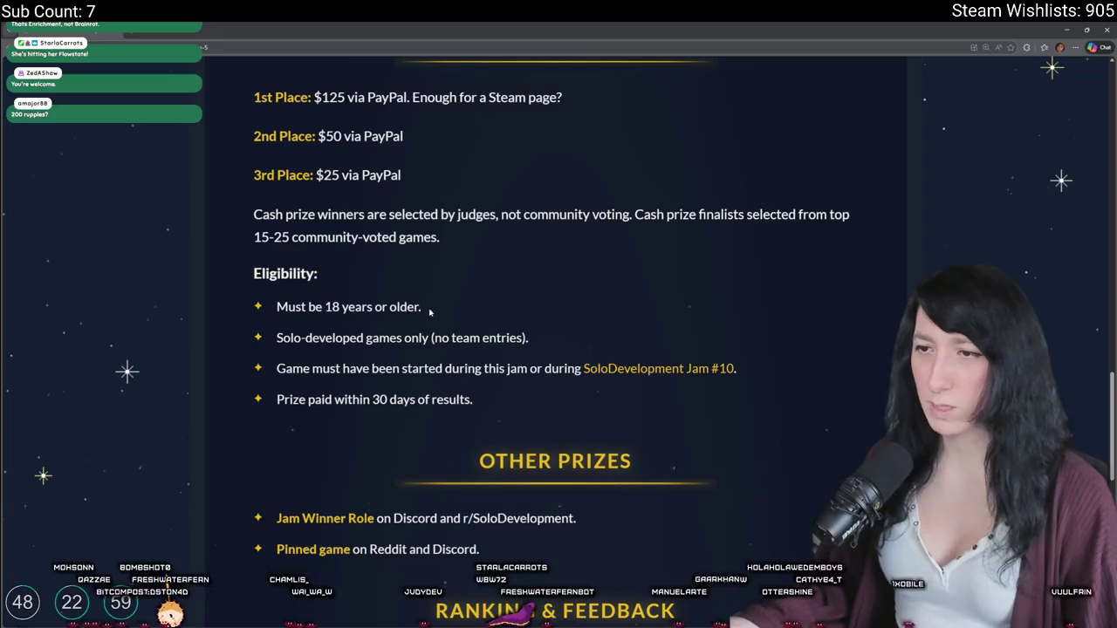
Step: Scroll through the rest of the page and open the jam's Community topics
{"action": "scroll", "coordinate": [397, 365], "scroll_direction": "down", "scroll_amount": 5}
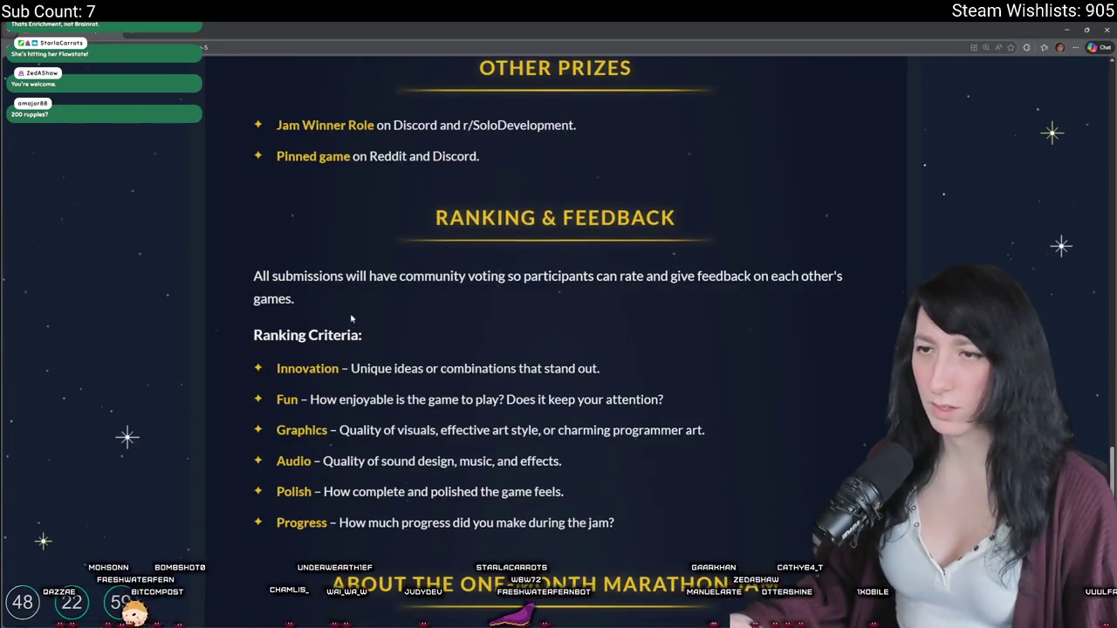
{"action": "scroll", "coordinate": [351, 318], "scroll_direction": "down", "scroll_amount": 2}
{"action": "scroll", "coordinate": [498, 260], "scroll_direction": "down", "scroll_amount": 2}
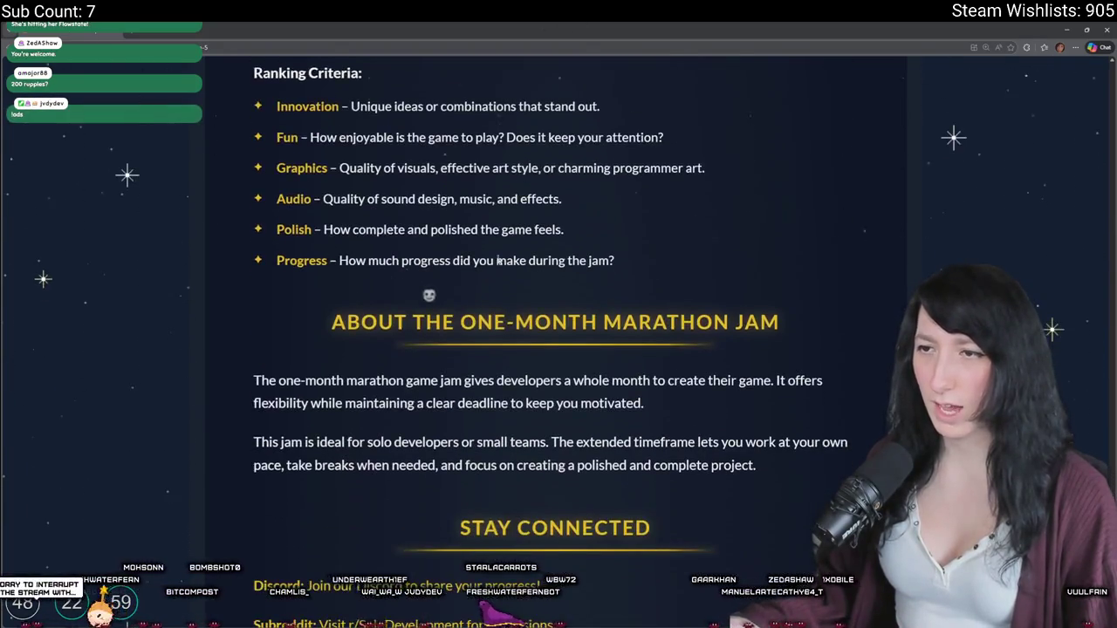
{"action": "scroll", "coordinate": [498, 260], "scroll_direction": "down", "scroll_amount": 1}
{"action": "scroll", "coordinate": [471, 375], "scroll_direction": "up", "scroll_amount": 15}
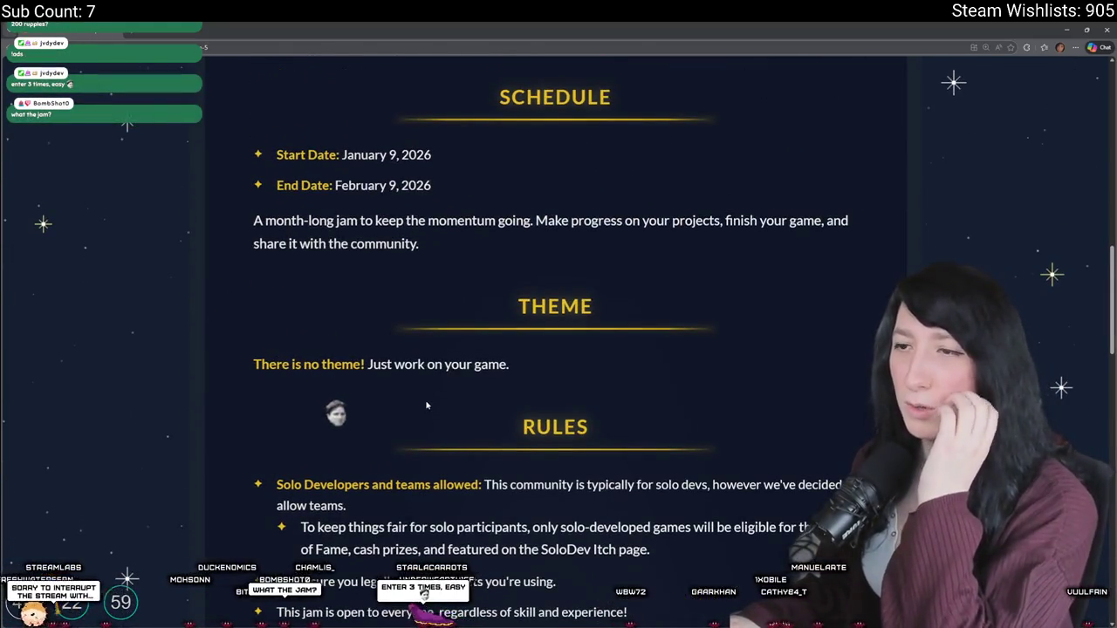
{"action": "scroll", "coordinate": [426, 405], "scroll_direction": "up", "scroll_amount": 2}
{"action": "scroll", "coordinate": [350, 395], "scroll_direction": "up", "scroll_amount": 5}
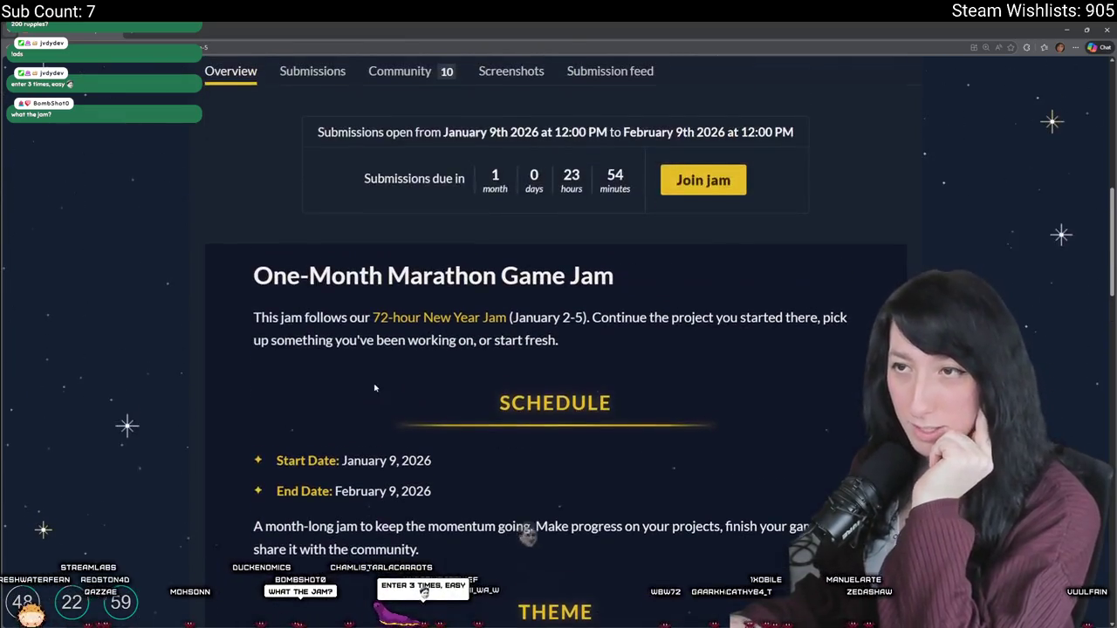
{"action": "scroll", "coordinate": [332, 371], "scroll_direction": "up", "scroll_amount": 5}
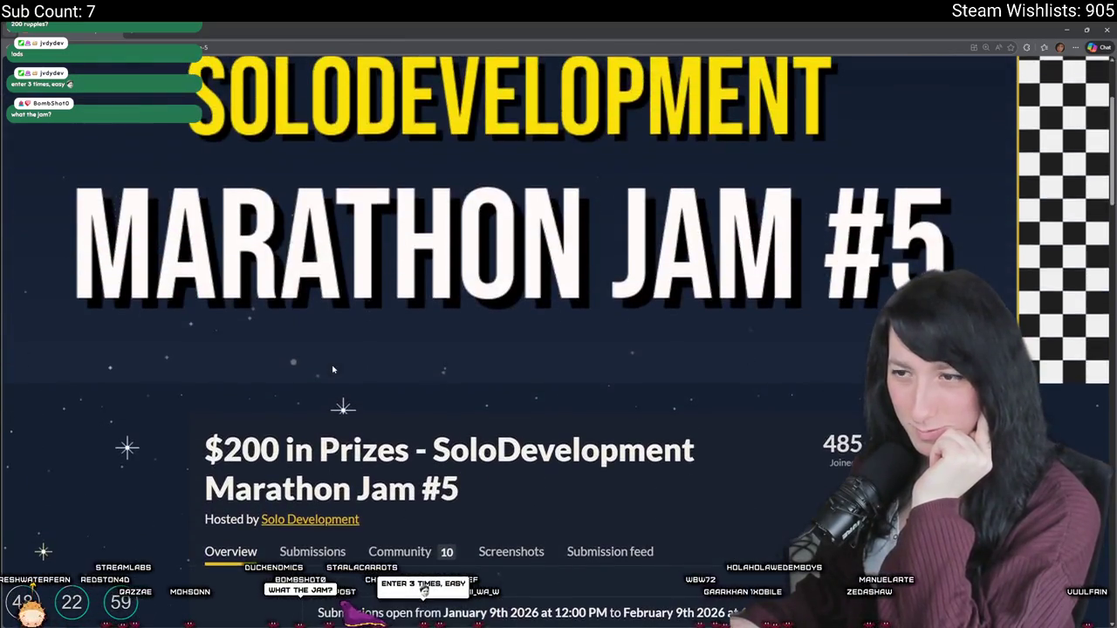
{"action": "scroll", "coordinate": [332, 366], "scroll_direction": "down", "scroll_amount": 3}
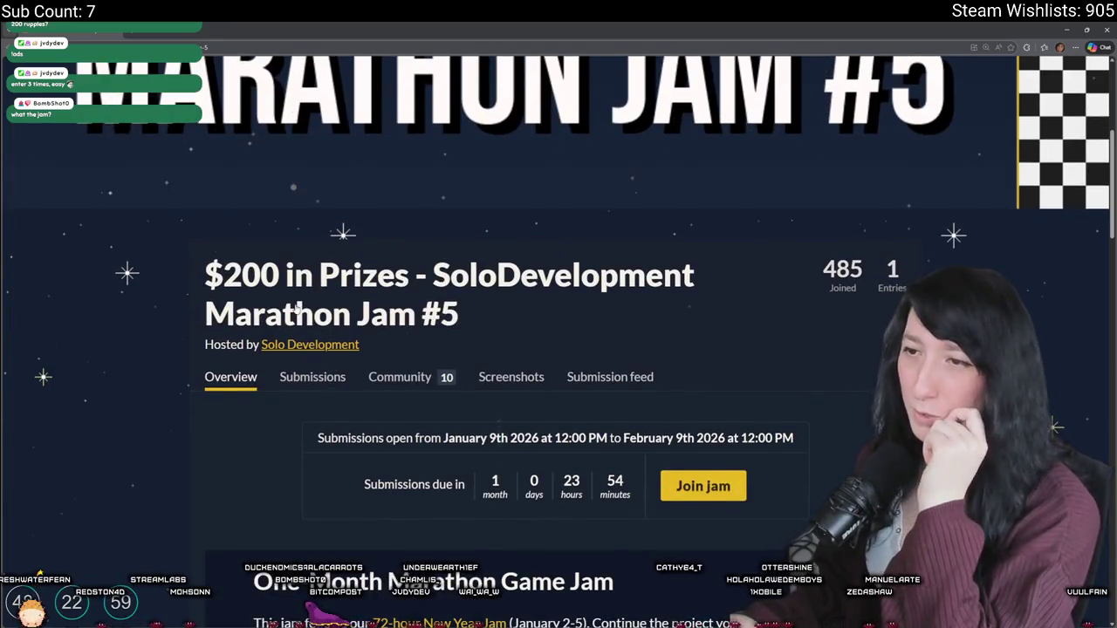
{"action": "left_click", "coordinate": [395, 384]}
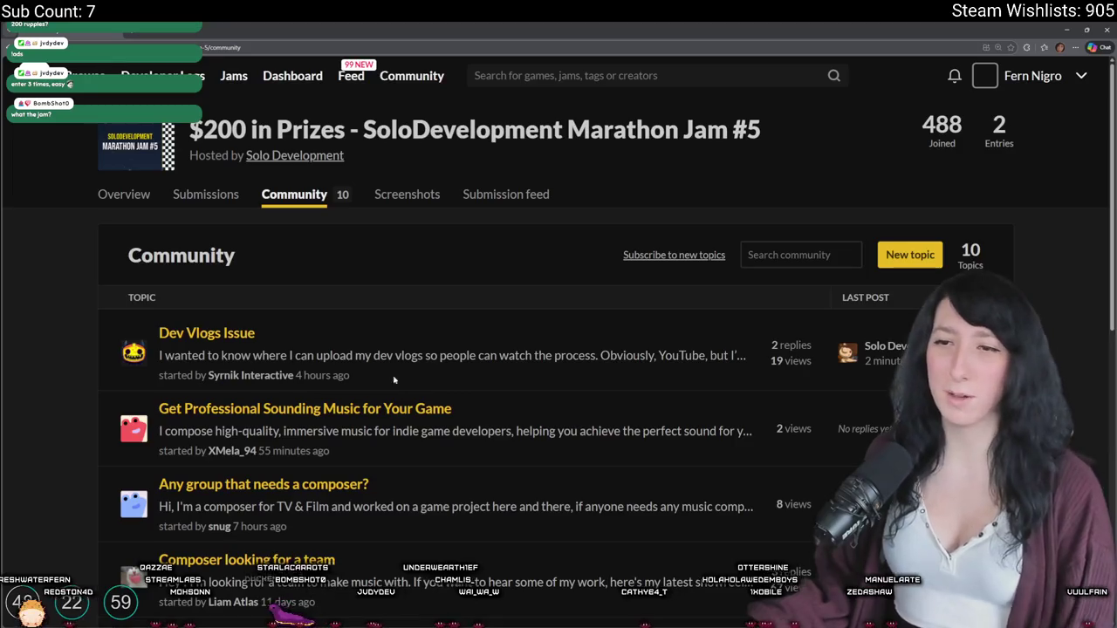
Step: Return to the jam's Overview page, reset zoom to 100%, and switch back to GameMaker
{"action": "scroll", "coordinate": [305, 305], "scroll_direction": "down", "scroll_amount": 3}
{"action": "scroll", "coordinate": [234, 219], "scroll_direction": "up", "scroll_amount": 3}
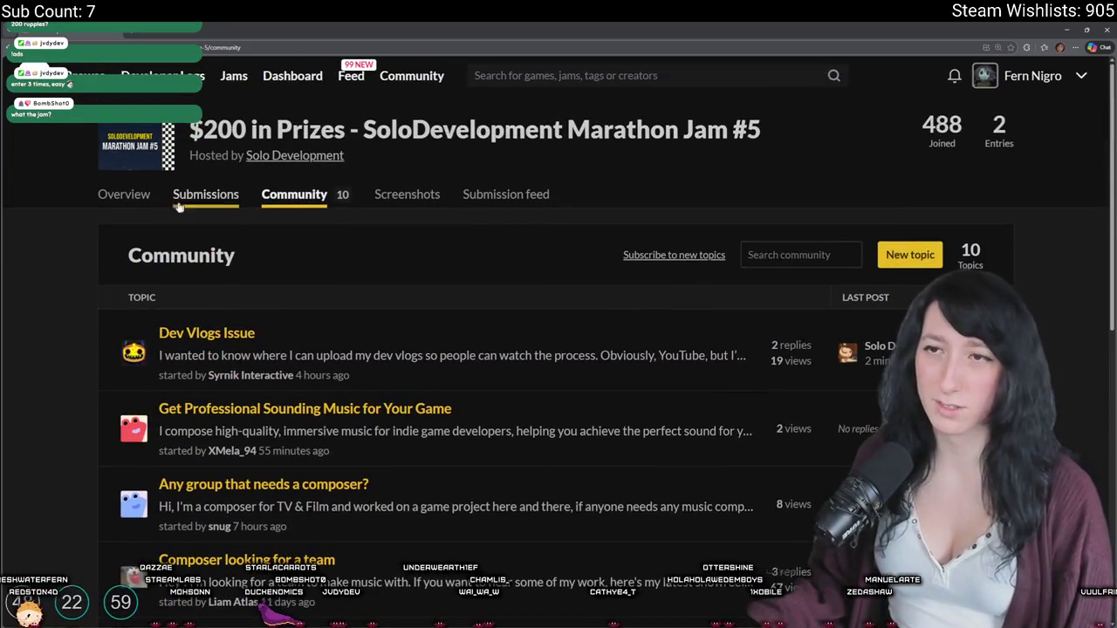
{"action": "left_click", "coordinate": [131, 200]}
{"action": "scroll", "coordinate": [411, 301], "scroll_direction": "down", "scroll_amount": 5}
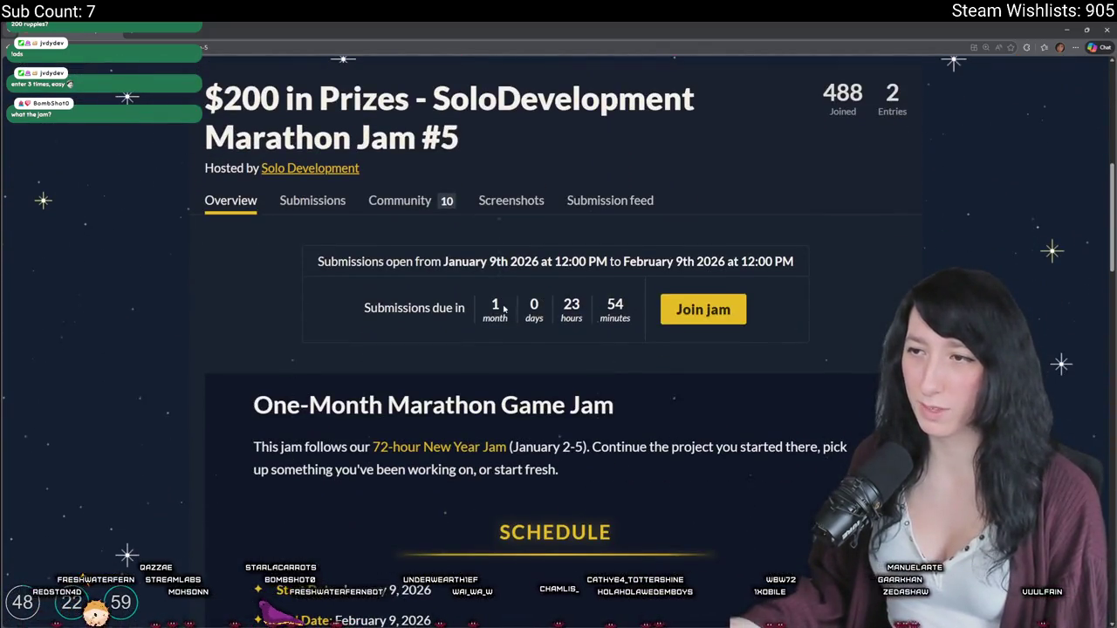
{"action": "left_click", "coordinate": [477, 307]}
{"action": "key", "text": "ctrl+minus"}
{"action": "key", "text": "ctrl+minus"}
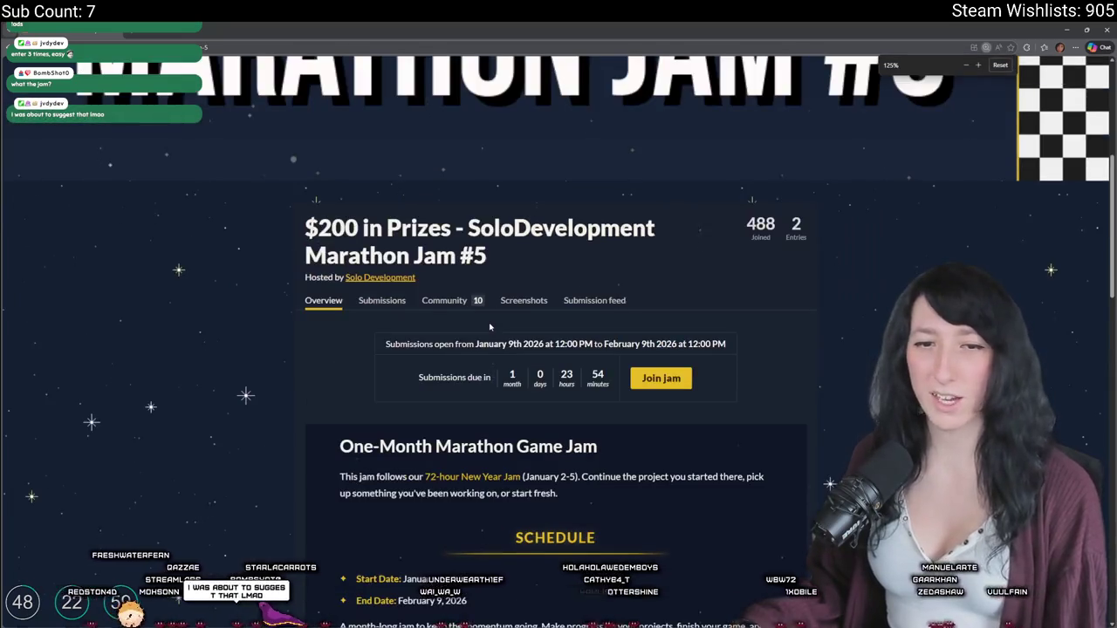
{"action": "key", "text": "ctrl+minus"}
{"action": "key", "text": "ctrl+minus"}
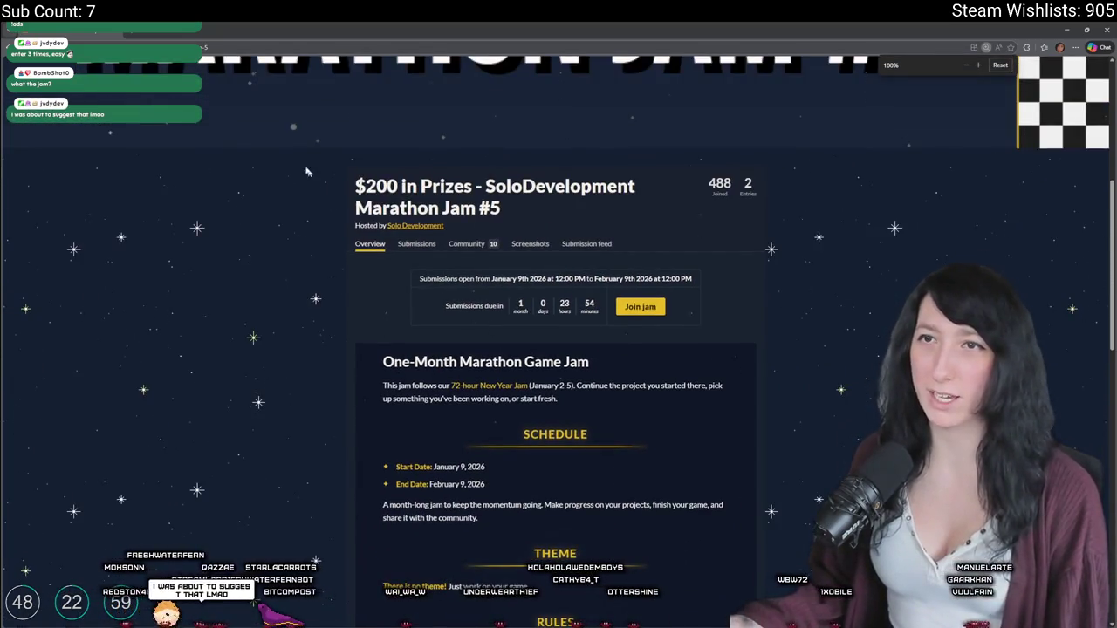
{"action": "key", "text": "alt+Tab"}
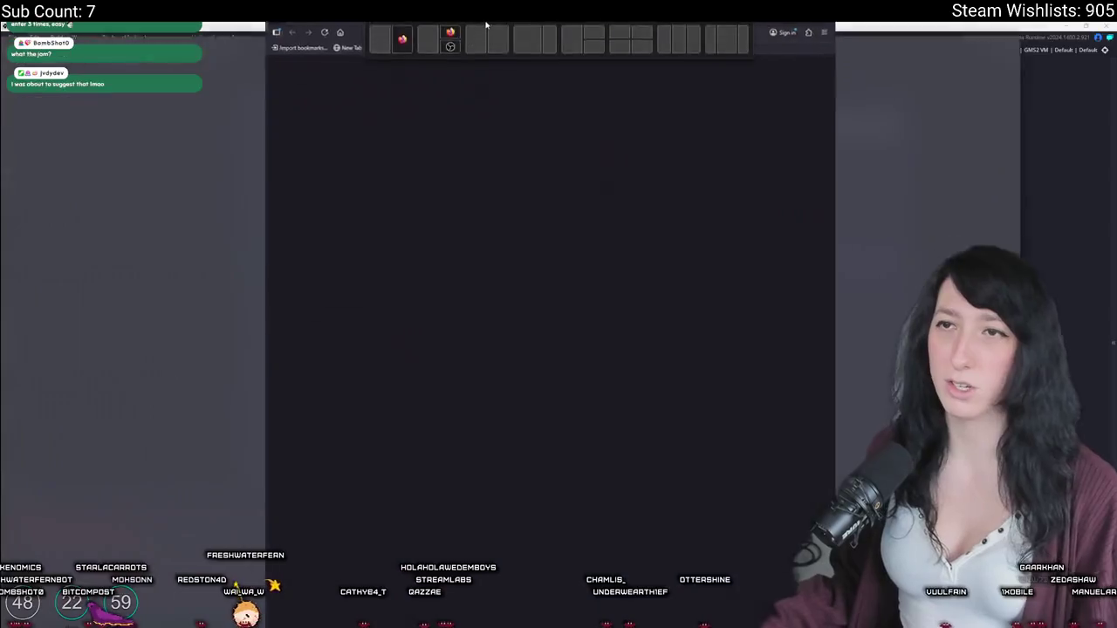
Step: Search '125 usd to rupples' to convert 125 USD to rubles, then return to GameMaker
{"action": "type", "text": "125 usd to"}
{"action": "type", "text": " rupples"}
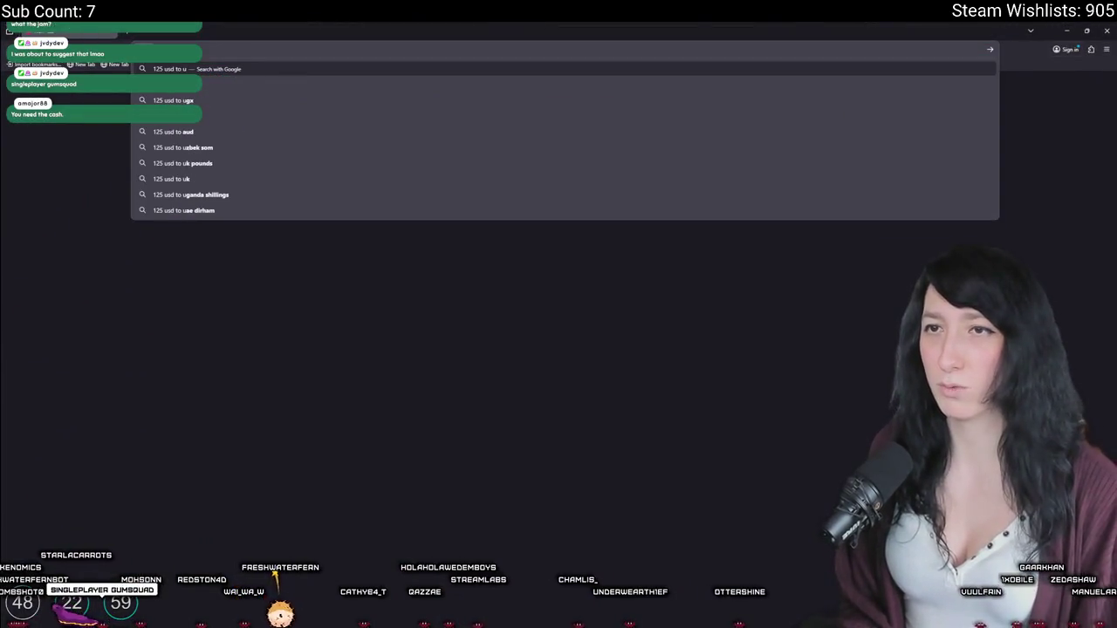
{"action": "key", "text": "Return"}
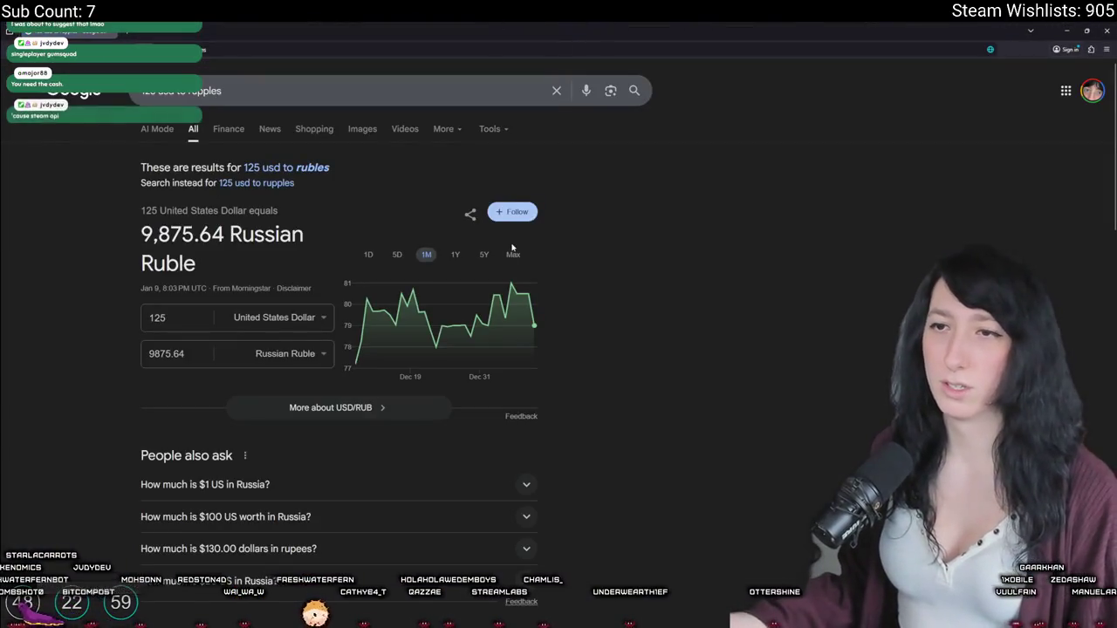
{"action": "left_click_drag", "start_coordinate": [195, 234], "coordinate": [140, 234]}
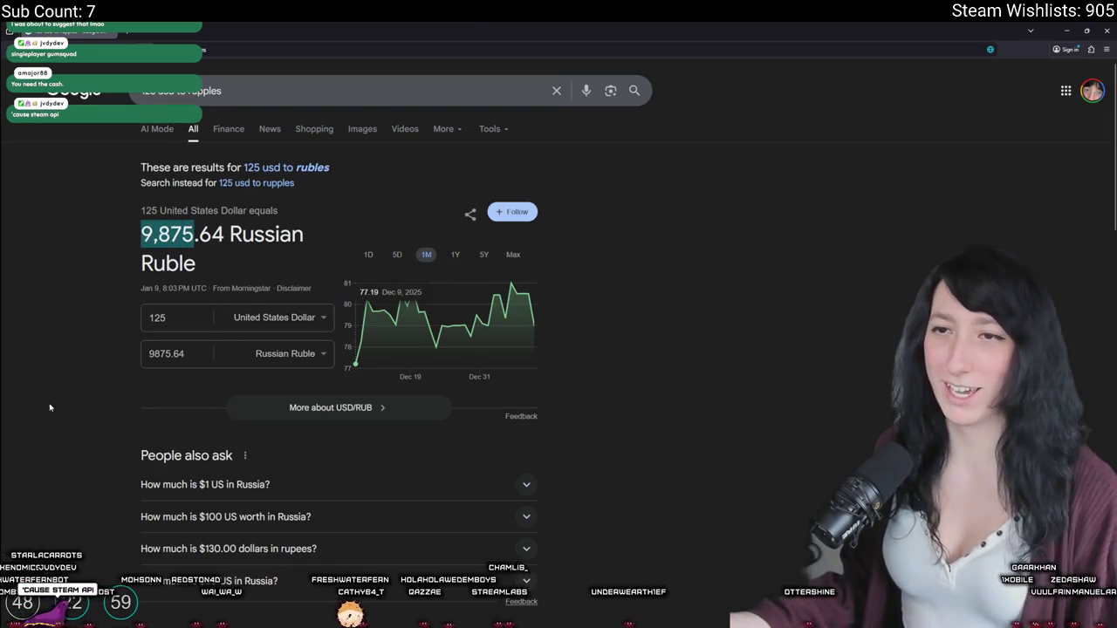
{"action": "left_click", "coordinate": [50, 398]}
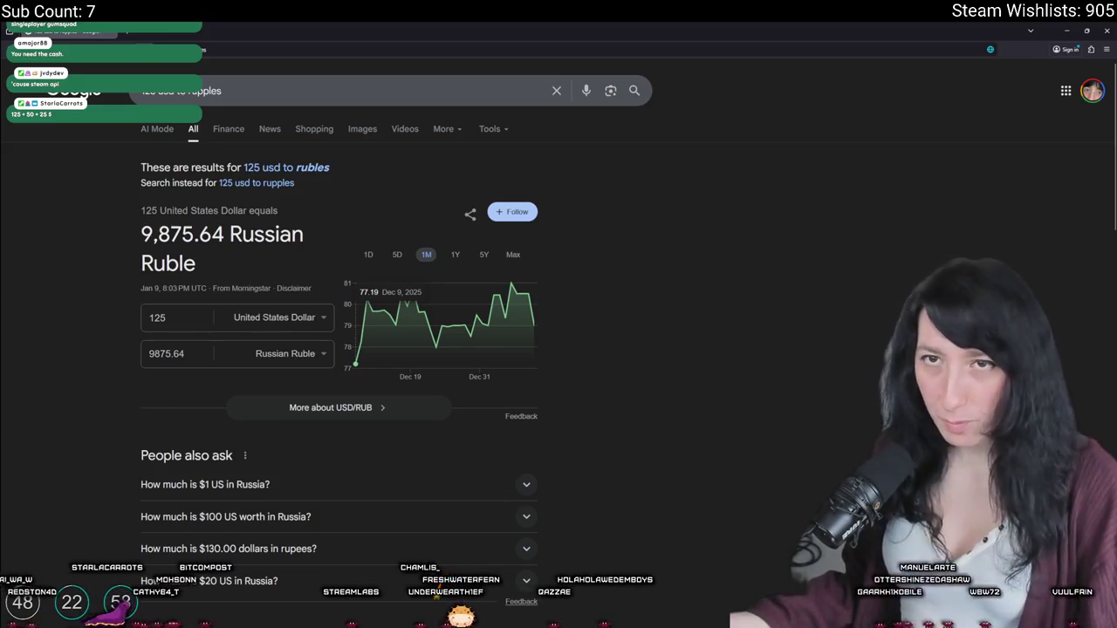
{"action": "key", "text": "alt+Tab"}
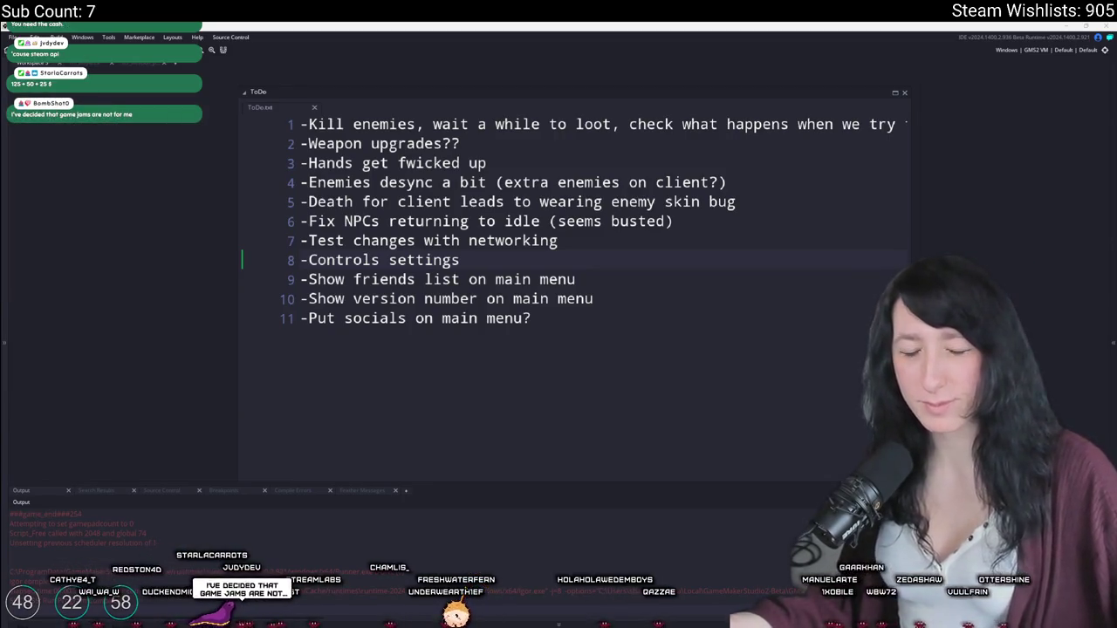
Step: Search the assets for obj_ui_m and open the obj_ui_mainmenu object
{"action": "left_click", "coordinate": [713, 305]}
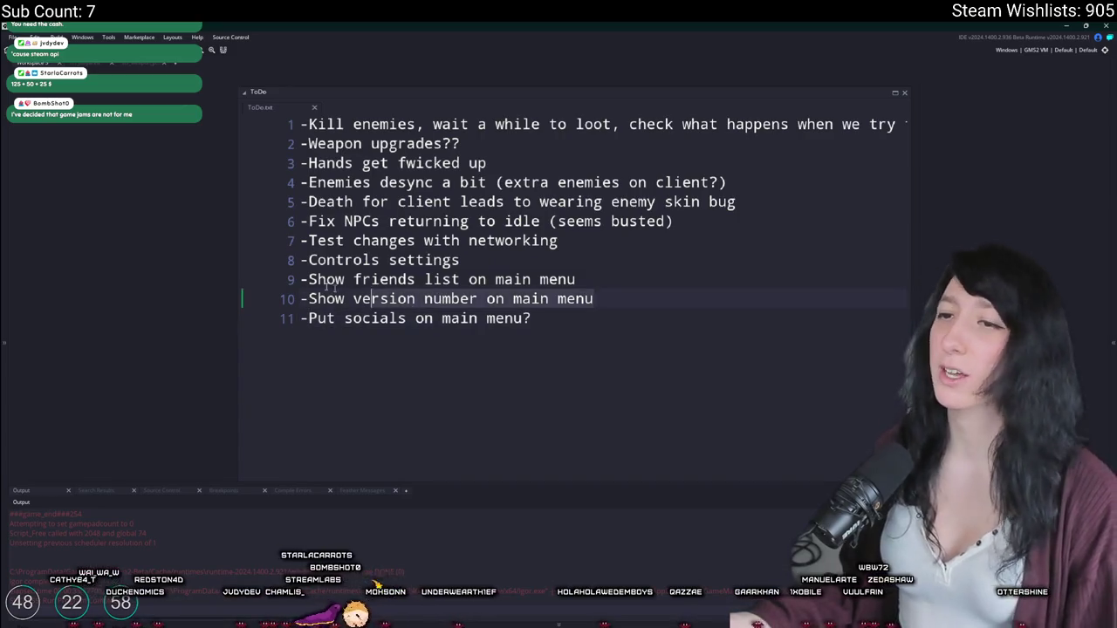
{"action": "left_click", "coordinate": [765, 277]}
{"action": "key", "text": "ctrl+t"}
{"action": "type", "text": "obj_ui_"}
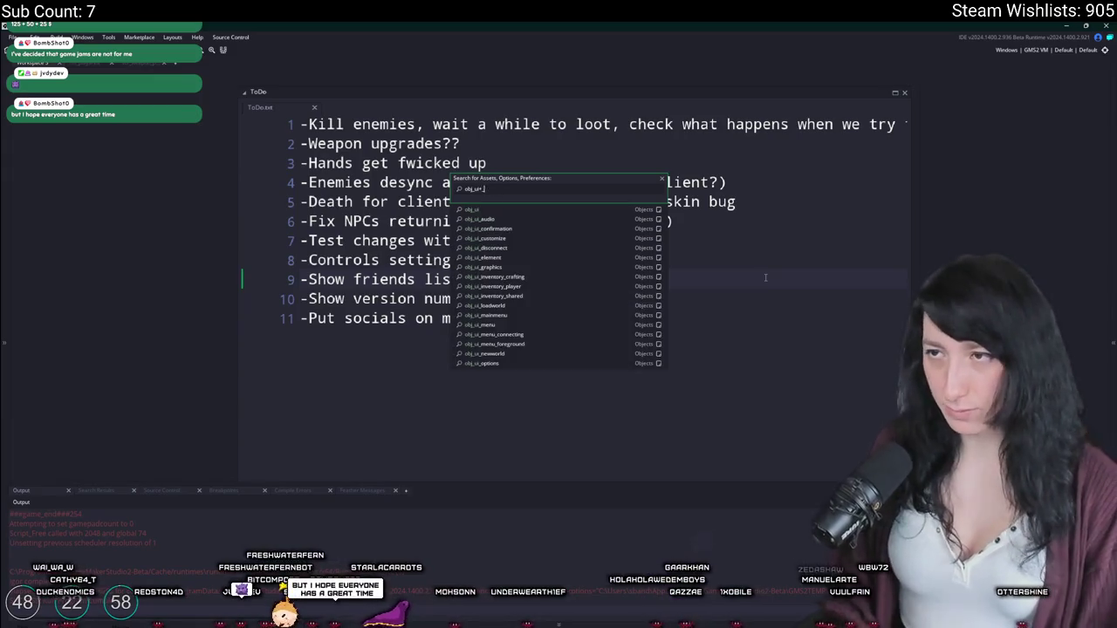
{"action": "type", "text": "ma"}
{"action": "key", "text": "Escape"}
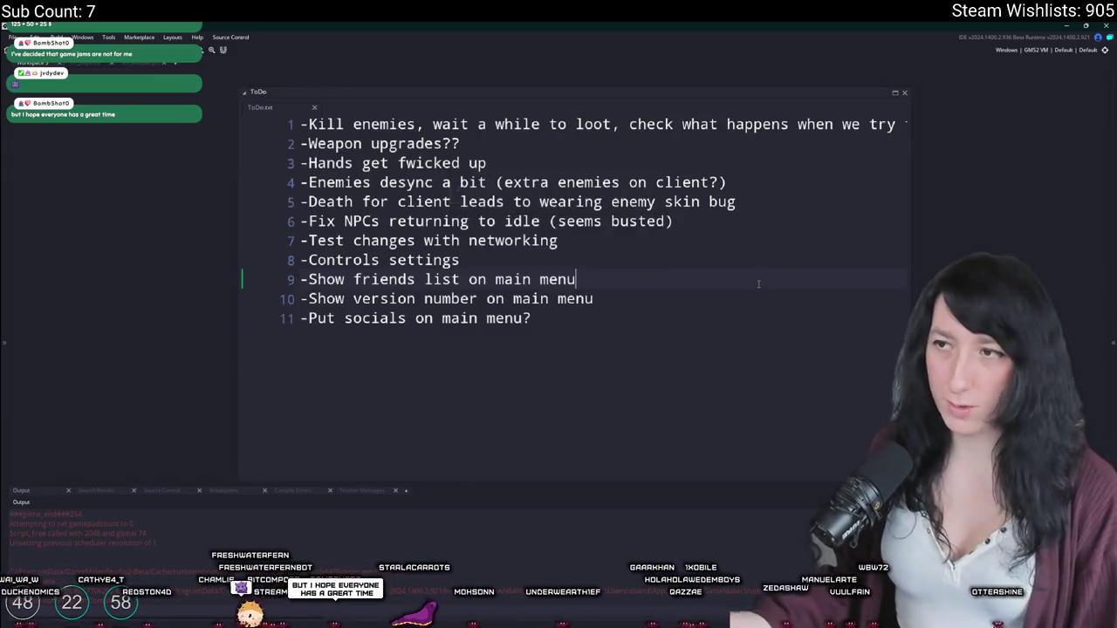
{"action": "type", "text": "m"}
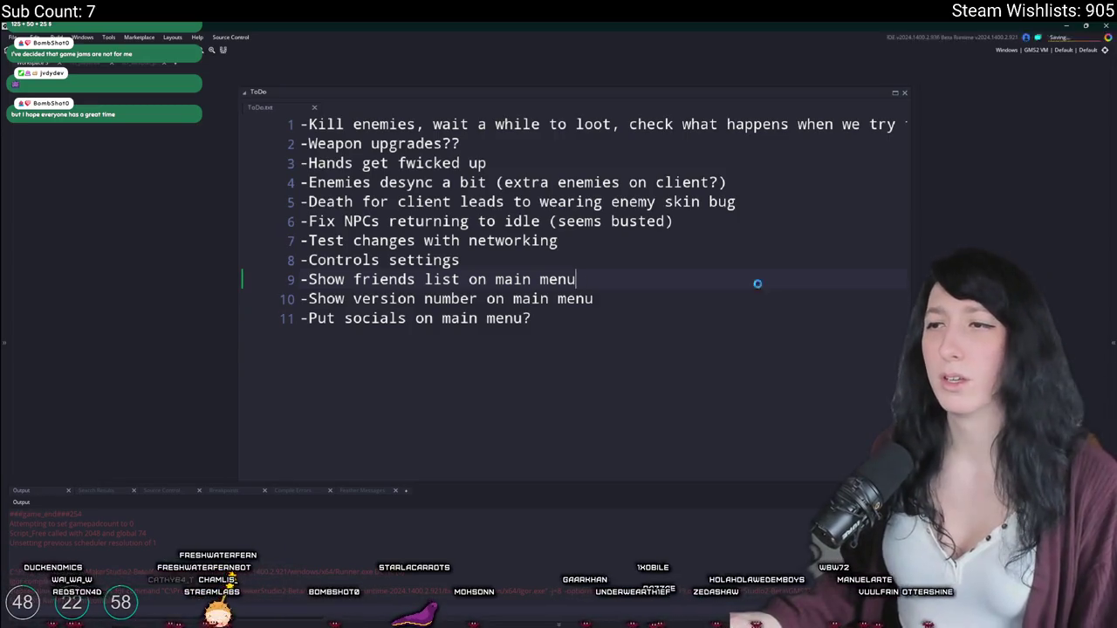
{"action": "key", "text": "ctrl+t"}
{"action": "type", "text": "bj_ui_m"}
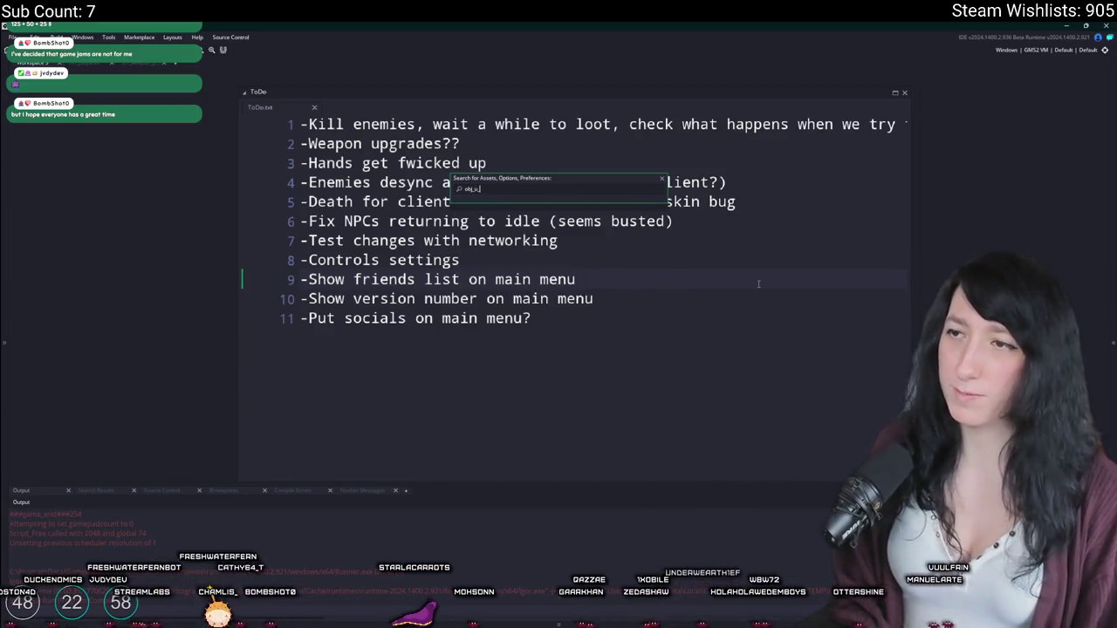
{"action": "key", "text": "BackSpace"}
{"action": "key", "text": "BackSpace"}
{"action": "type", "text": "draw"}
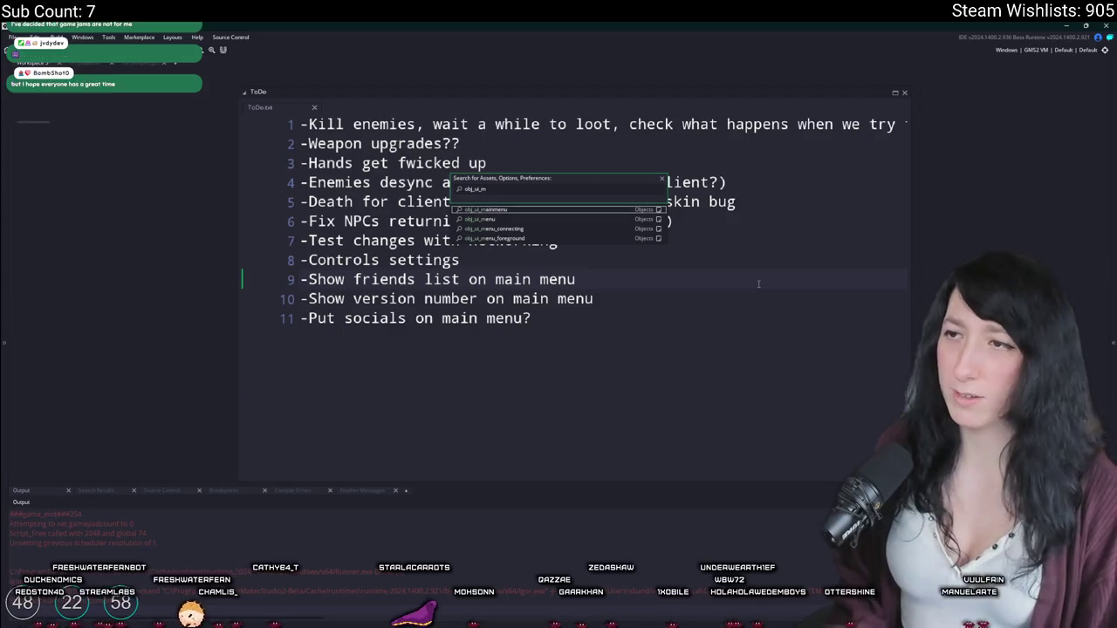
{"action": "key", "text": "Return"}
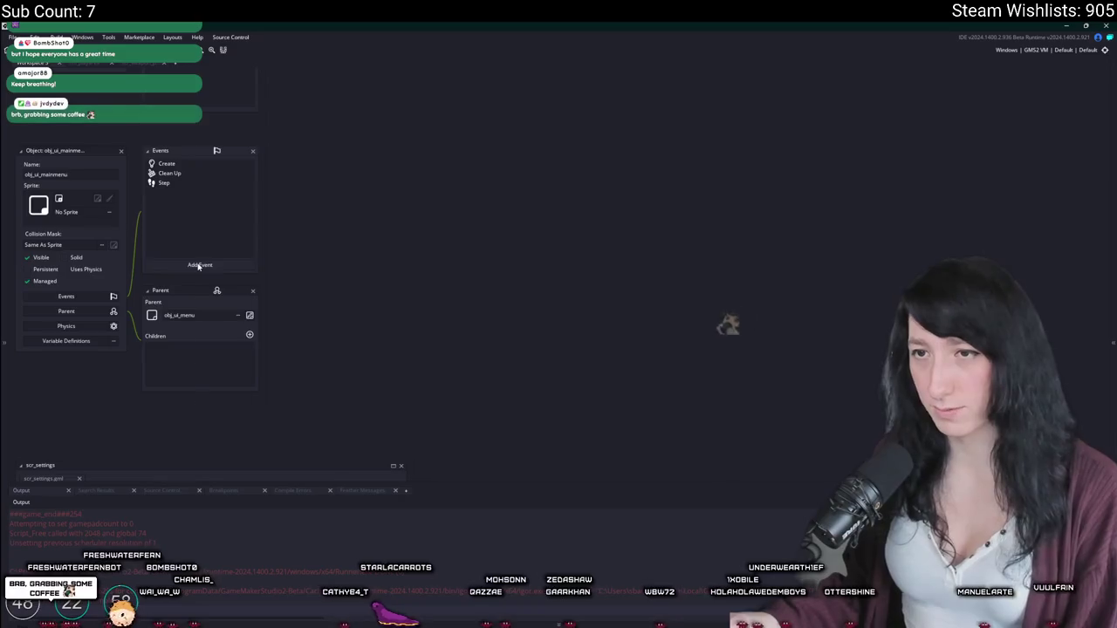
Step: Add a Draw event checking for rm_mainmenu, then test-run the game and close it
{"action": "left_click", "coordinate": [209, 264]}
{"action": "mouse_move", "coordinate": [234, 328]}
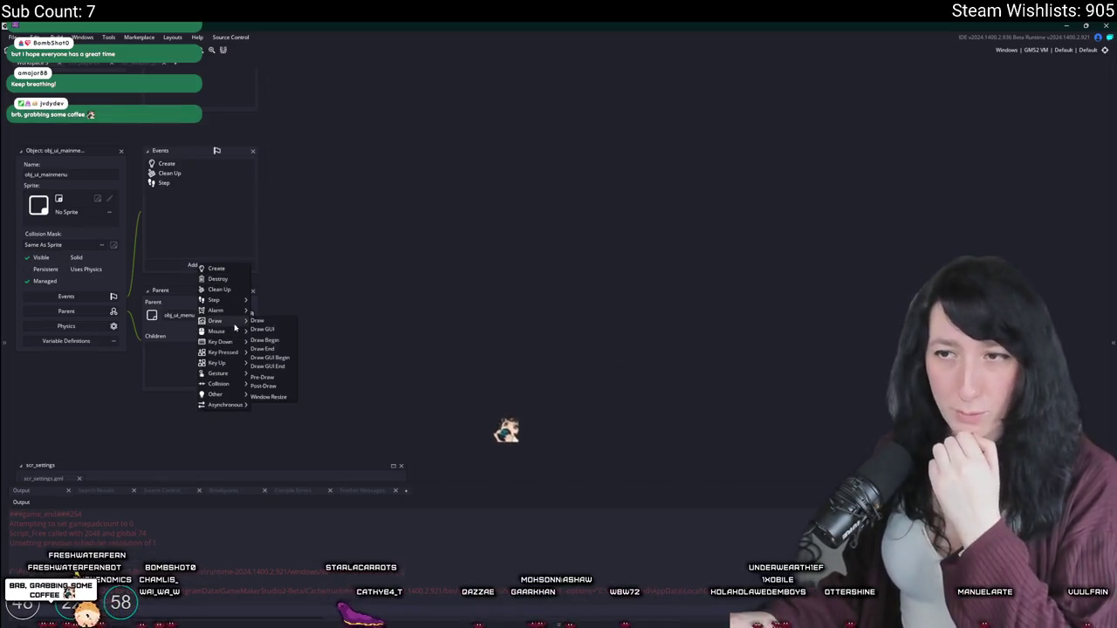
{"action": "left_click", "coordinate": [256, 320]}
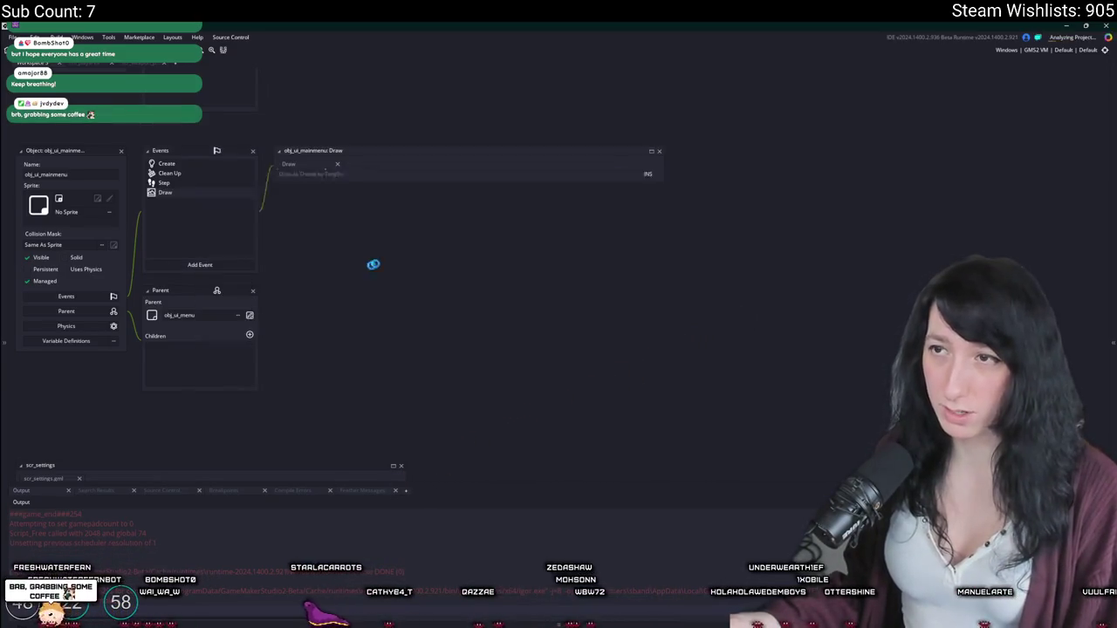
{"action": "type", "text": "if (roo"}
{"action": "type", "text": " rm"}
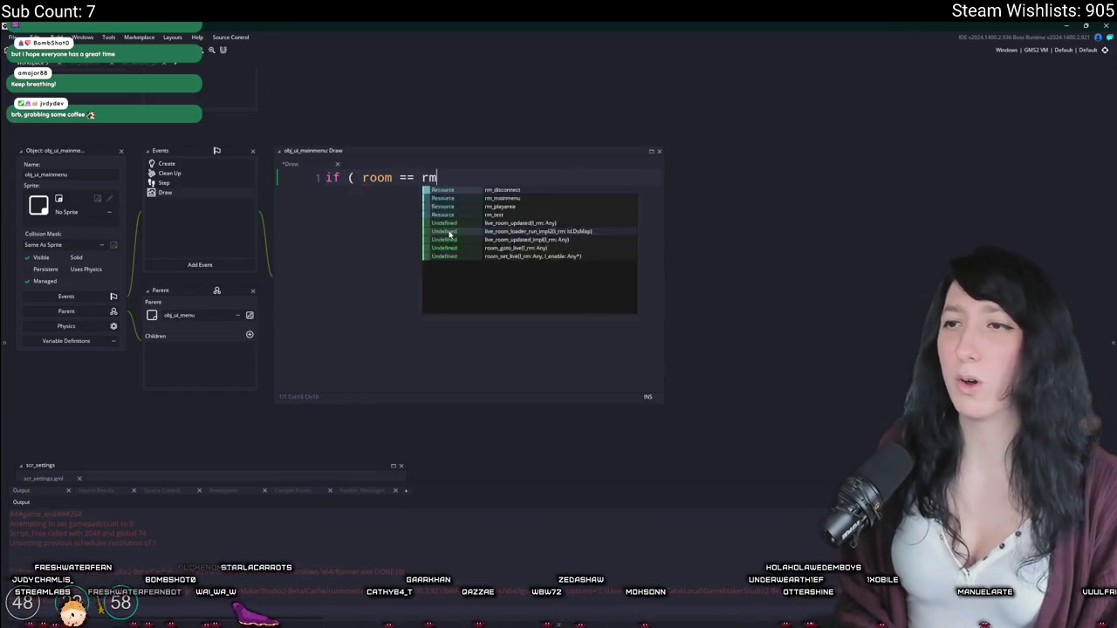
{"action": "type", "text": " _m_mainmenu ) {"}
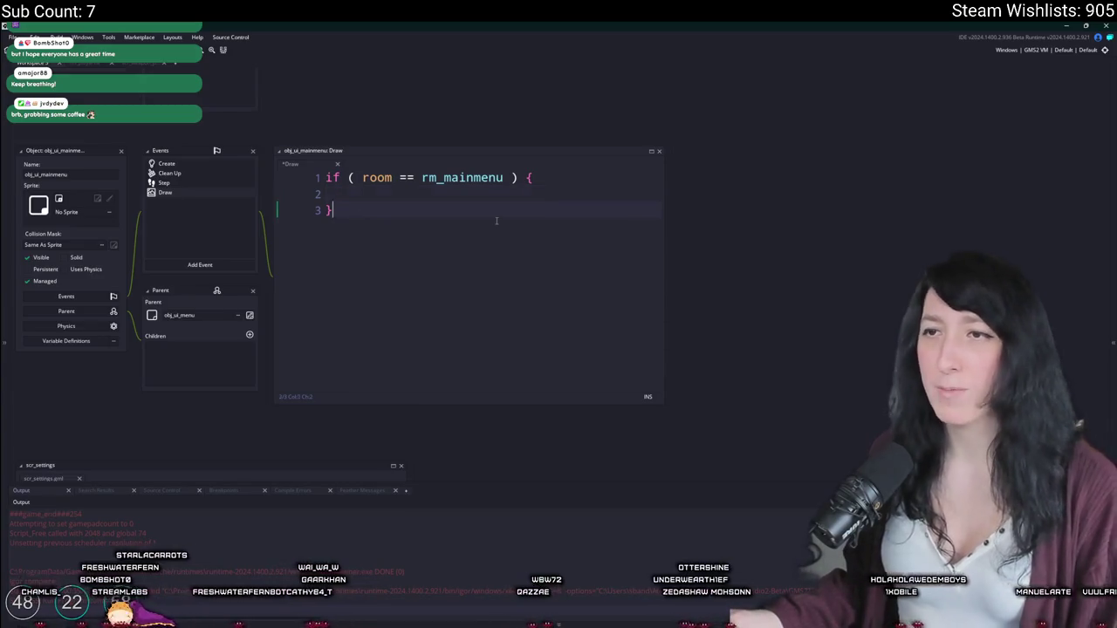
{"action": "key", "text": "F5"}
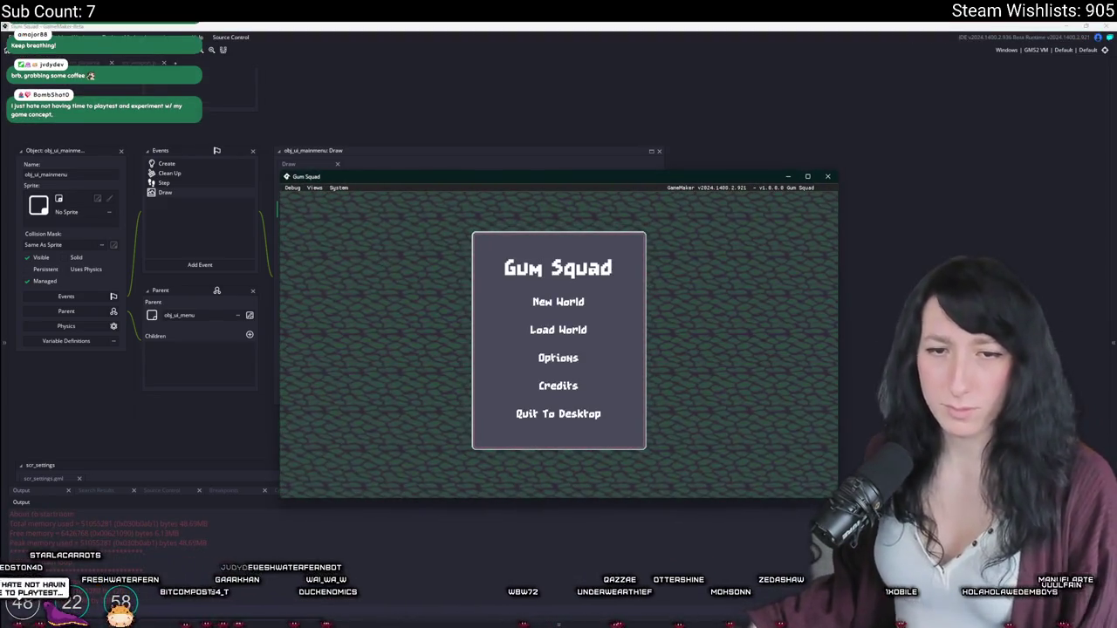
{"action": "key", "text": "alt+F4"}
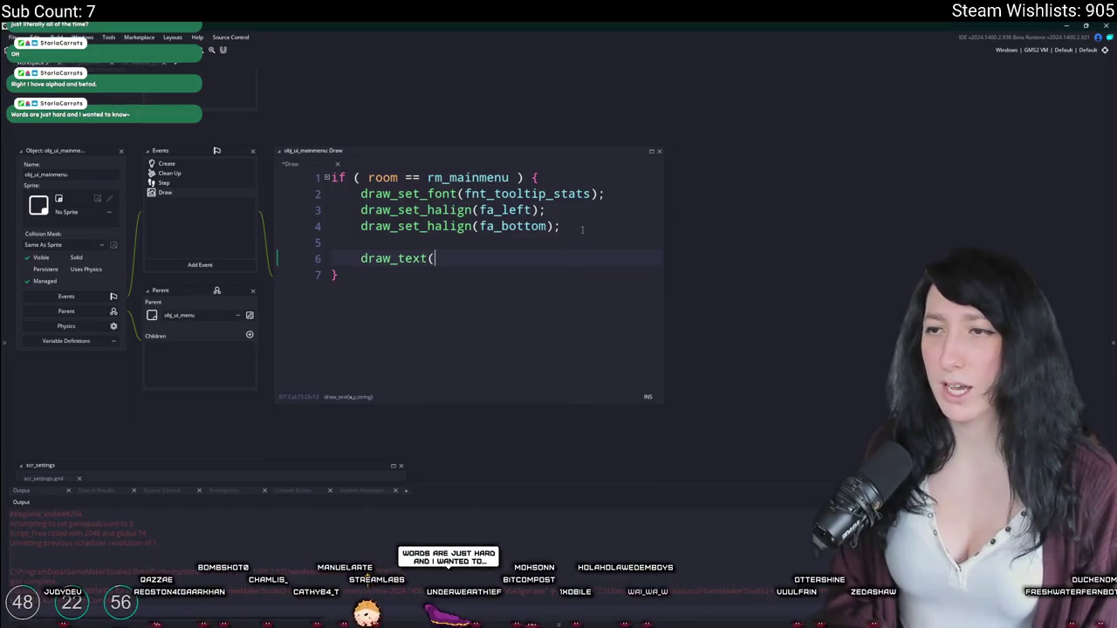
Step: Pass GameVersion to draw_text and jump to its definition in scr_macros
{"action": "type", "text": "GameVersion"}
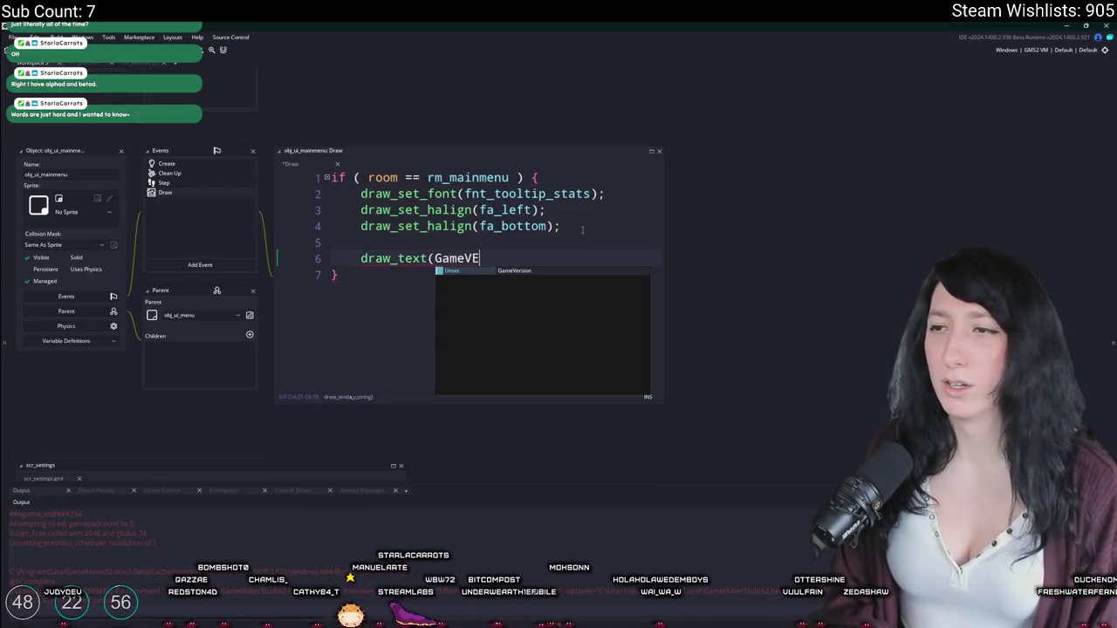
{"action": "key", "text": "F12"}
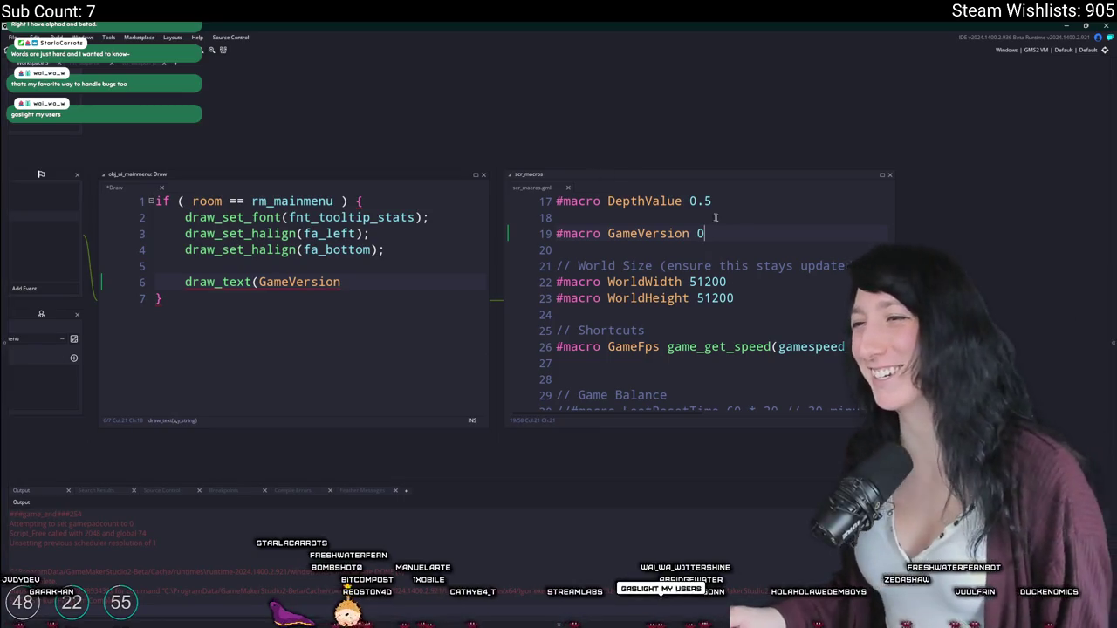
Step: Add '#macro GameVersionString 0.0.0.0' below GameVersion in scr_macros, then search Start for Steam
{"action": "key", "text": "ctrl+d"}
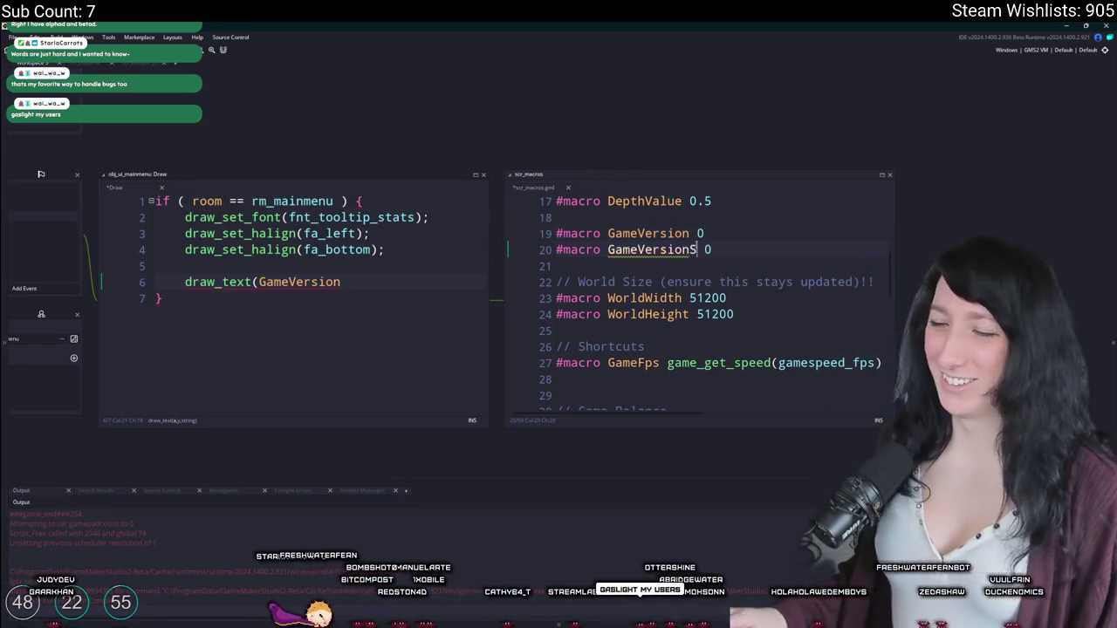
{"action": "type", "text": "tring"}
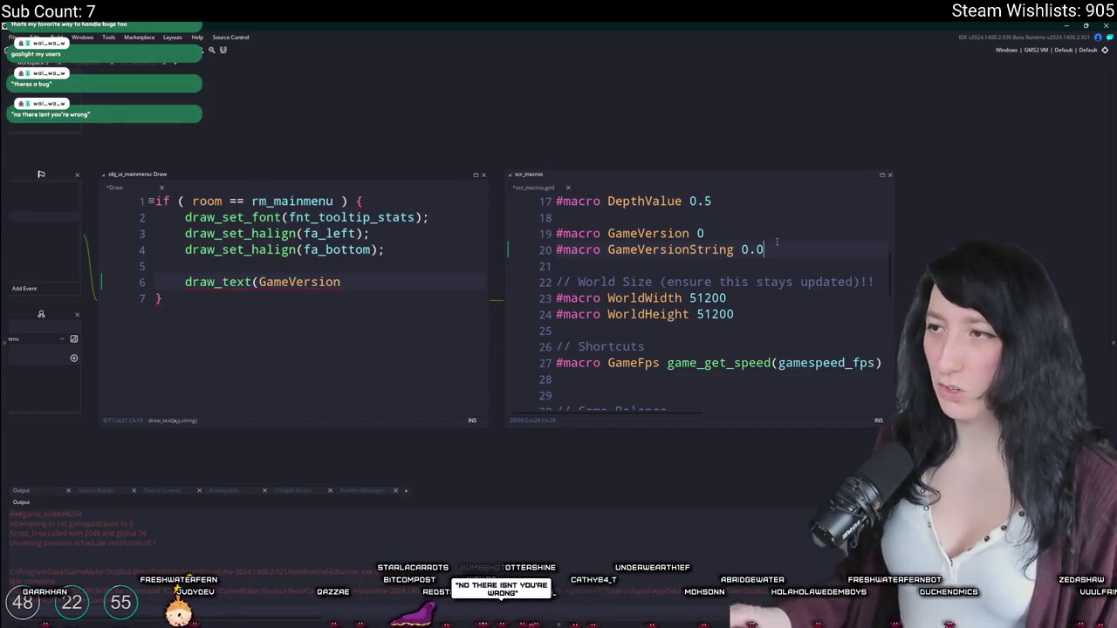
{"action": "key", "text": "Left"}
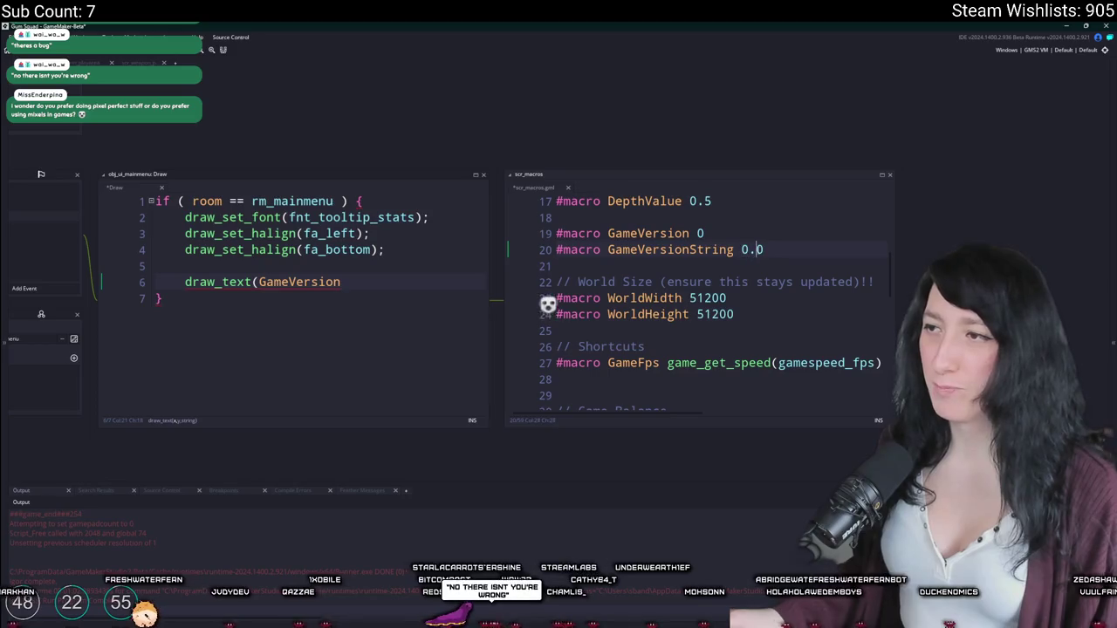
{"action": "type", "text": ".0.0"}
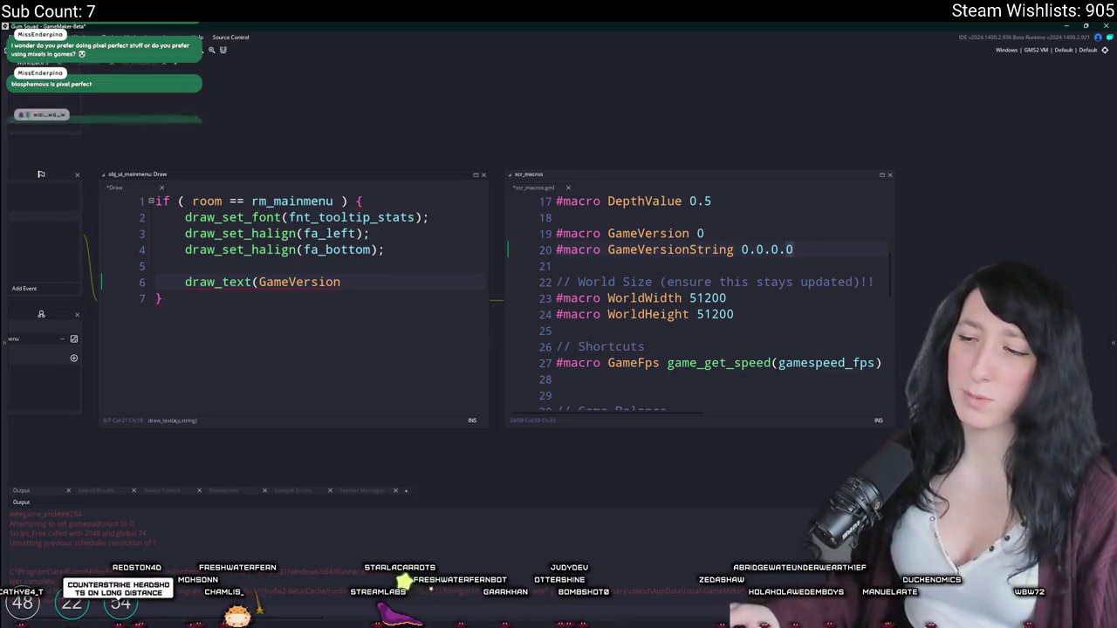
{"action": "key", "text": "super"}
{"action": "type", "text": "ste"}
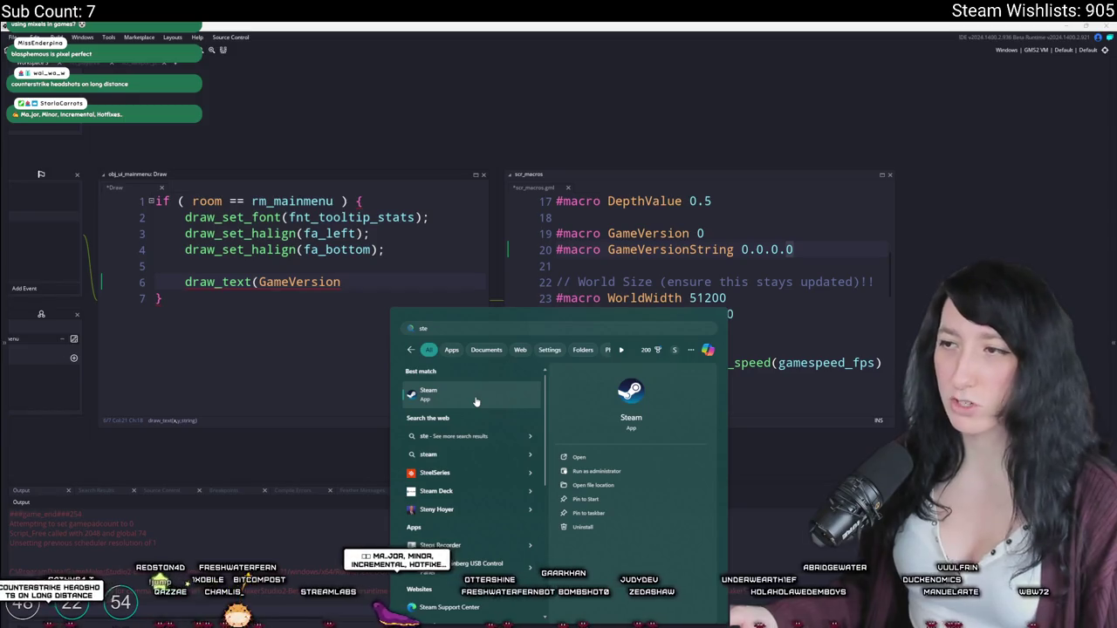
Step: Launch Steam, search the store for 'blas' and open the Blasphemous 2 page
{"action": "key", "text": "Return"}
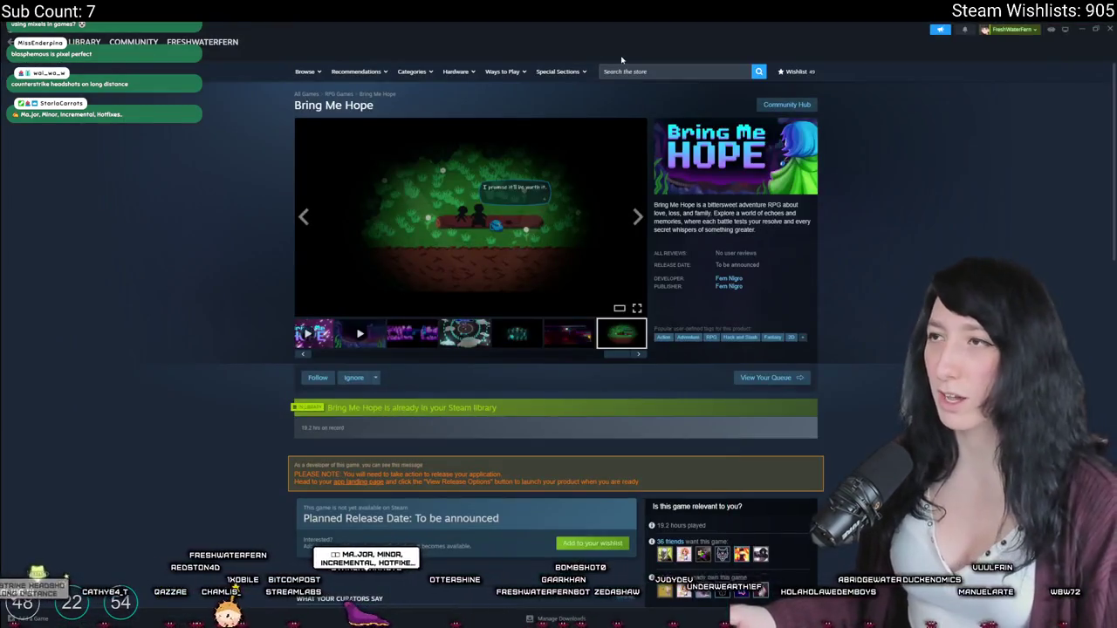
{"action": "left_click", "coordinate": [626, 72]}
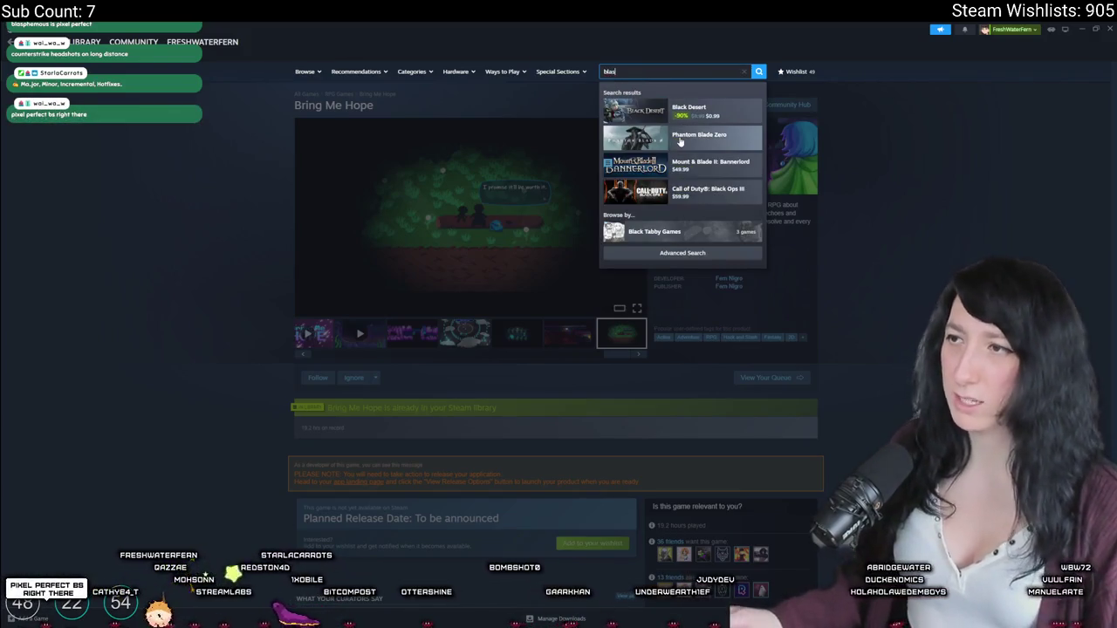
{"action": "type", "text": "s"}
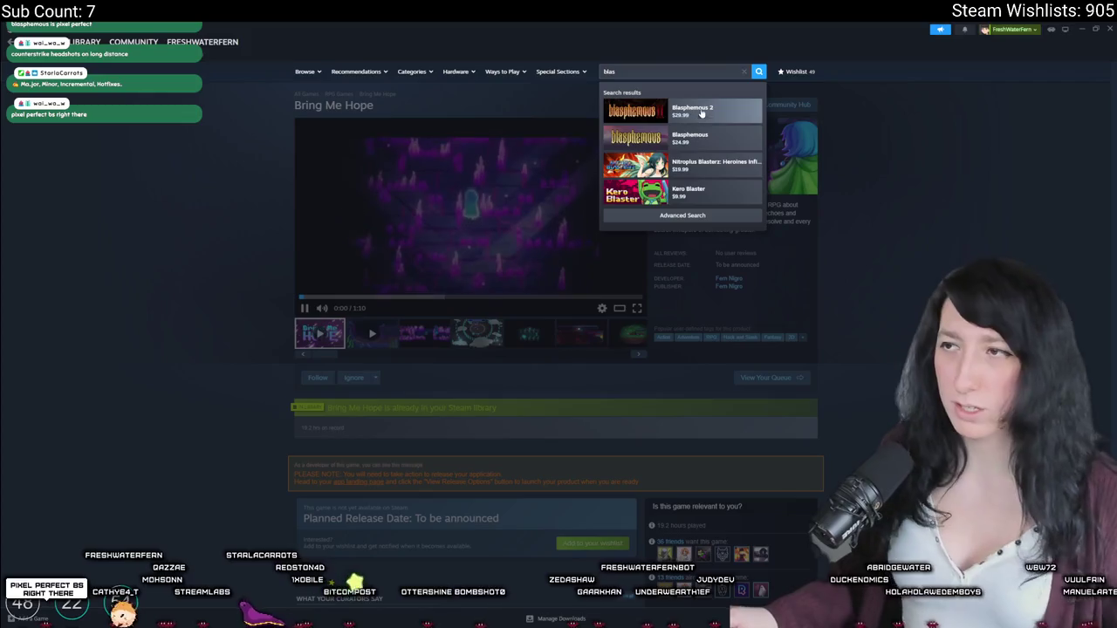
{"action": "left_click", "coordinate": [691, 111]}
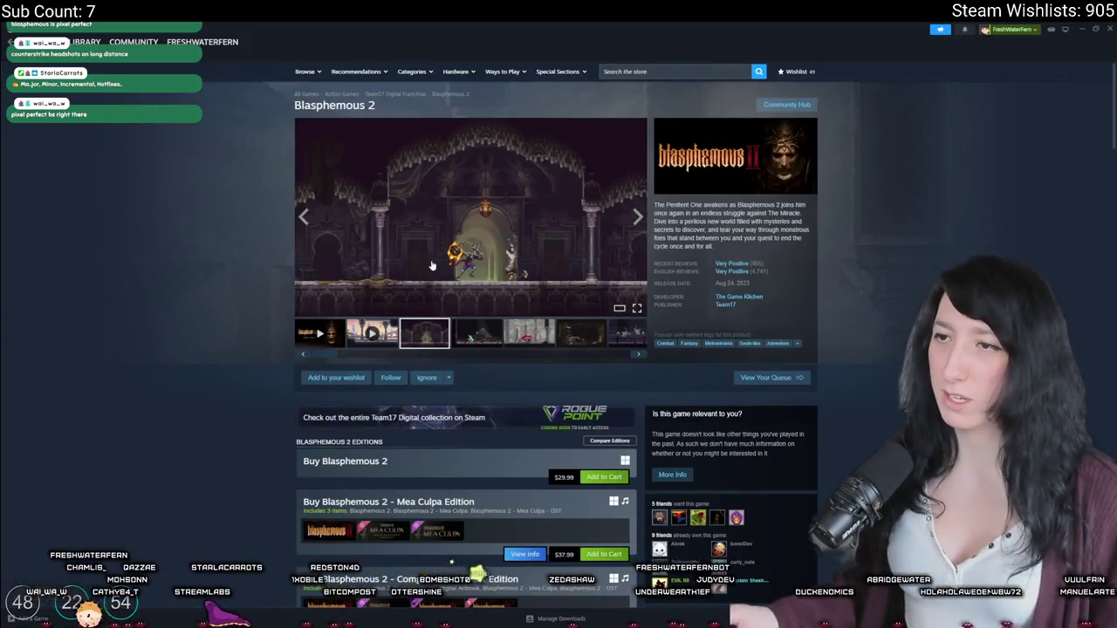
Step: Watch the Blasphemous 2 launch trailer from 0:25, then the next trailer, full screen
{"action": "left_click", "coordinate": [611, 227]}
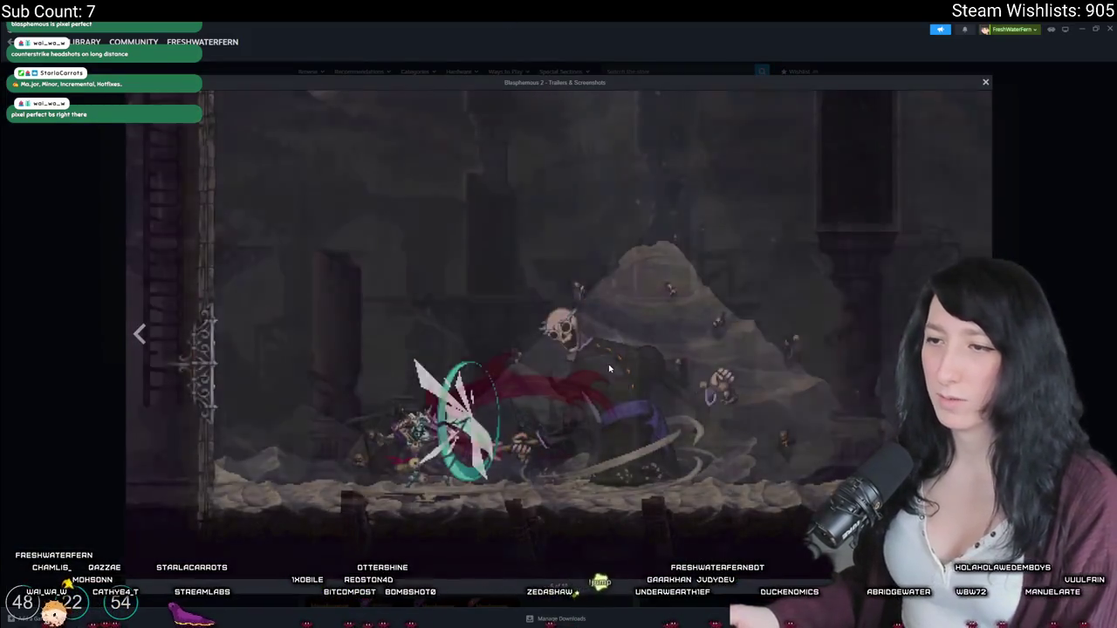
{"action": "key", "text": "Escape"}
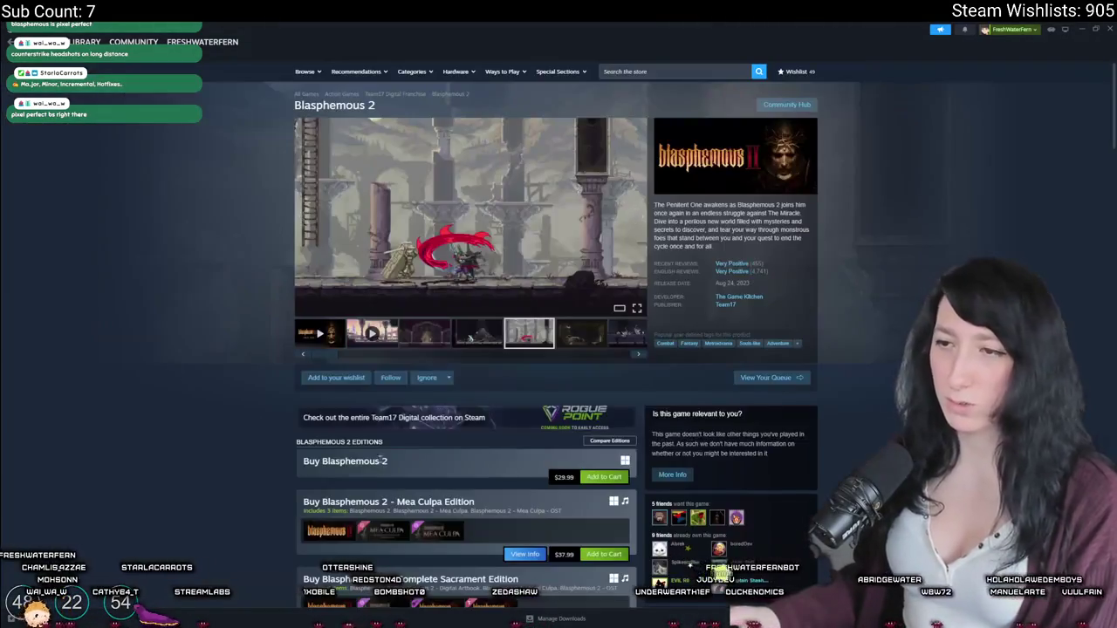
{"action": "left_click", "coordinate": [331, 329]}
{"action": "left_click", "coordinate": [329, 297]}
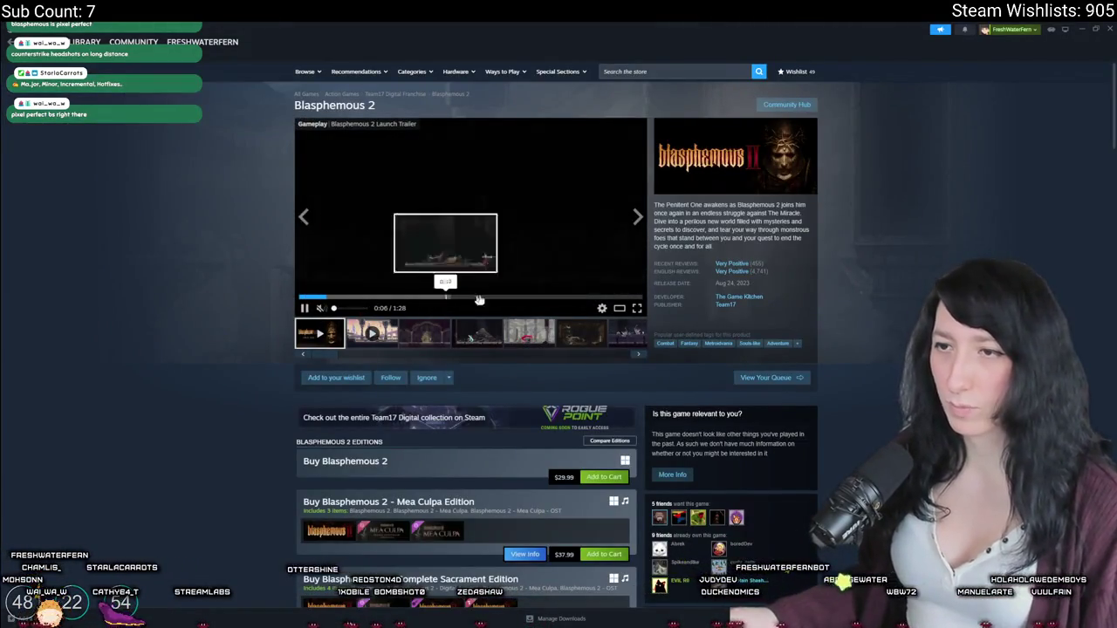
{"action": "left_click", "coordinate": [398, 298]}
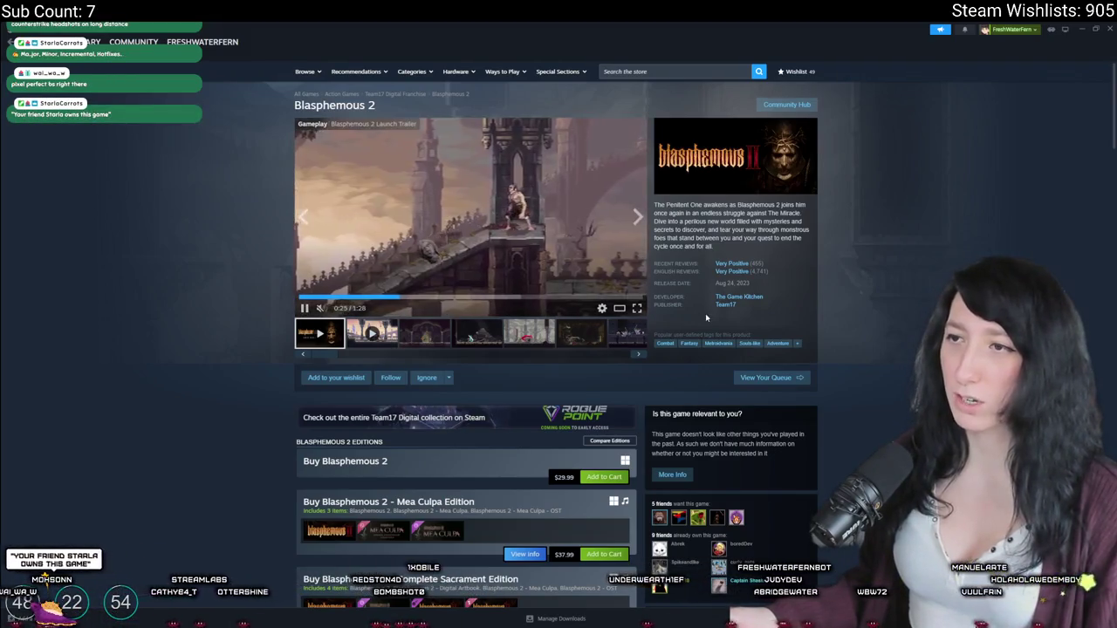
{"action": "left_click", "coordinate": [636, 308]}
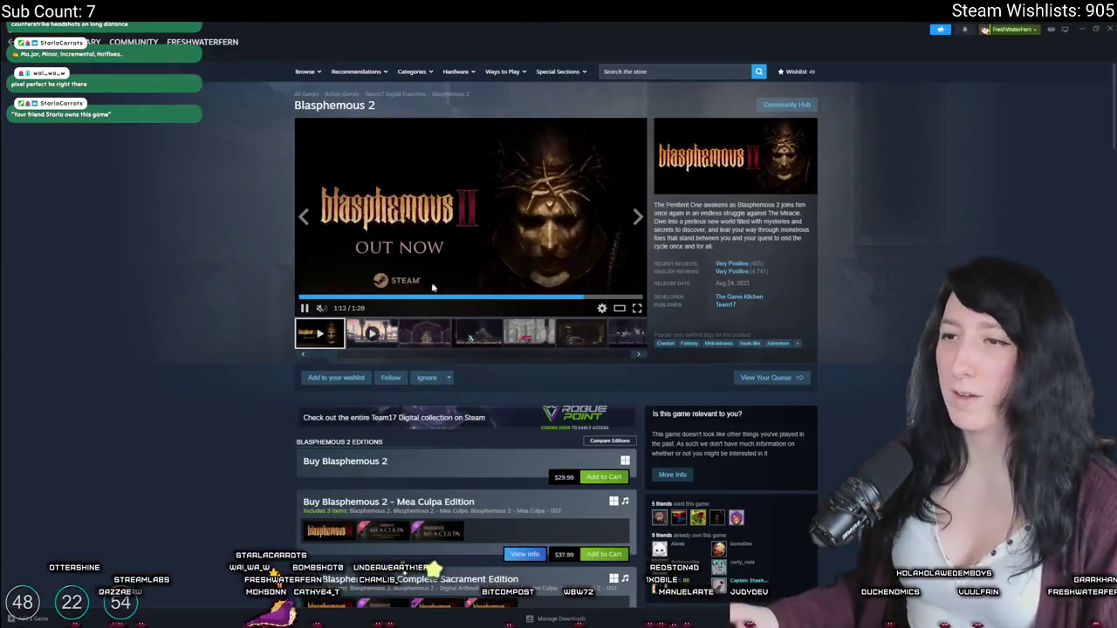
{"action": "left_click", "coordinate": [372, 333]}
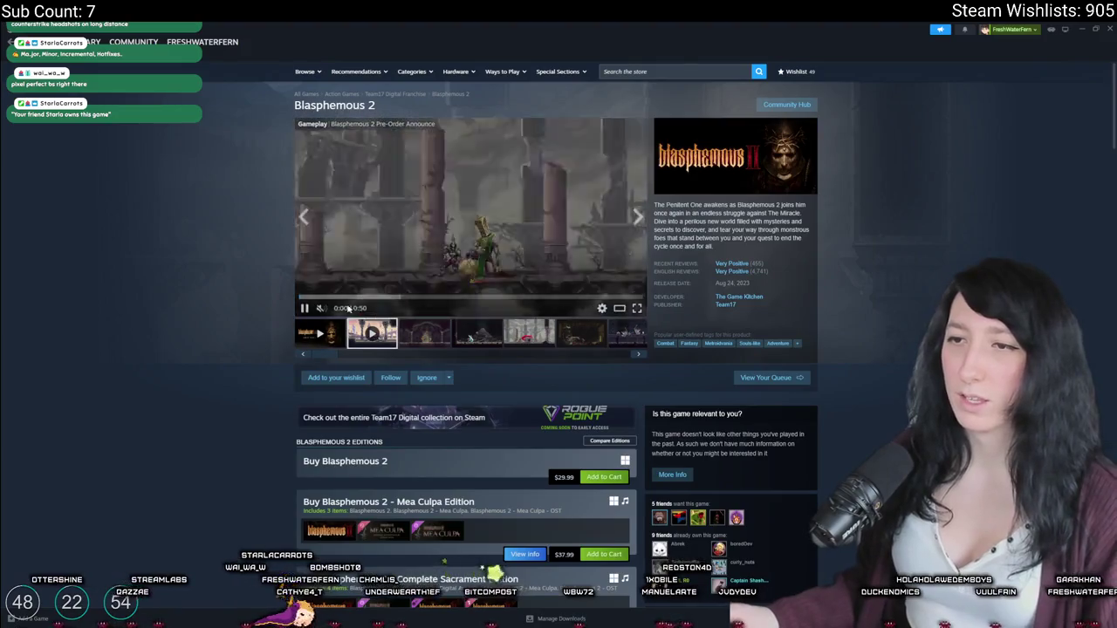
{"action": "left_click", "coordinate": [635, 306]}
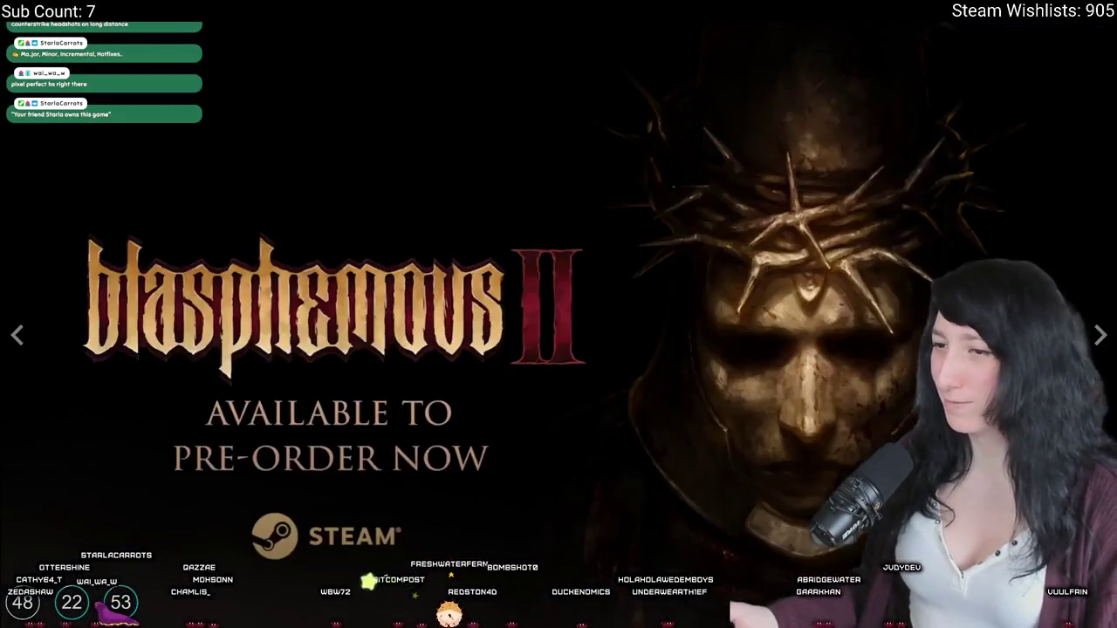
{"action": "key", "text": "Escape"}
Step: Browse Blasphemous 2 screenshots up to the fifth, then go back to the Bring Me Hope page
{"action": "left_click", "coordinate": [439, 331]}
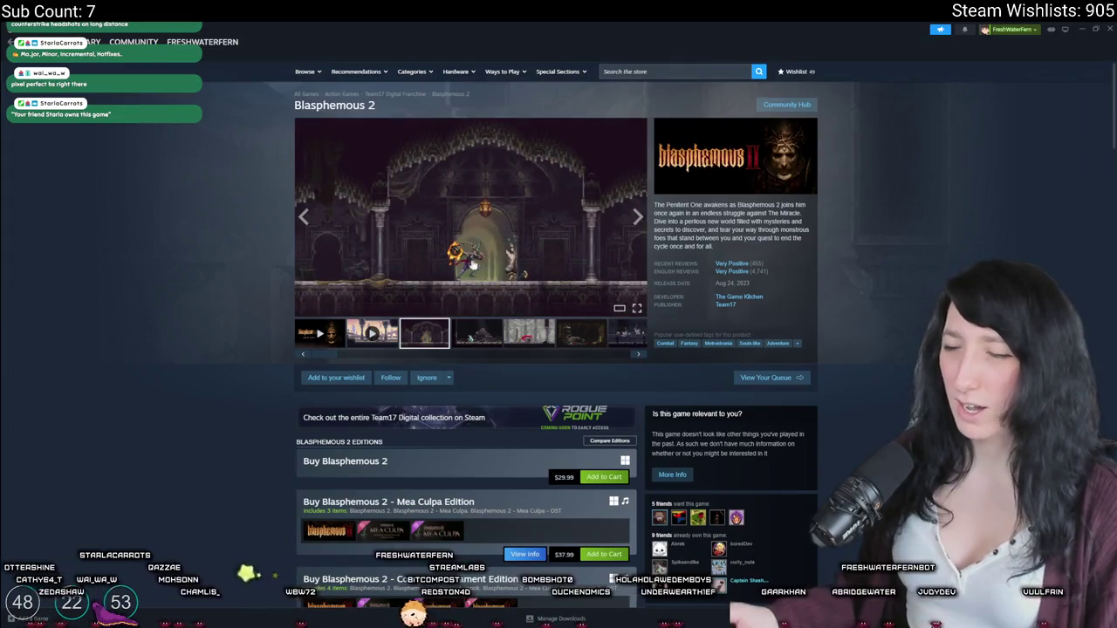
{"action": "left_click", "coordinate": [637, 218]}
{"action": "left_click", "coordinate": [636, 218]}
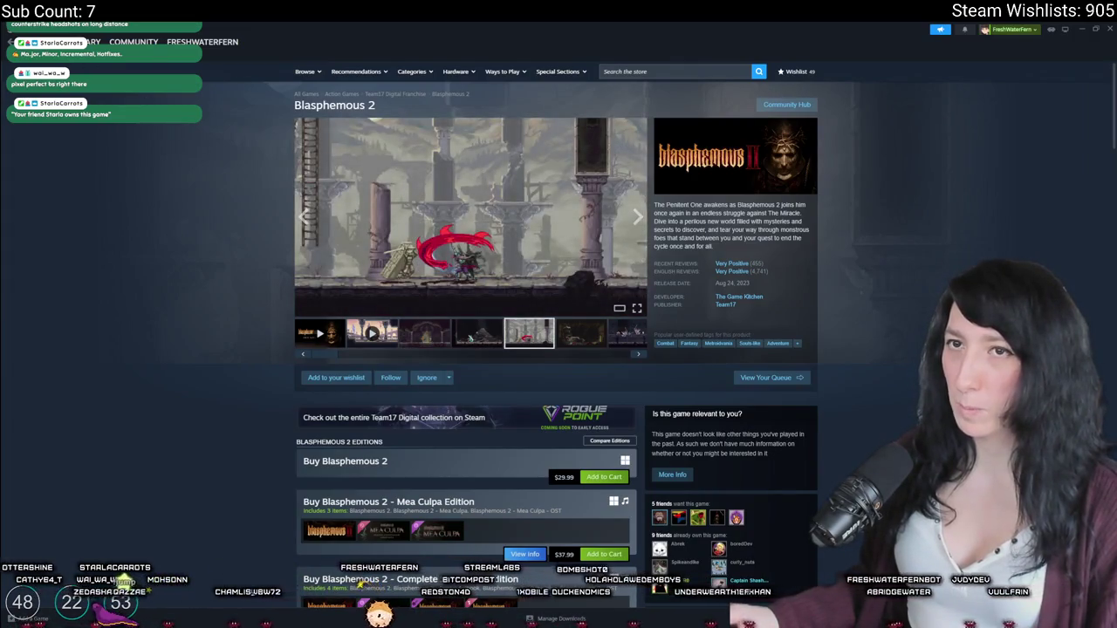
{"action": "left_click", "coordinate": [6, 44]}
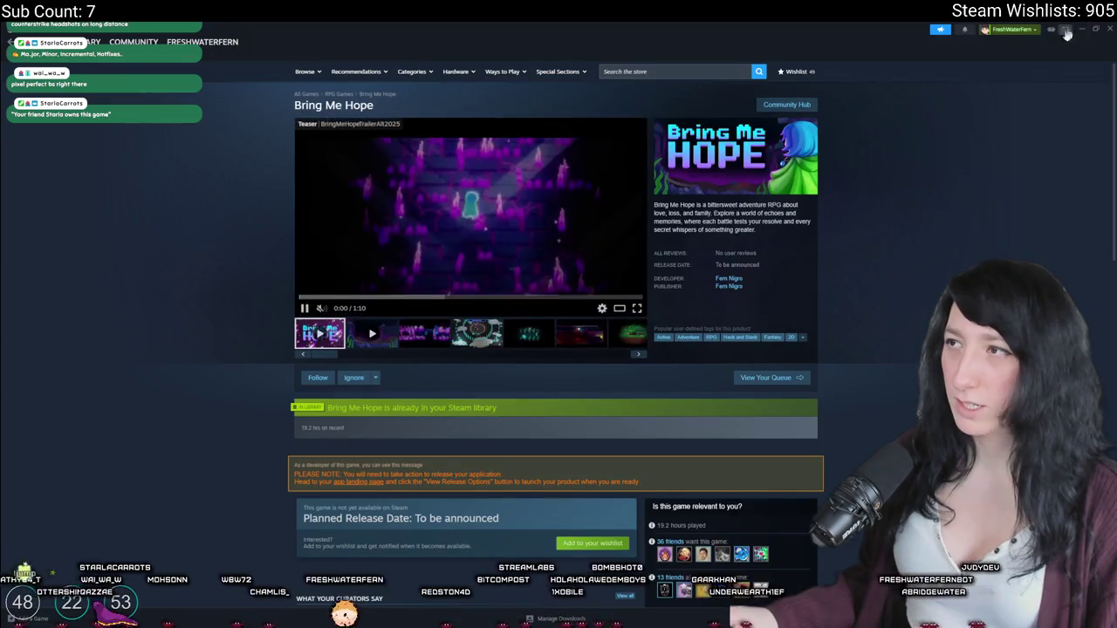
{"action": "left_click", "coordinate": [394, 297]}
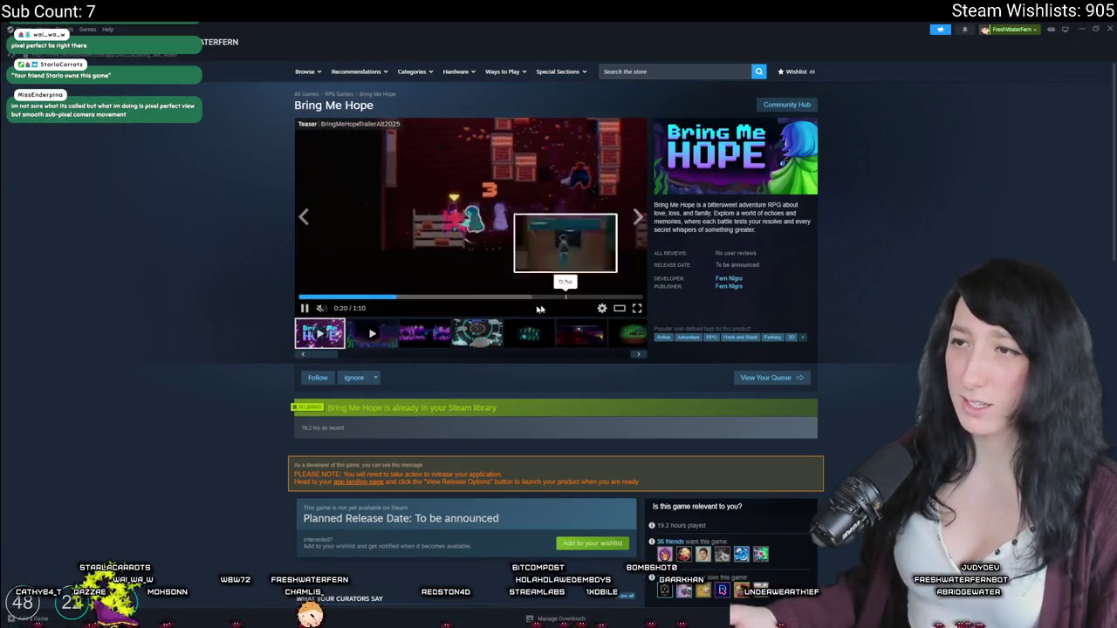
{"action": "scroll", "coordinate": [640, 311], "scroll_direction": "down", "scroll_amount": 1}
{"action": "left_click", "coordinate": [637, 268]}
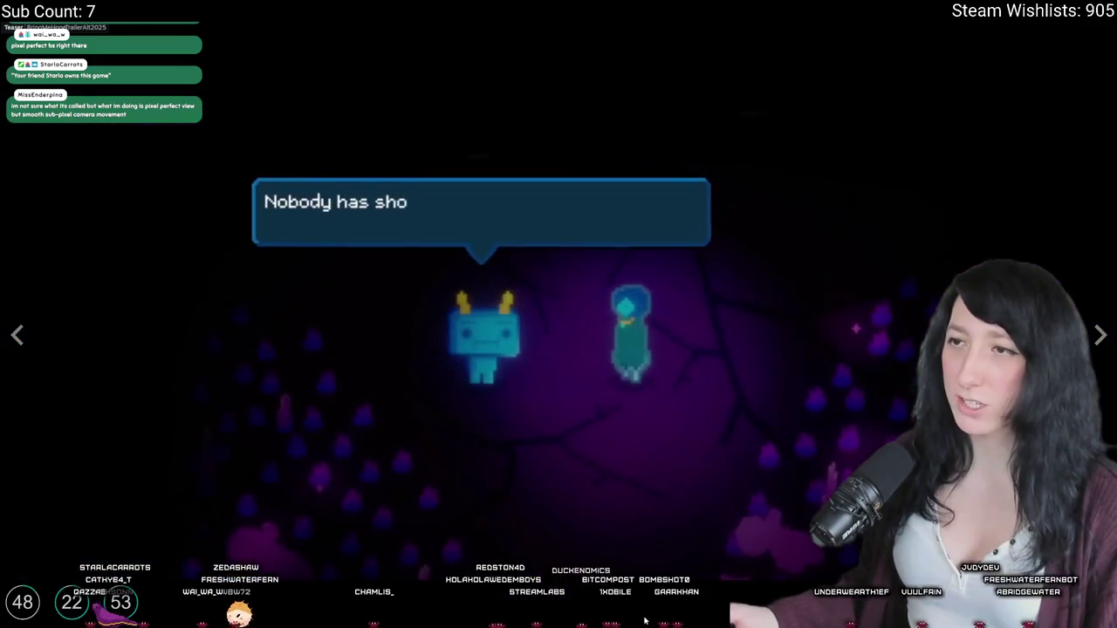
{"action": "key", "text": "Escape"}
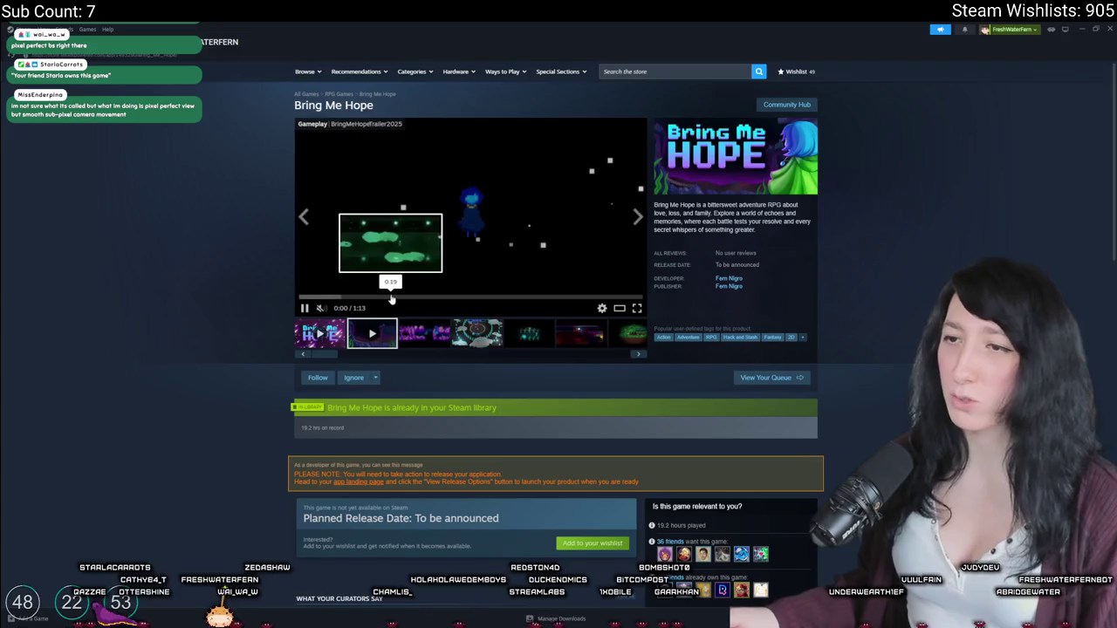
{"action": "left_click", "coordinate": [637, 308]}
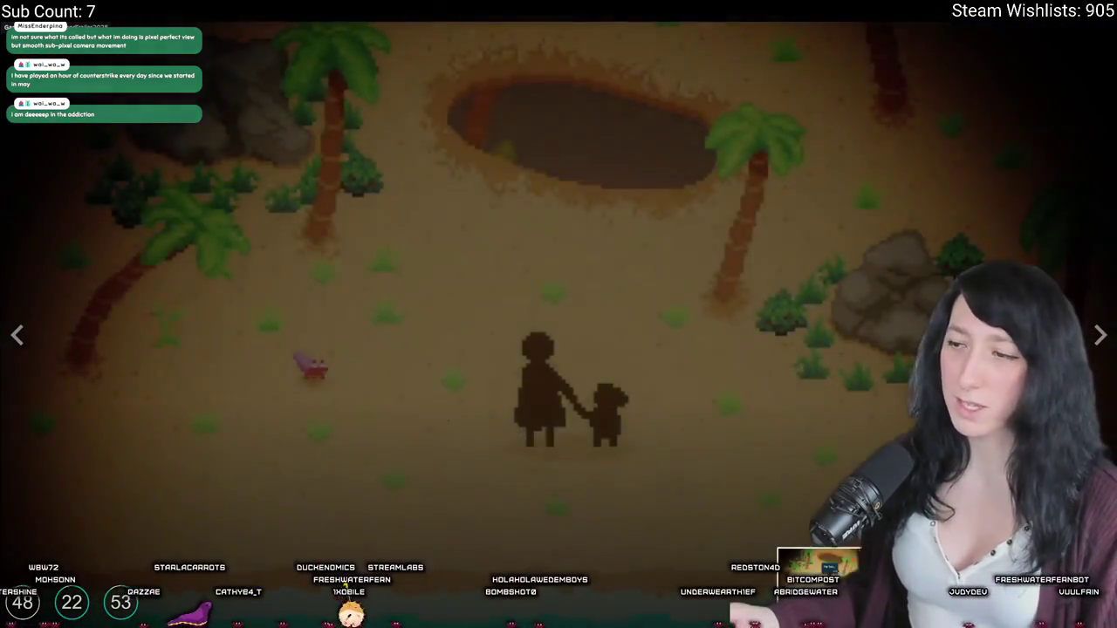
{"action": "key", "text": "Escape"}
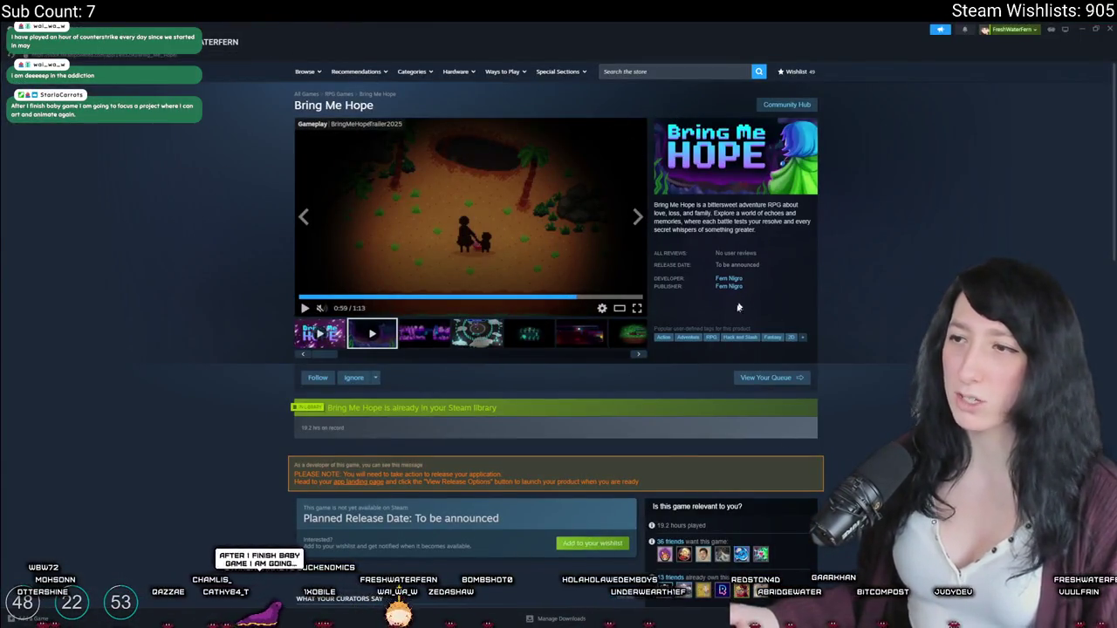
{"action": "scroll", "coordinate": [738, 307], "scroll_direction": "down", "scroll_amount": 15}
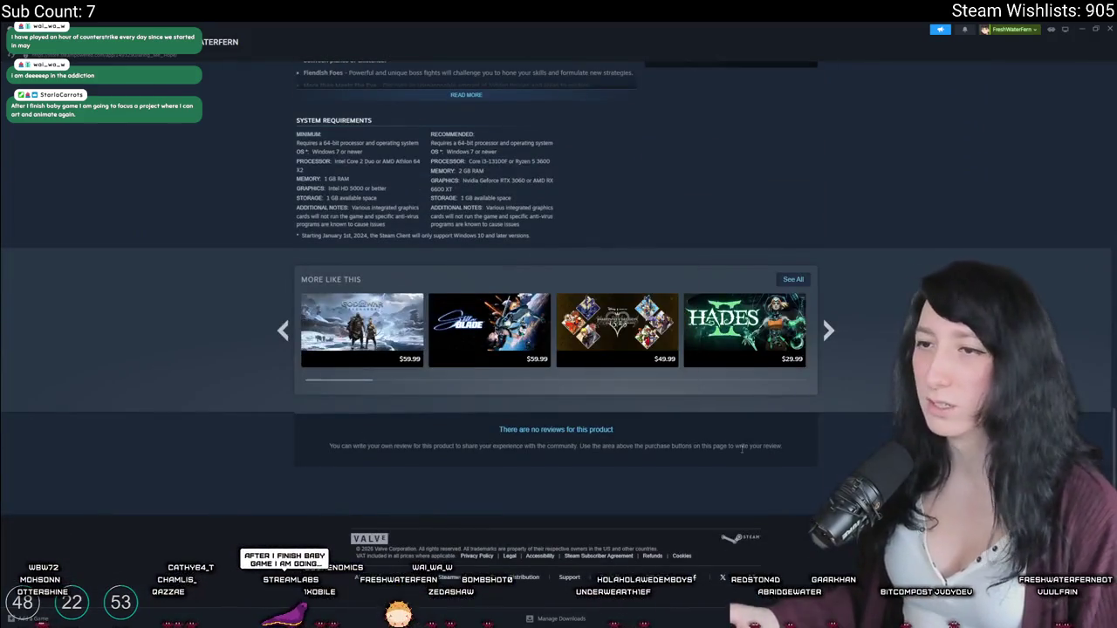
{"action": "scroll", "coordinate": [863, 296], "scroll_direction": "up", "scroll_amount": 3}
{"action": "scroll", "coordinate": [915, 219], "scroll_direction": "down", "scroll_amount": 3}
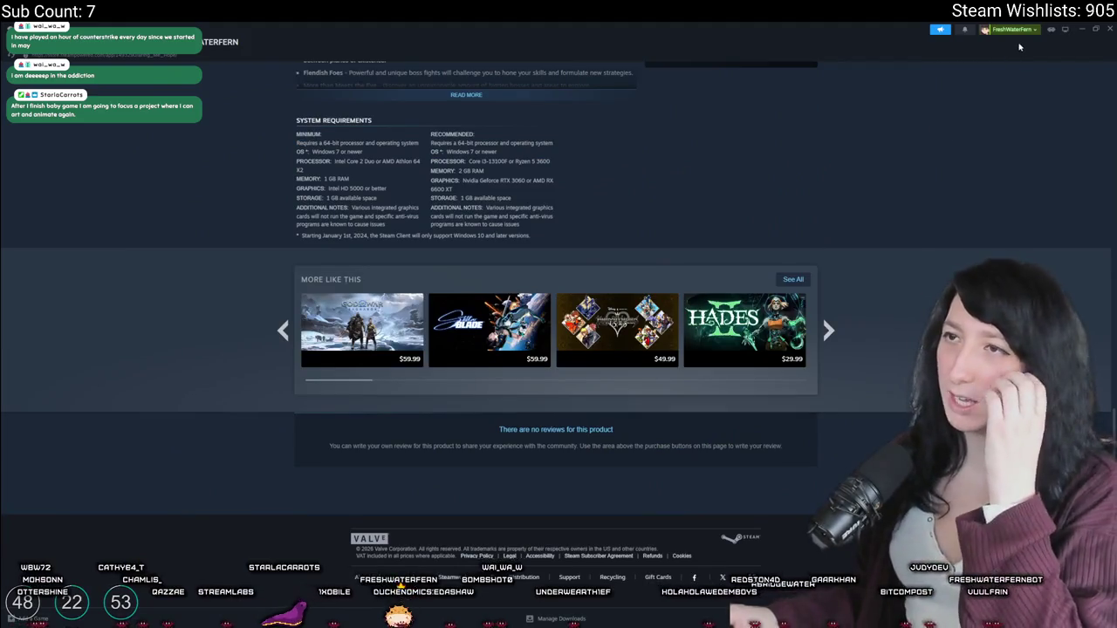
{"action": "scroll", "coordinate": [944, 83], "scroll_direction": "up", "scroll_amount": 15}
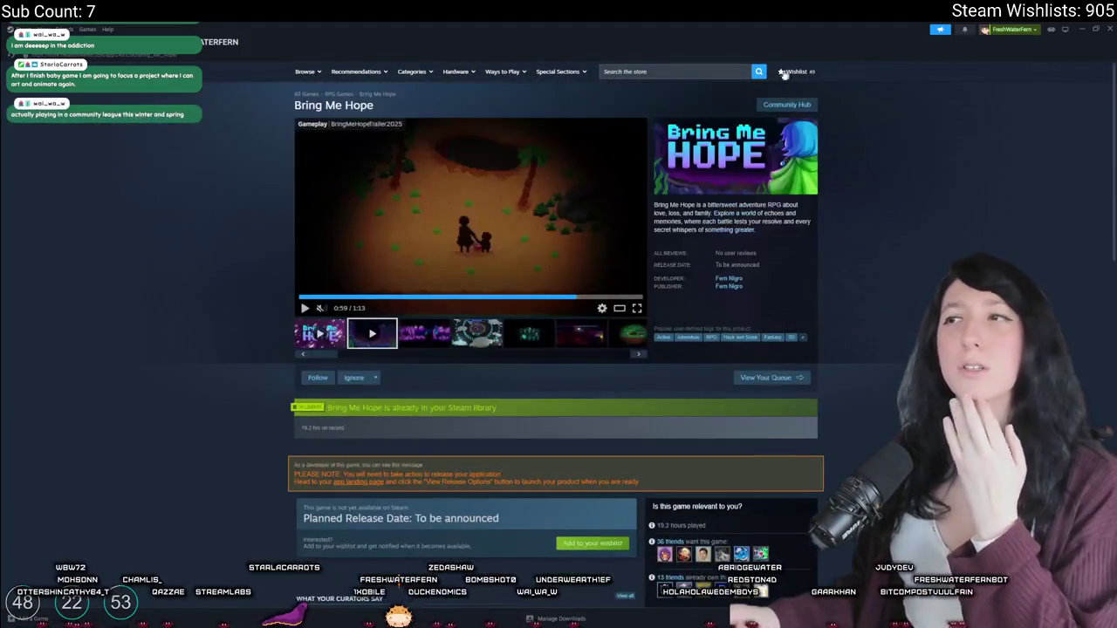
Step: Search the store for 'enter the gun' and play the Enter the Gungeon trailer full screen from 0:19
{"action": "left_click", "coordinate": [713, 74]}
{"action": "key", "text": "BackSpace"}
{"action": "key", "text": "BackSpace"}
{"action": "key", "text": "BackSpace"}
{"action": "type", "text": "enter t"}
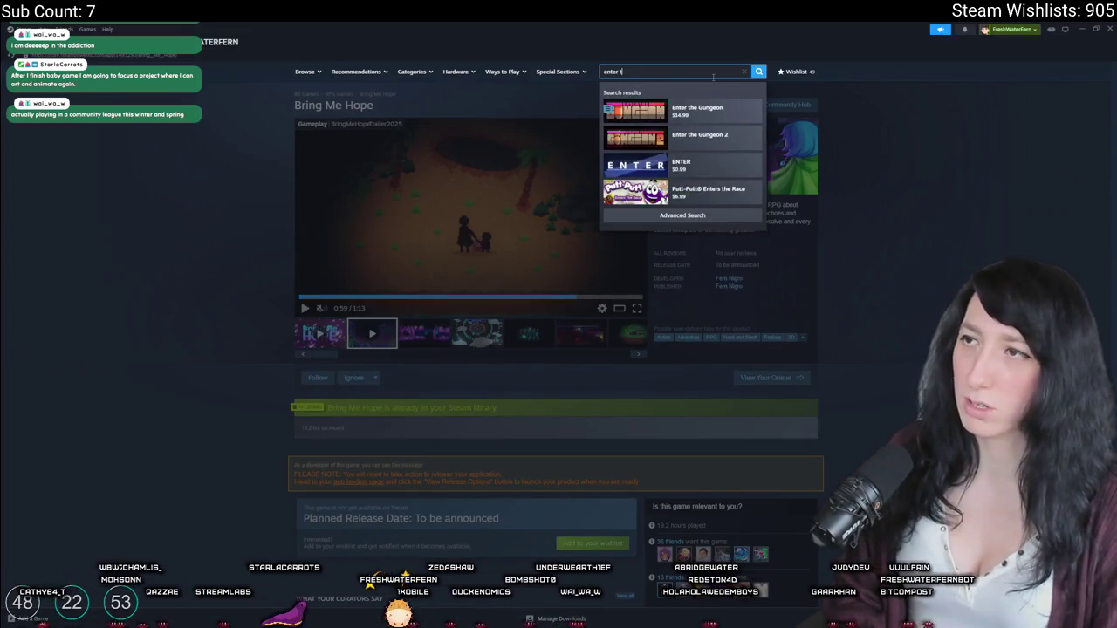
{"action": "type", "text": "he gun"}
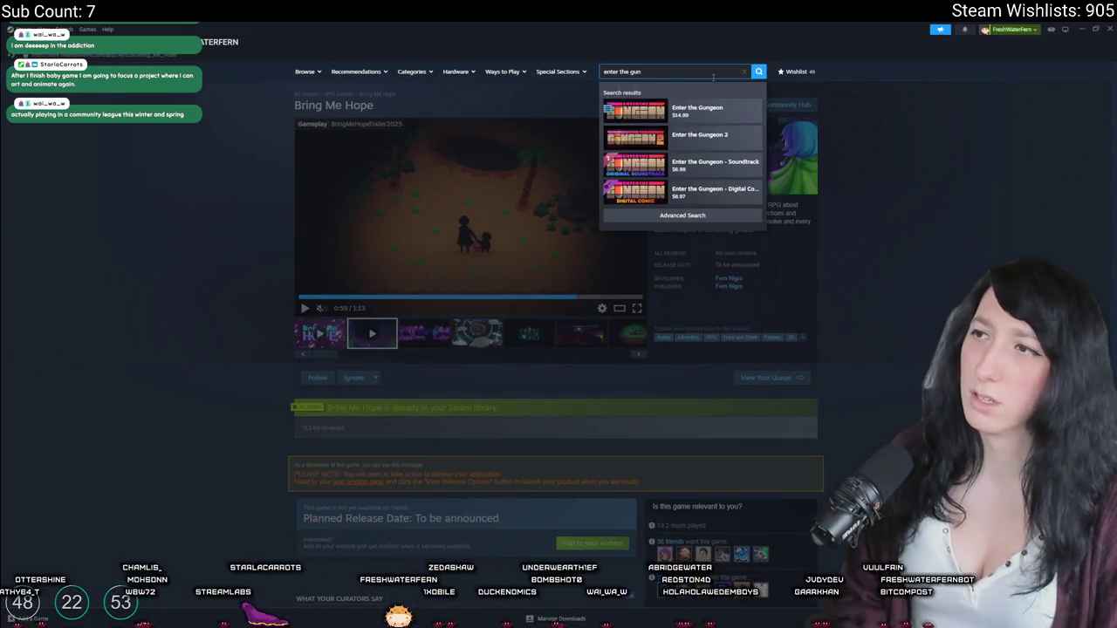
{"action": "left_click", "coordinate": [696, 117]}
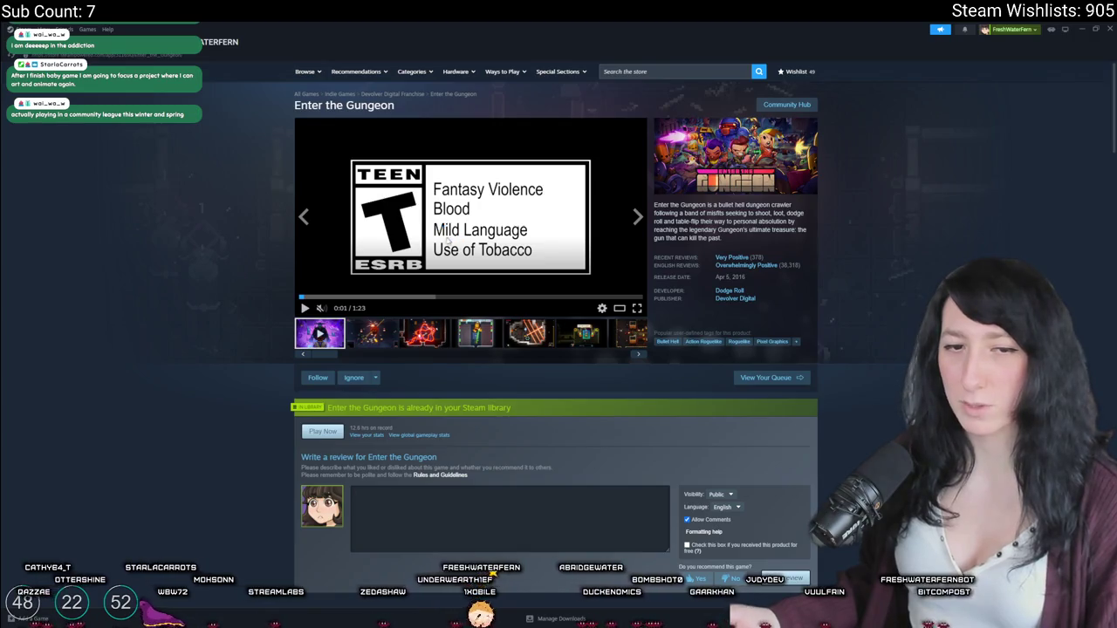
{"action": "left_click", "coordinate": [379, 297]}
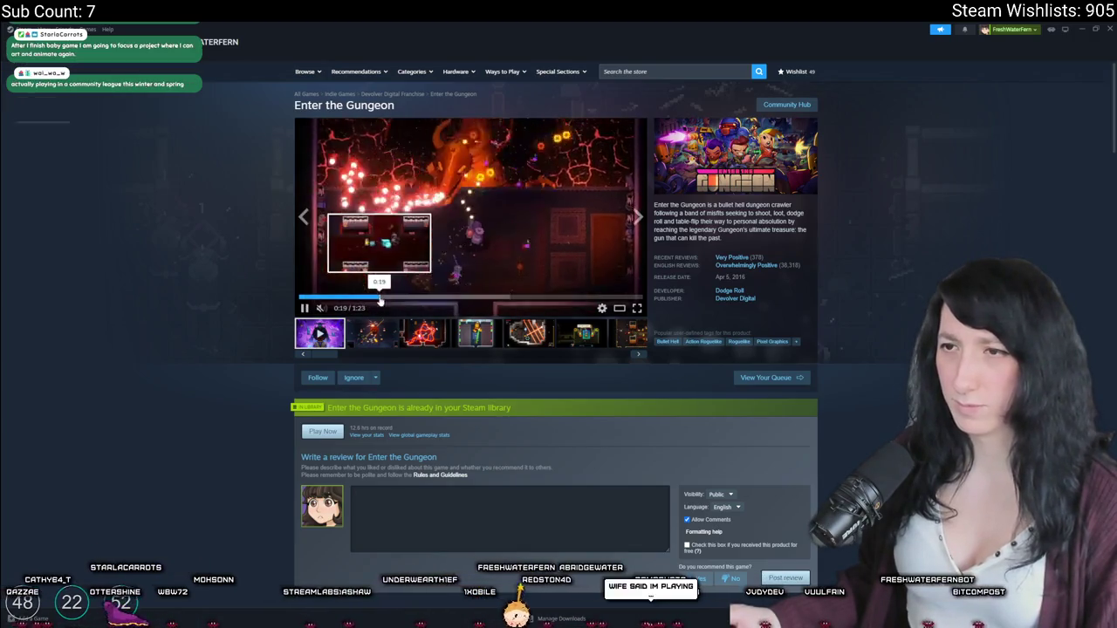
{"action": "left_click", "coordinate": [636, 308]}
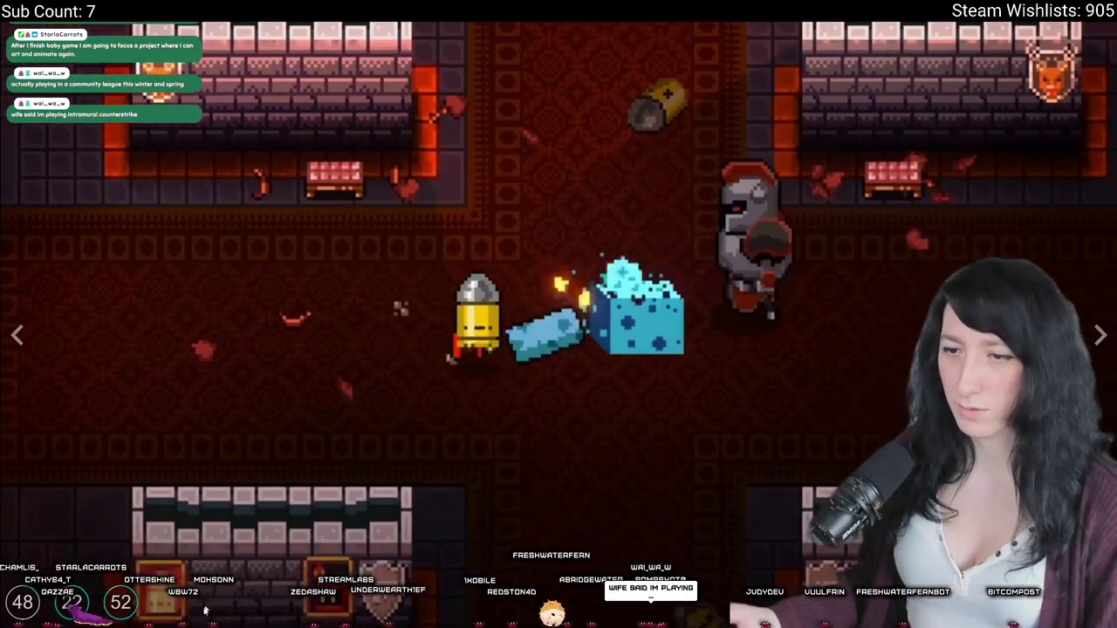
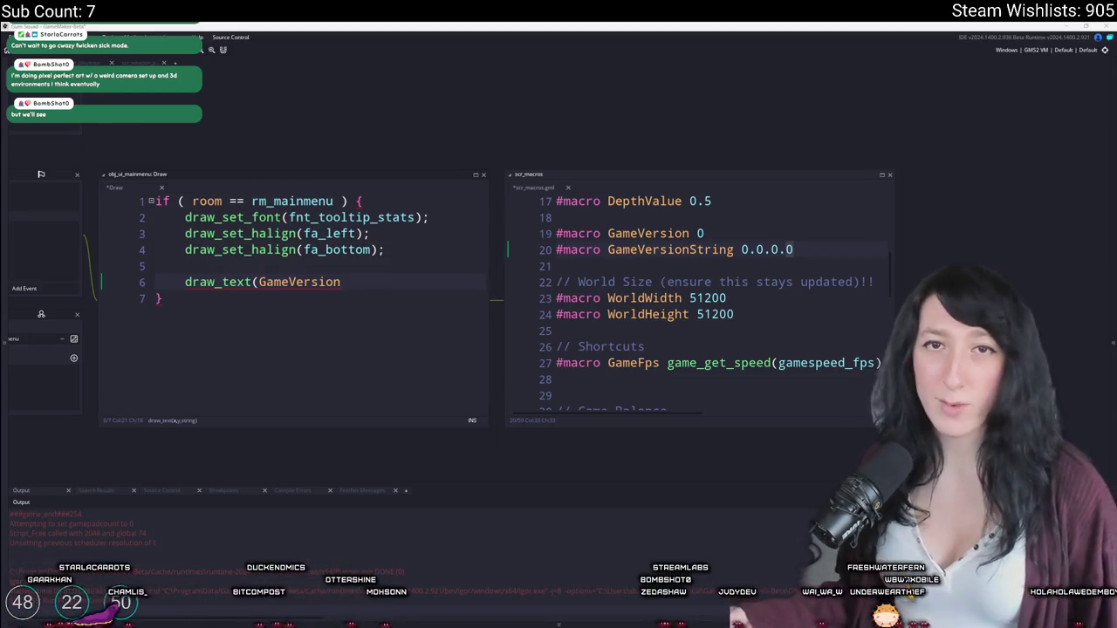
Step: Quote the GameVersionString value in scr_macros and prefix it with v, giving "v0.1.0.0"
{"action": "left_click", "coordinate": [756, 251]}
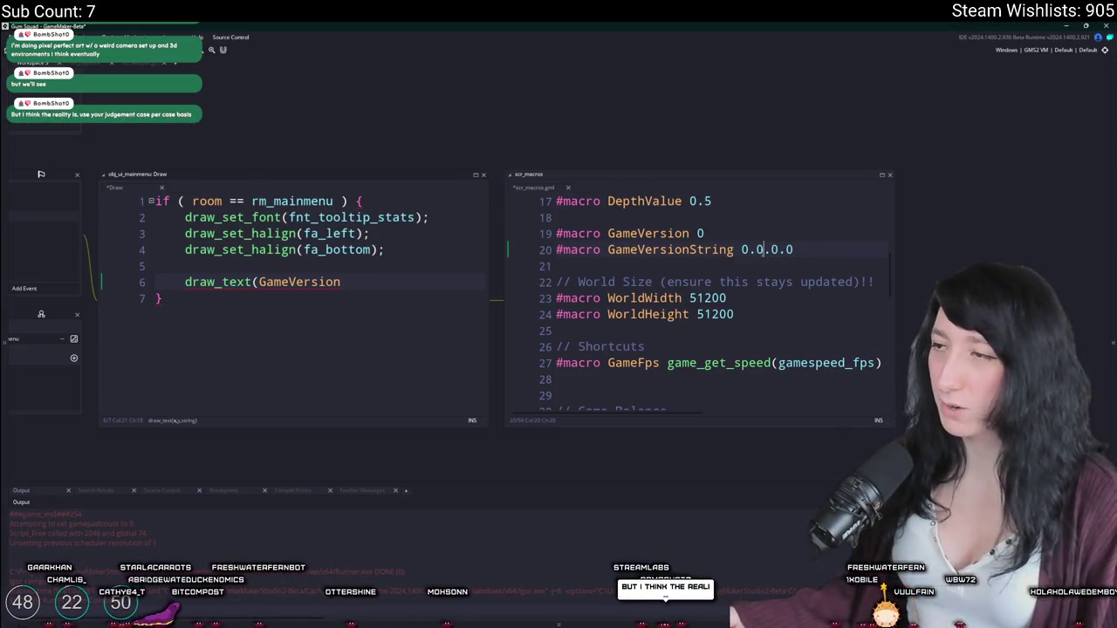
{"action": "left_click", "coordinate": [741, 250]}
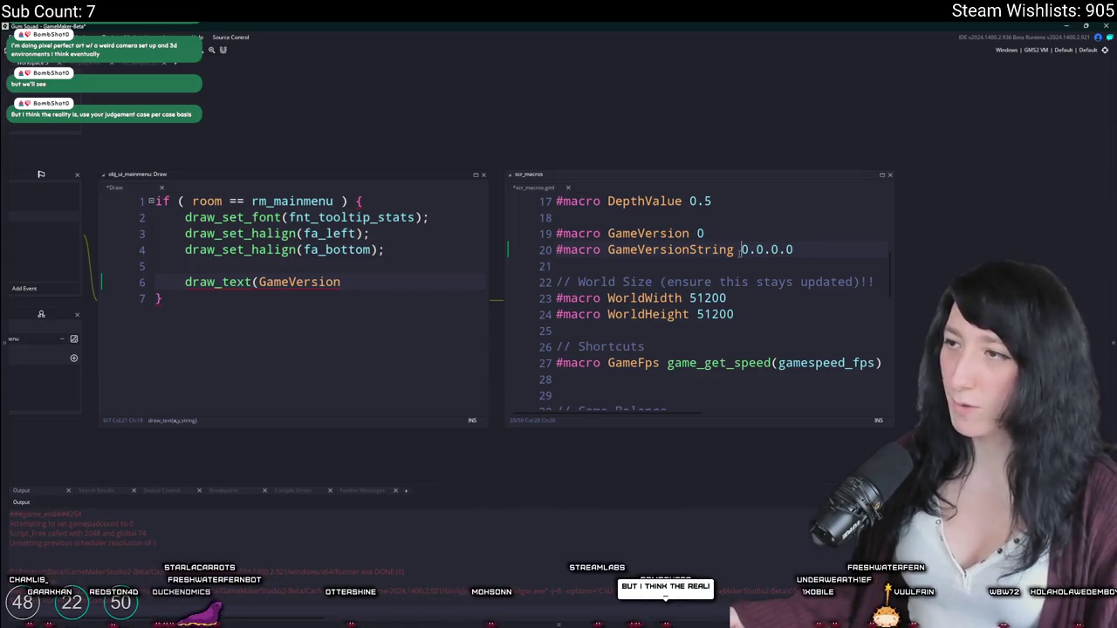
{"action": "key", "text": "Return"}
{"action": "key", "text": "BackSpace"}
{"action": "type", "text": "\""}
{"action": "key", "text": "Return"}
{"action": "key", "text": "BackSpace"}
{"action": "key", "text": "Return"}
{"action": "key", "text": "BackSpace"}
{"action": "type", "text": "\""}
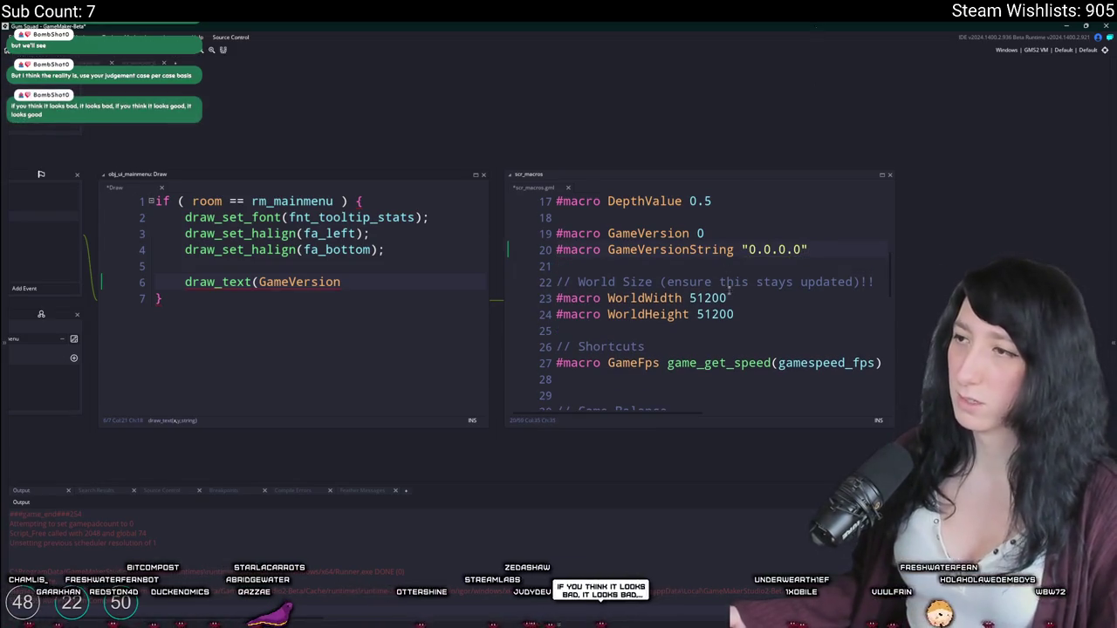
{"action": "left_click", "coordinate": [747, 250]}
{"action": "type", "text": "v"}
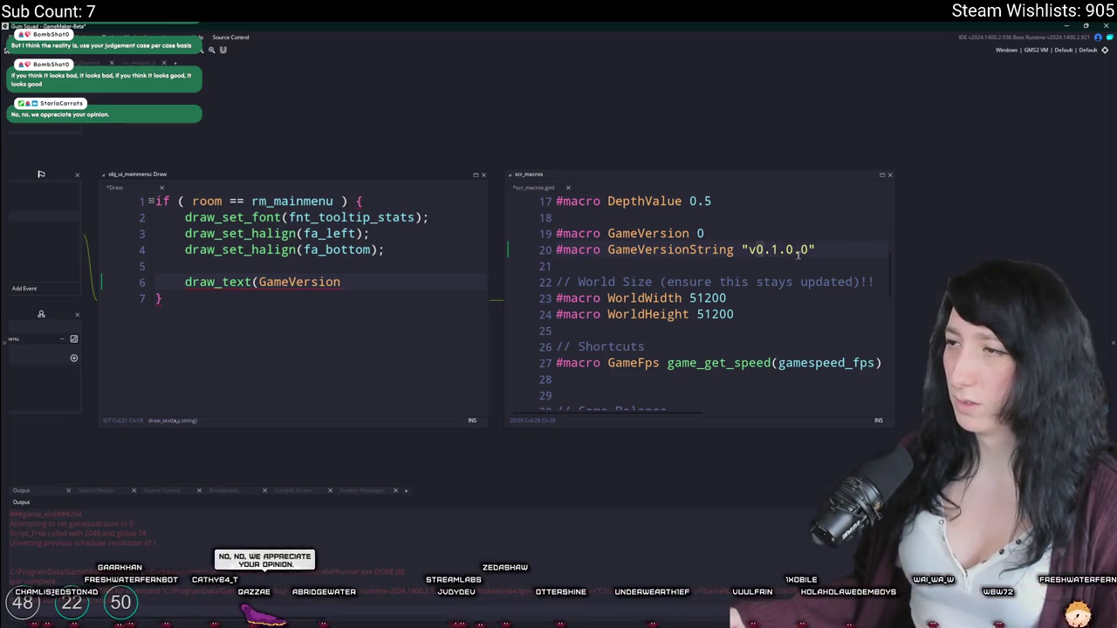
Step: Change the main menu Draw event's call to draw_text(GameVersionString);
{"action": "double_click", "coordinate": [670, 249]}
{"action": "left_click", "coordinate": [345, 282]}
{"action": "type", "text": "String);"}
{"action": "left_click", "coordinate": [259, 282]}
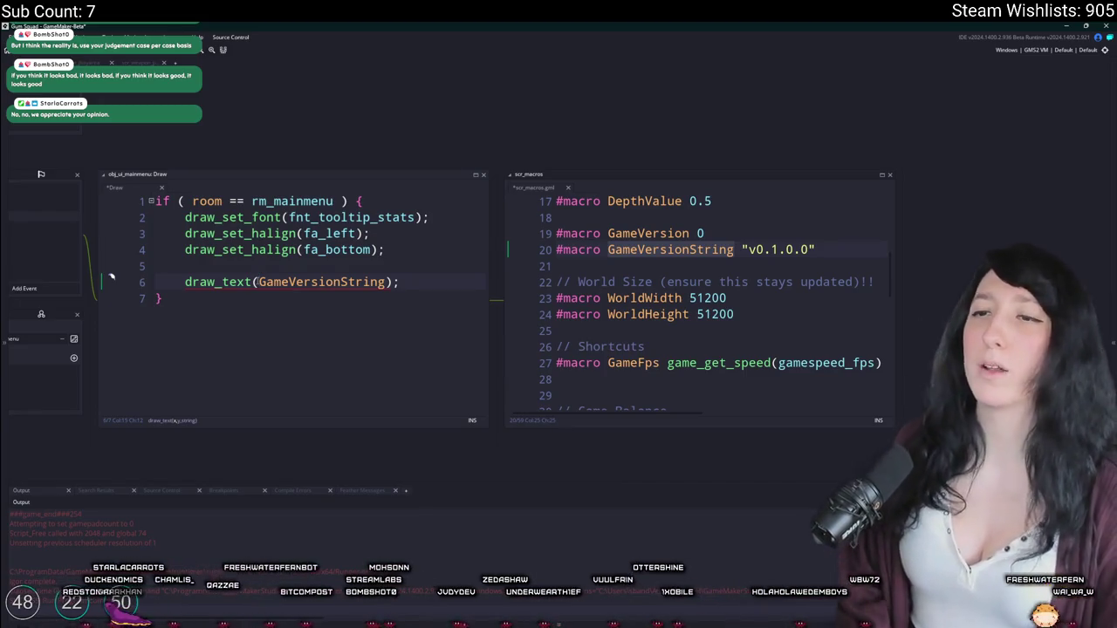
Step: Give draw_text an x of 8 and search the project for gui_height usage
{"action": "type", "text": "8,global."}
{"action": "key", "text": "BackSpace"}
{"action": "key", "text": "BackSpace"}
{"action": "key", "text": "BackSpace"}
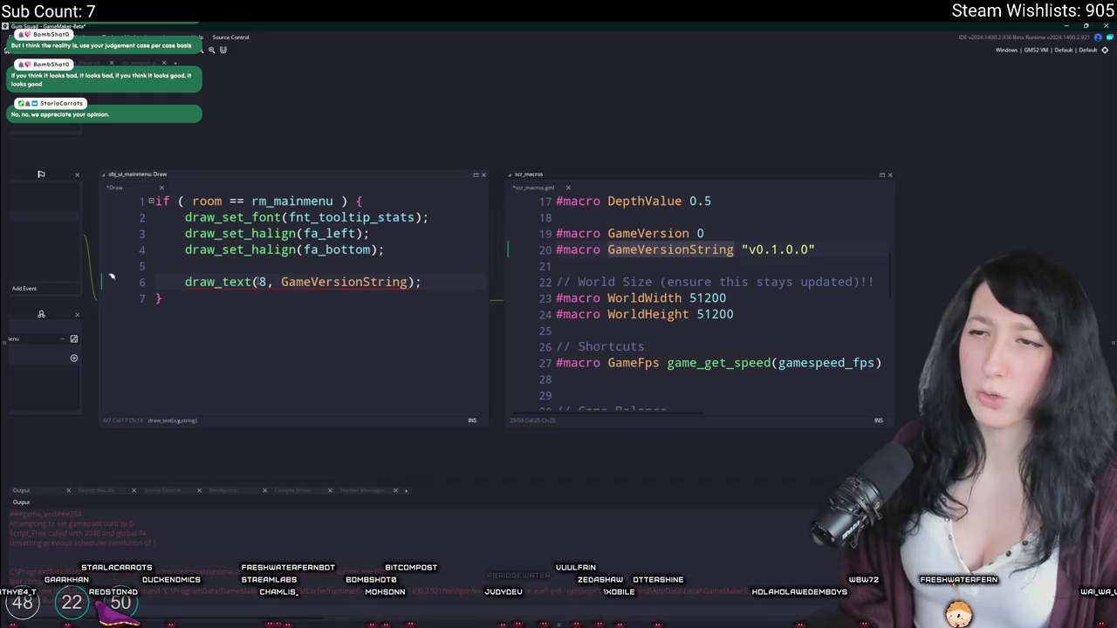
{"action": "type", "text": "Ui.gui_"}
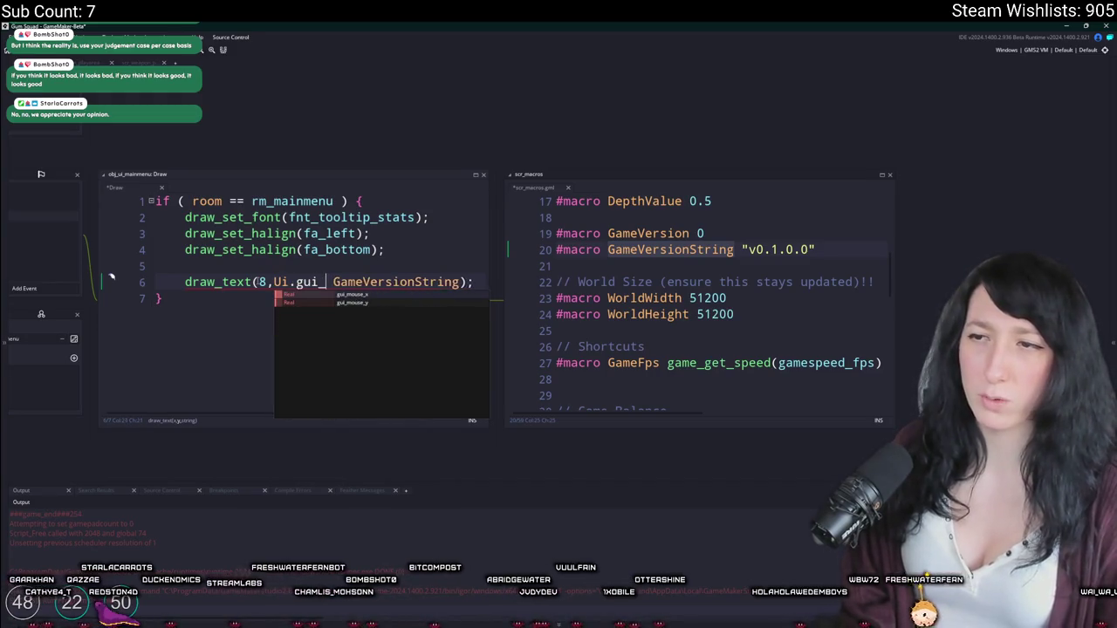
{"action": "type", "text": "height"}
{"action": "key", "text": "ctrl+f"}
{"action": "type", "text": "gu"}
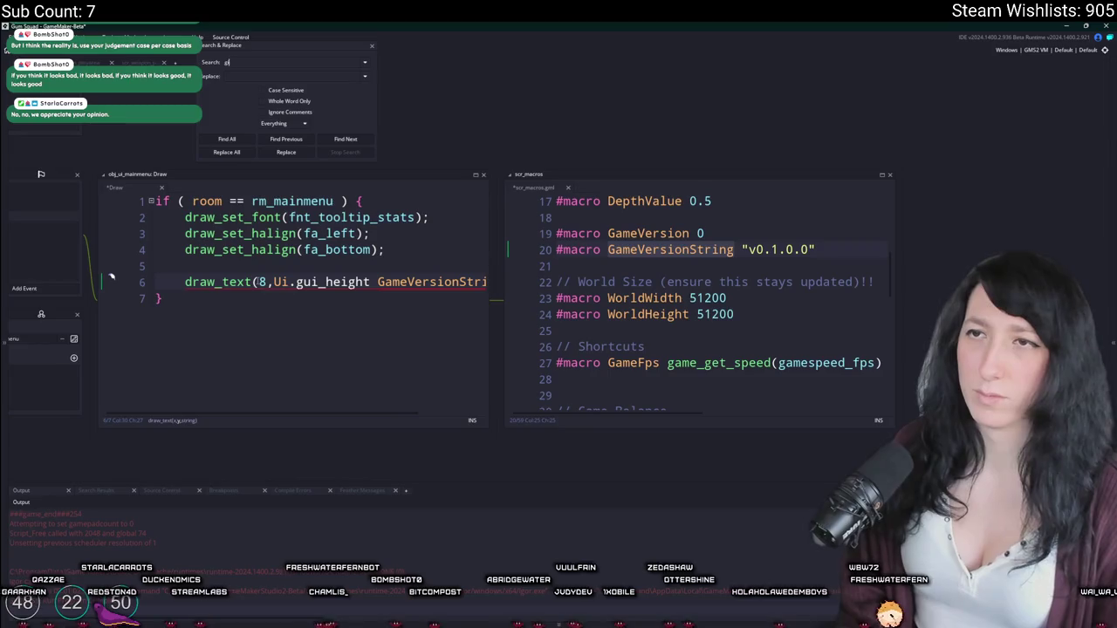
{"action": "type", "text": "i_height"}
{"action": "key", "text": "Return"}
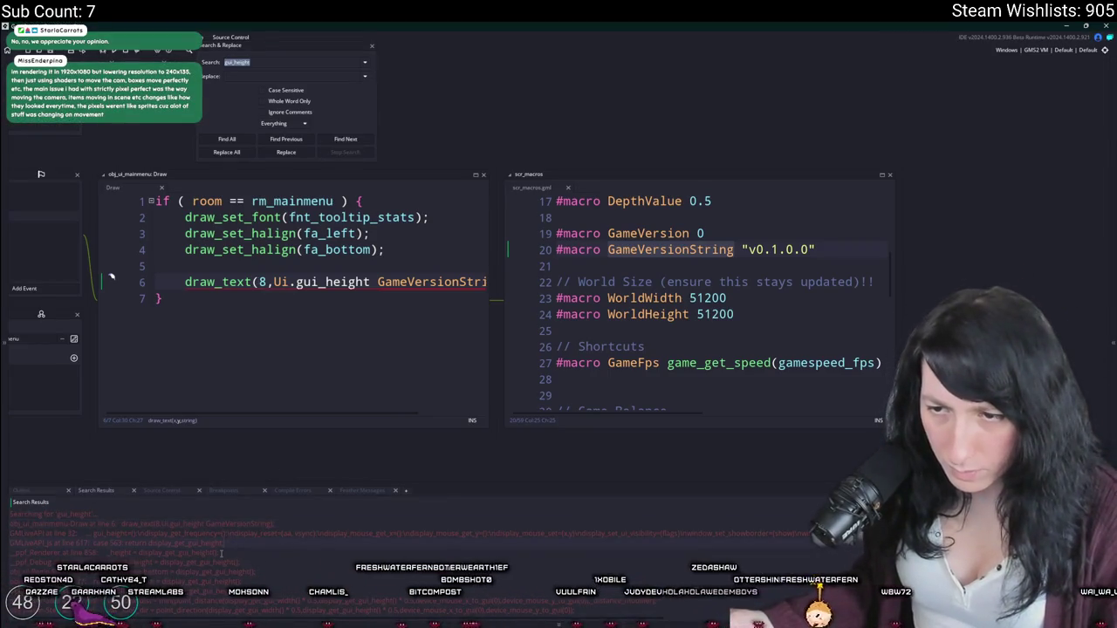
{"action": "scroll", "coordinate": [228, 569], "scroll_direction": "down", "scroll_amount": 3}
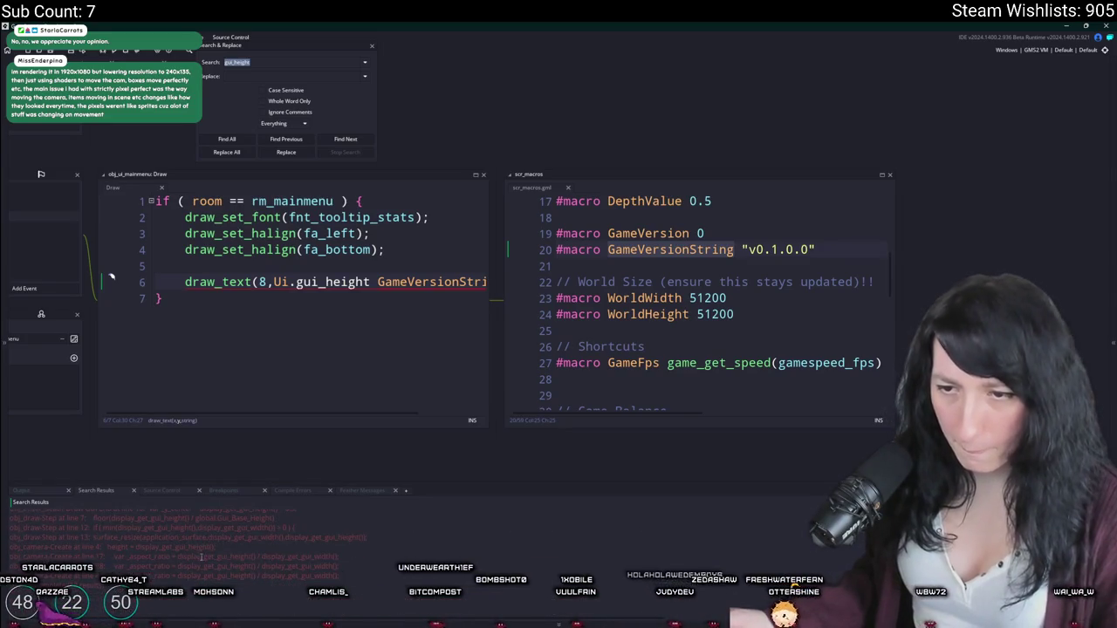
{"action": "scroll", "coordinate": [252, 562], "scroll_direction": "up", "scroll_amount": 2}
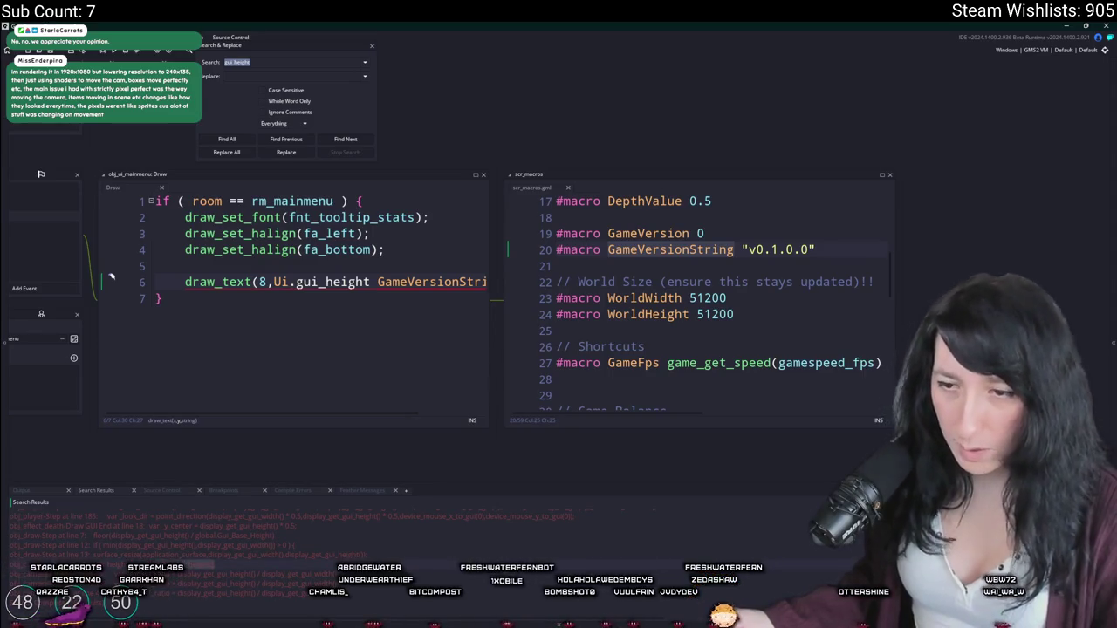
Step: Replace Ui.gui_height with display_get_gui_height() - 8 as the y position
{"action": "left_click_drag", "start_coordinate": [357, 282], "coordinate": [274, 282]}
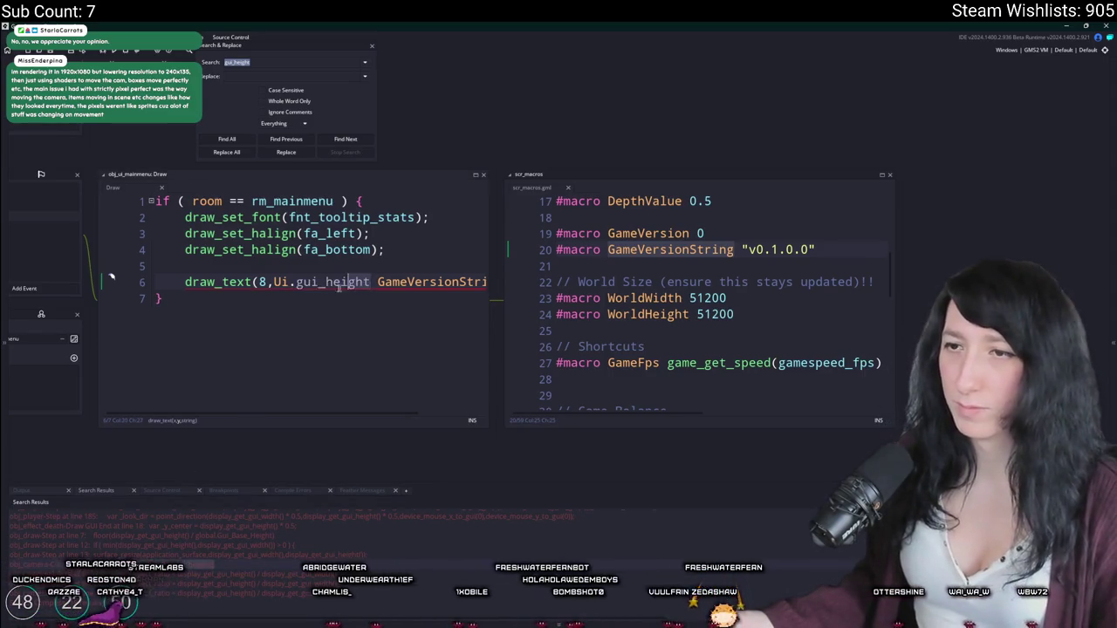
{"action": "type", "text": "d"}
{"action": "key", "text": "Return"}
{"action": "type", "text": "- 8,"}
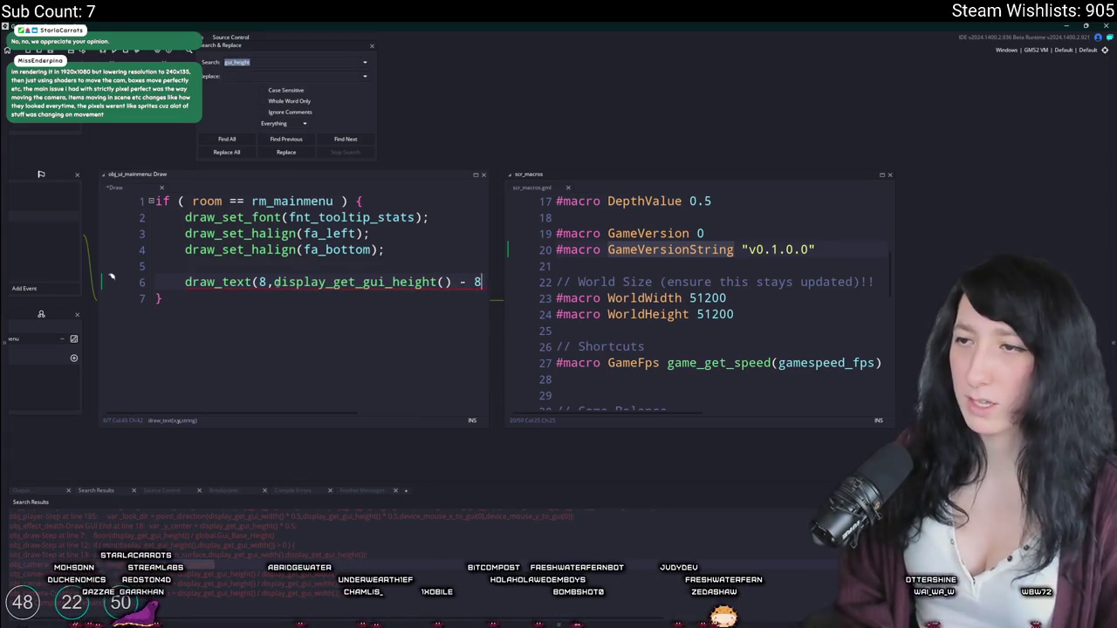
{"action": "key", "text": "End"}
Step: Build and run the game with F5
{"action": "key", "text": "Down"}
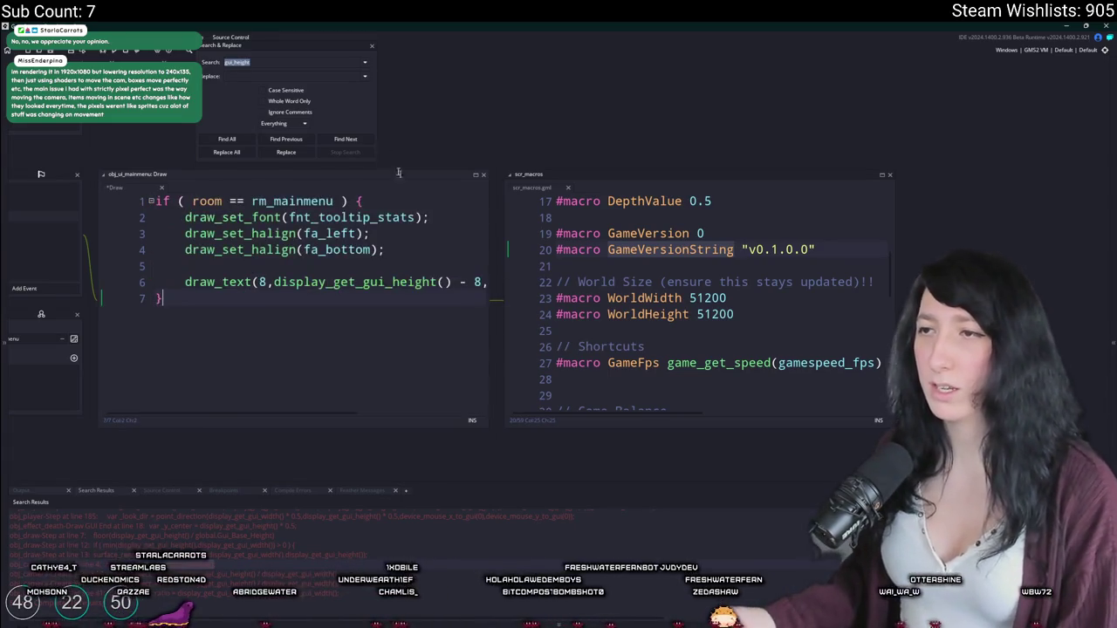
{"action": "key", "text": "F5"}
{"action": "left_click", "coordinate": [372, 45]}
{"action": "left_click", "coordinate": [306, 271]}
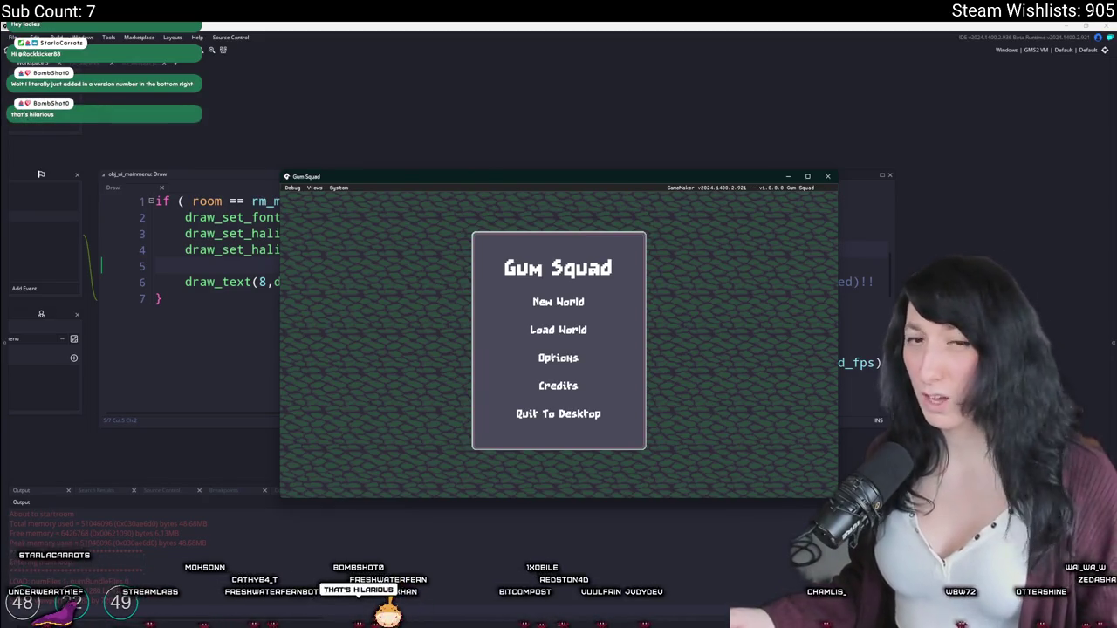
{"action": "double_click", "coordinate": [611, 178]}
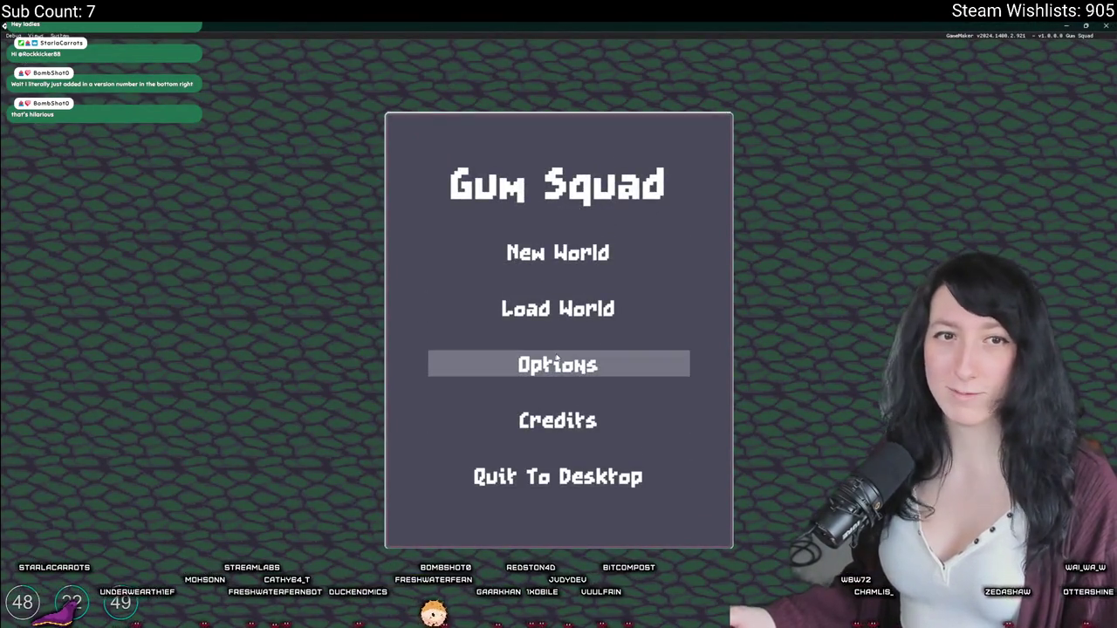
{"action": "double_click", "coordinate": [750, 26]}
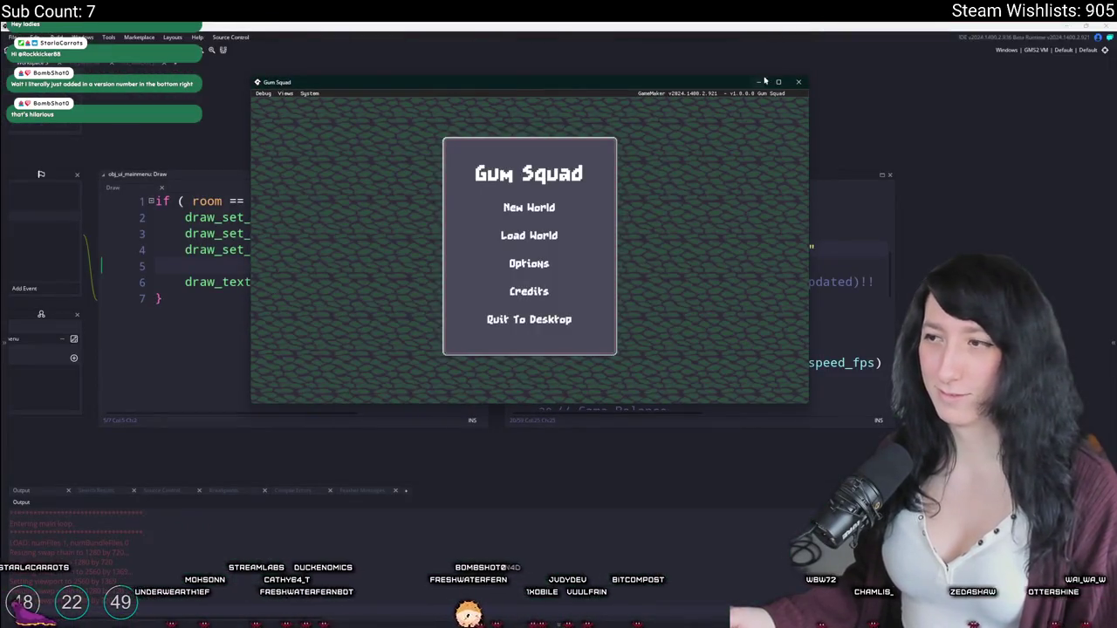
{"action": "left_click", "coordinate": [797, 80]}
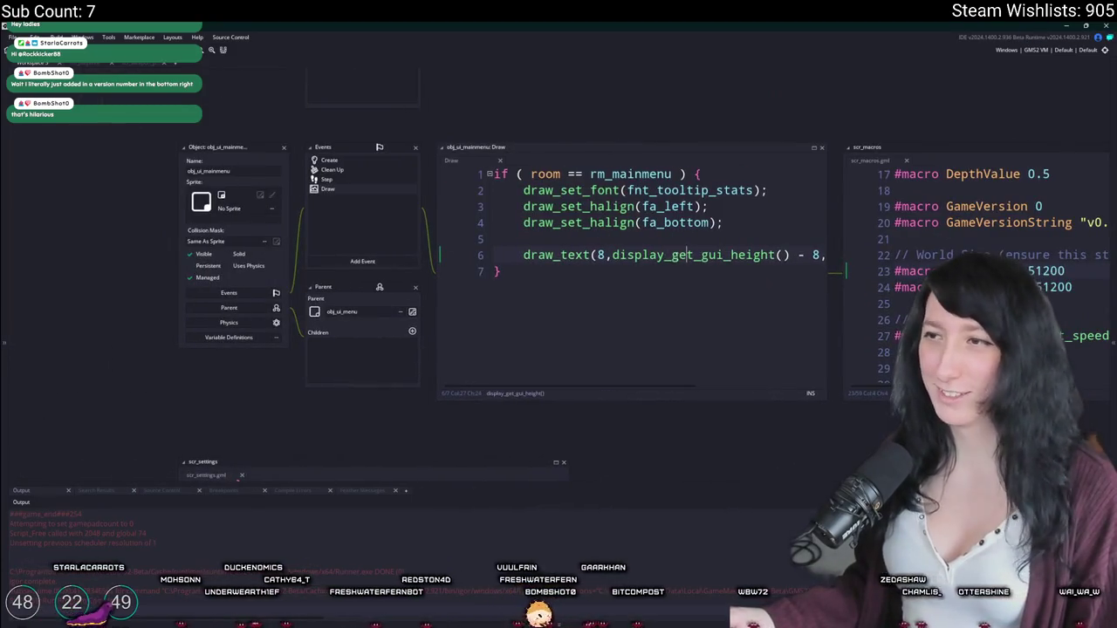
Step: Indent line 5, convert the Draw event to Draw GUI, and run the game
{"action": "key", "text": "End"}
{"action": "left_click", "coordinate": [233, 250]}
{"action": "key", "text": "Tab"}
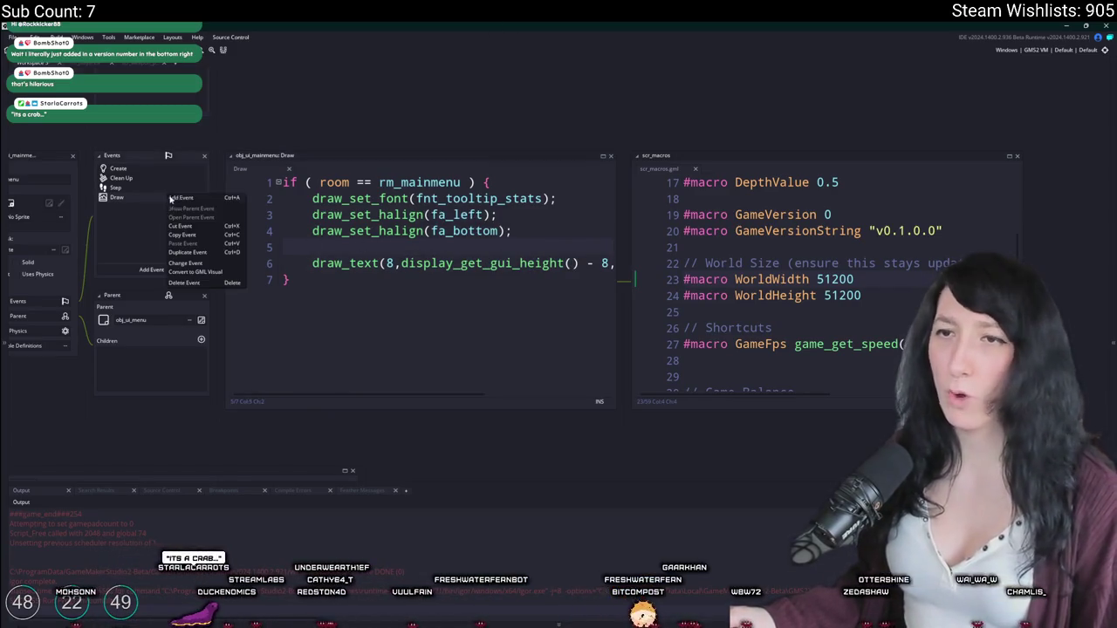
{"action": "left_click", "coordinate": [192, 269]}
{"action": "mouse_move", "coordinate": [219, 326]}
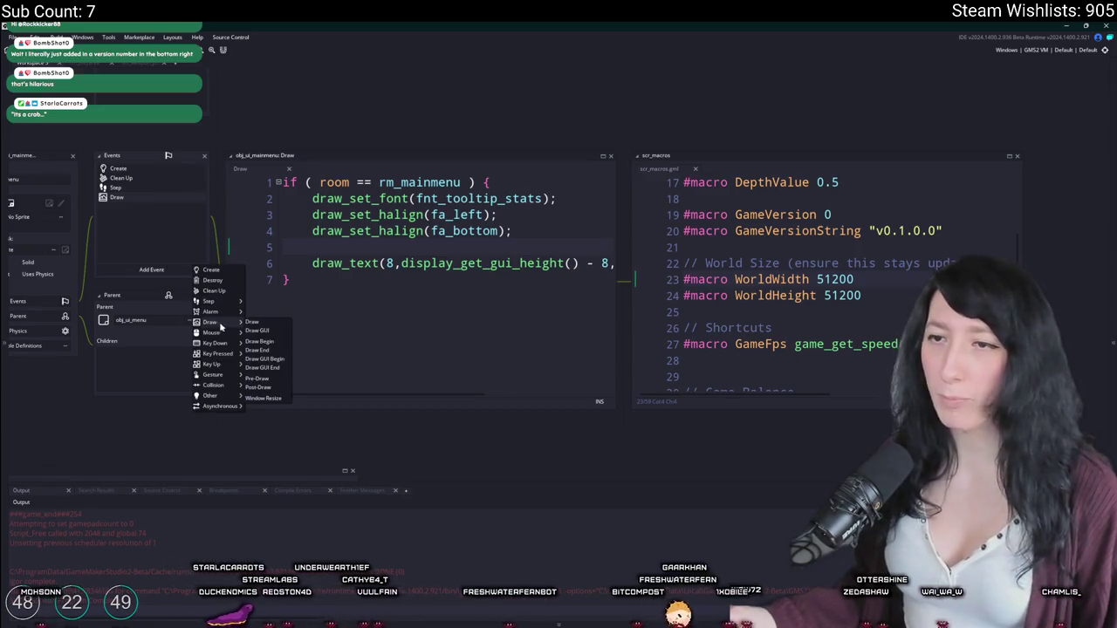
{"action": "left_click", "coordinate": [257, 331]}
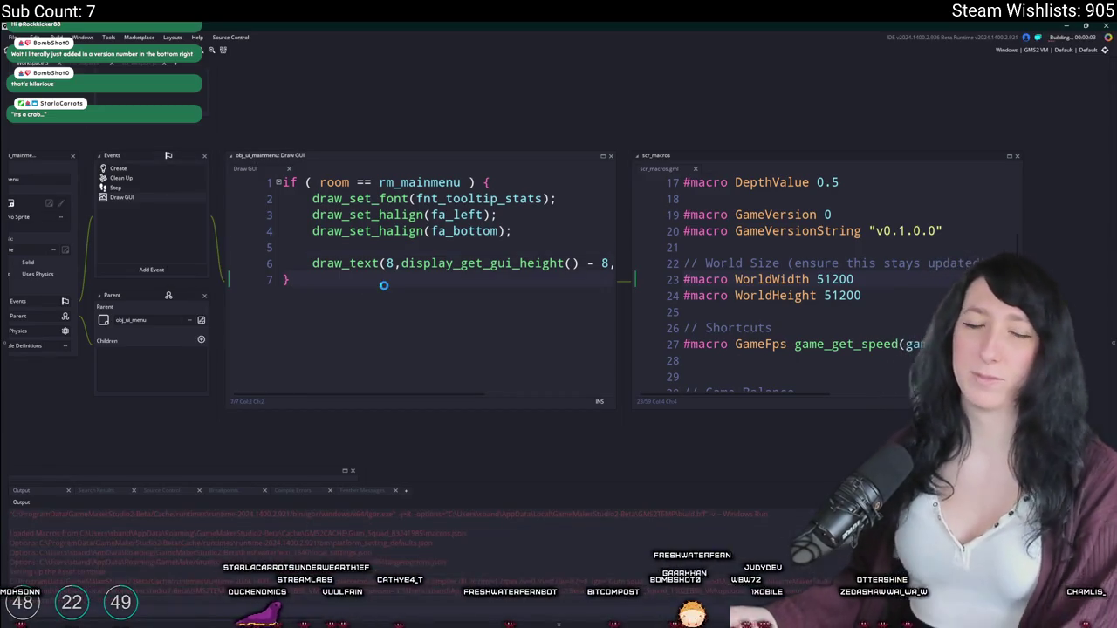
{"action": "key", "text": "F5"}
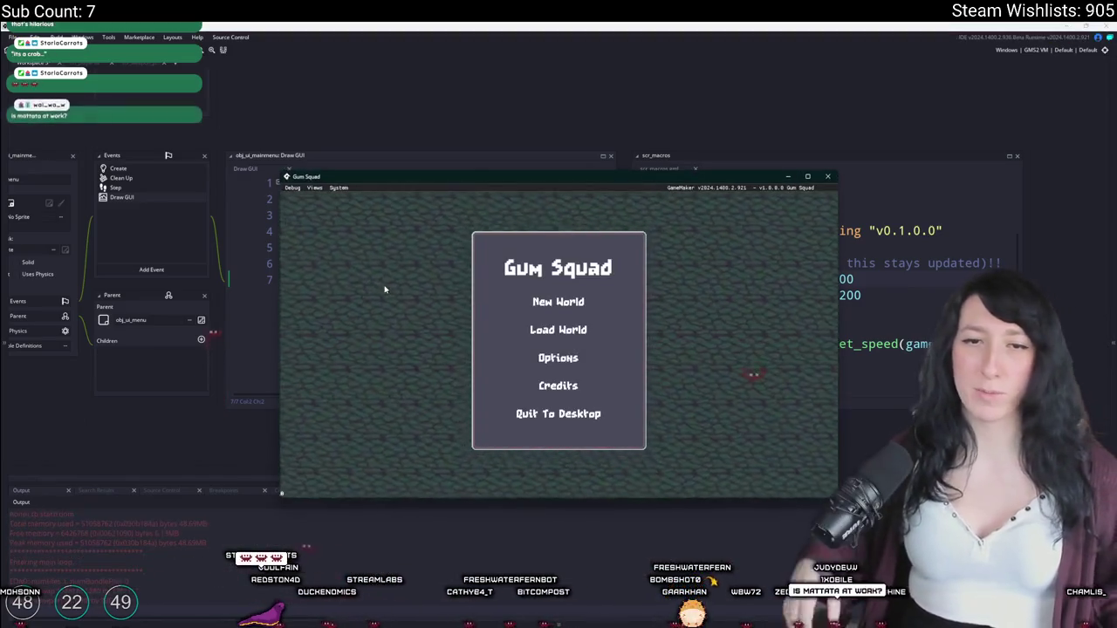
Step: Close the game and briefly try an x value of 16 before restoring 8
{"action": "left_click", "coordinate": [827, 176]}
{"action": "left_click", "coordinate": [454, 215]}
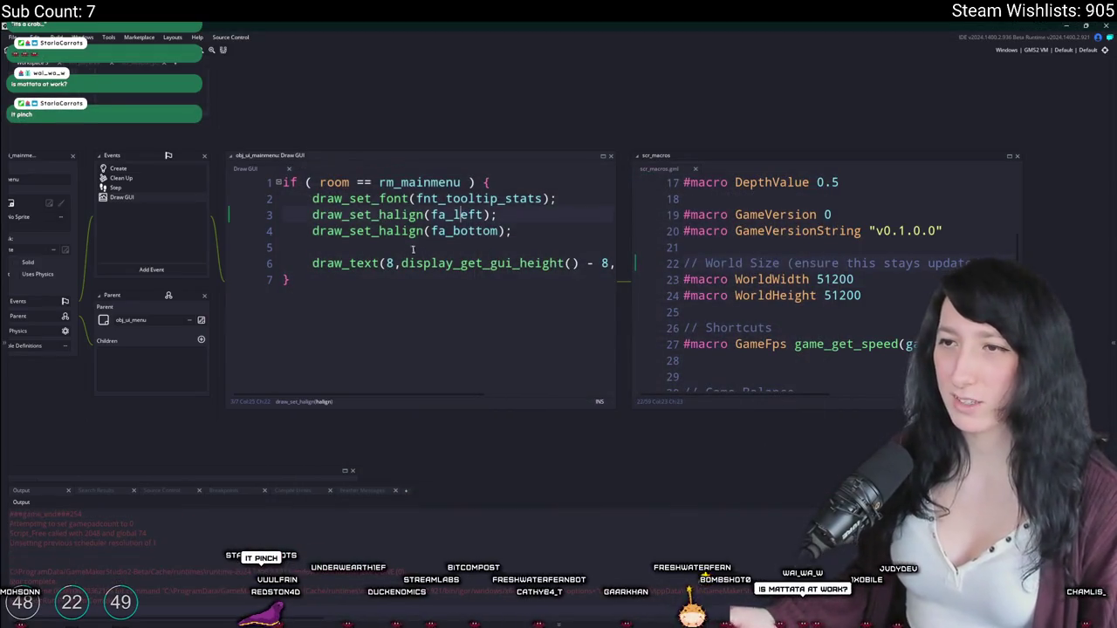
{"action": "left_click", "coordinate": [462, 215]}
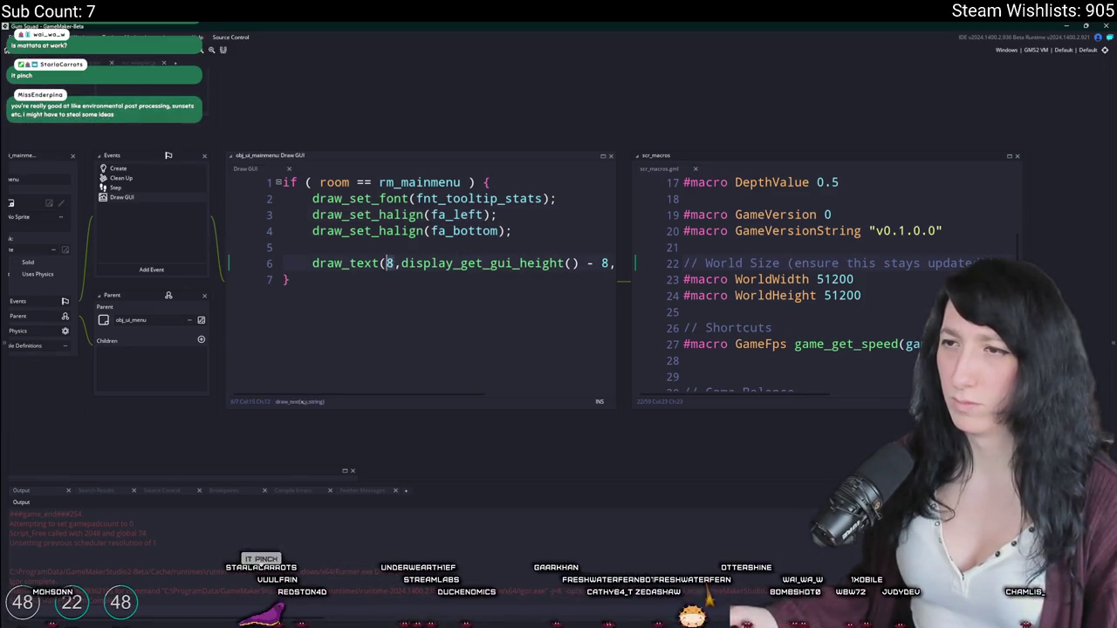
{"action": "key", "text": "End"}
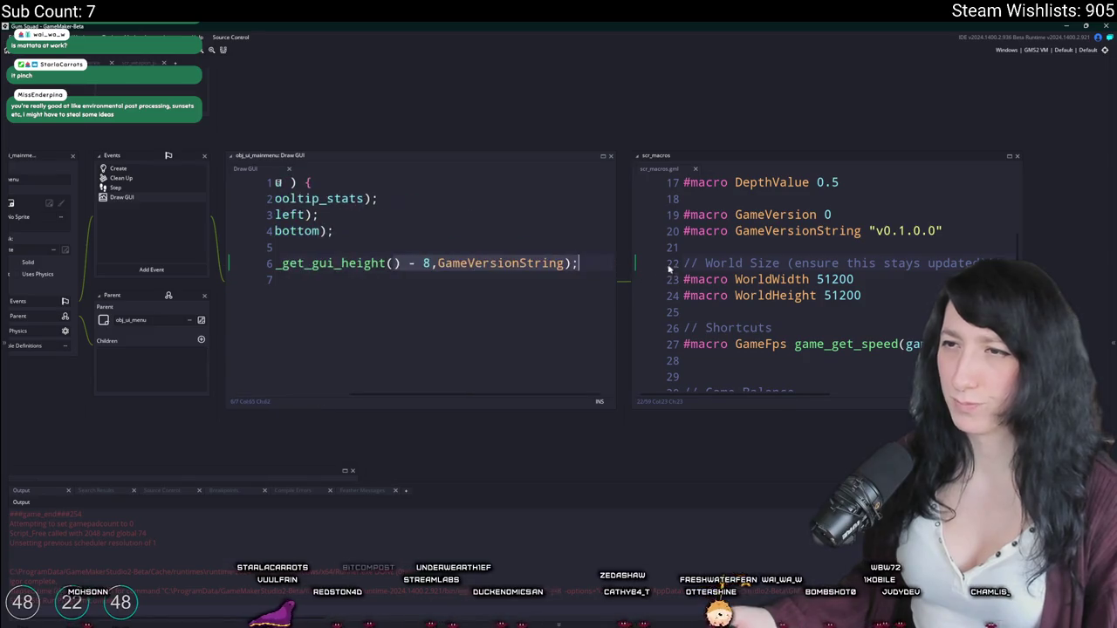
{"action": "left_click", "coordinate": [392, 263]}
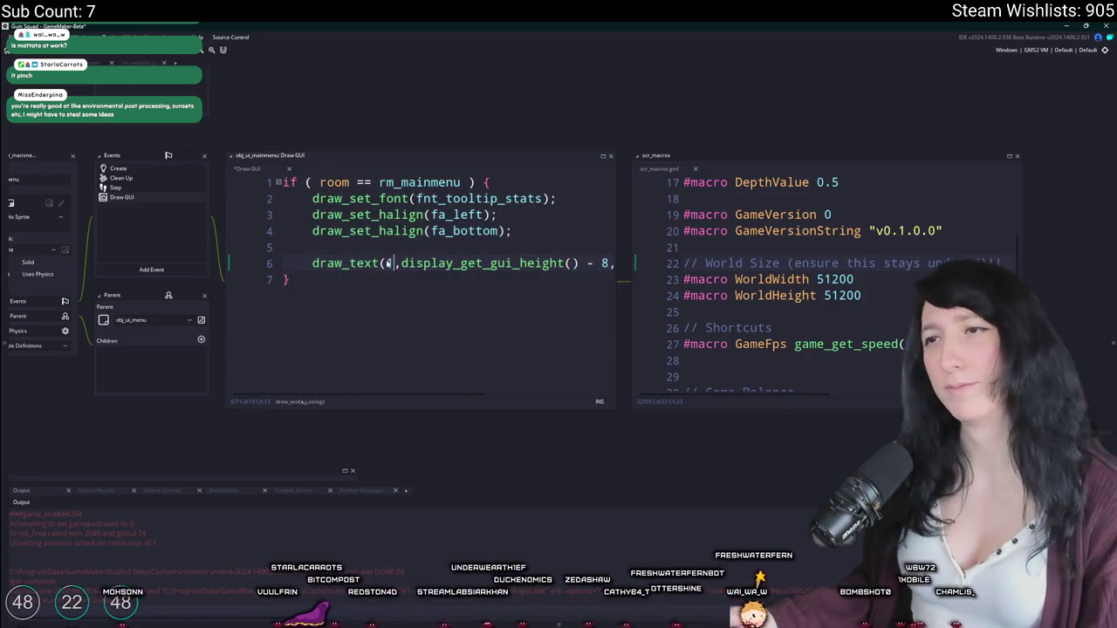
{"action": "key", "text": "BackSpace"}
{"action": "type", "text": "16"}
{"action": "key", "text": "BackSpace"}
{"action": "key", "text": "BackSpace"}
{"action": "type", "text": "8"}
{"action": "left_click", "coordinate": [379, 231]}
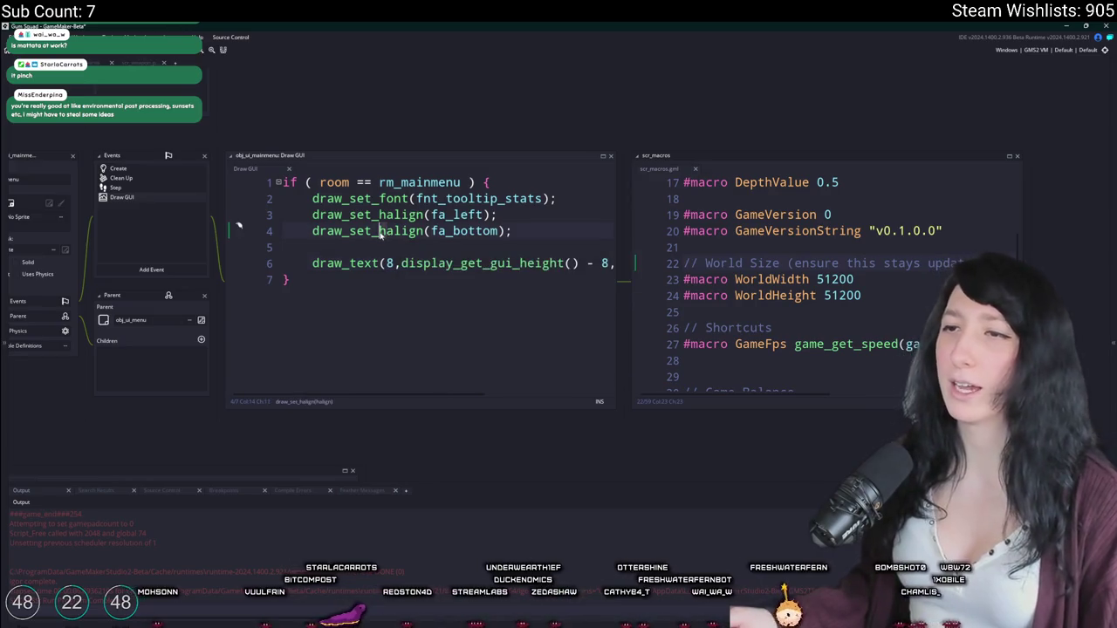
Step: Run the game, maximise it to check the bottom-left version label, then close it
{"action": "key", "text": "F5"}
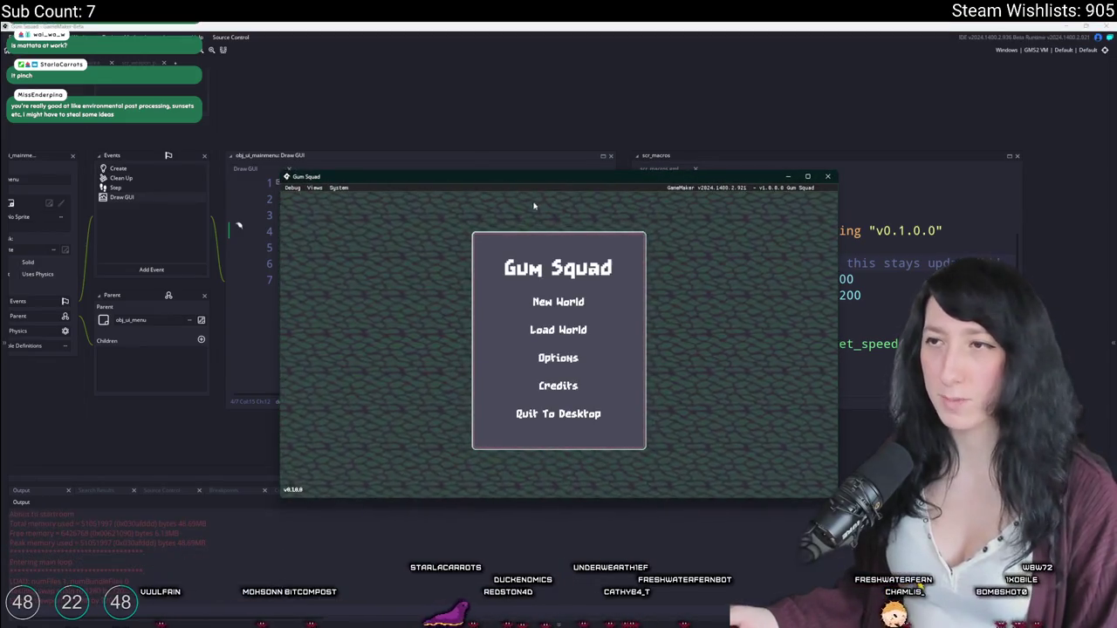
{"action": "double_click", "coordinate": [544, 180]}
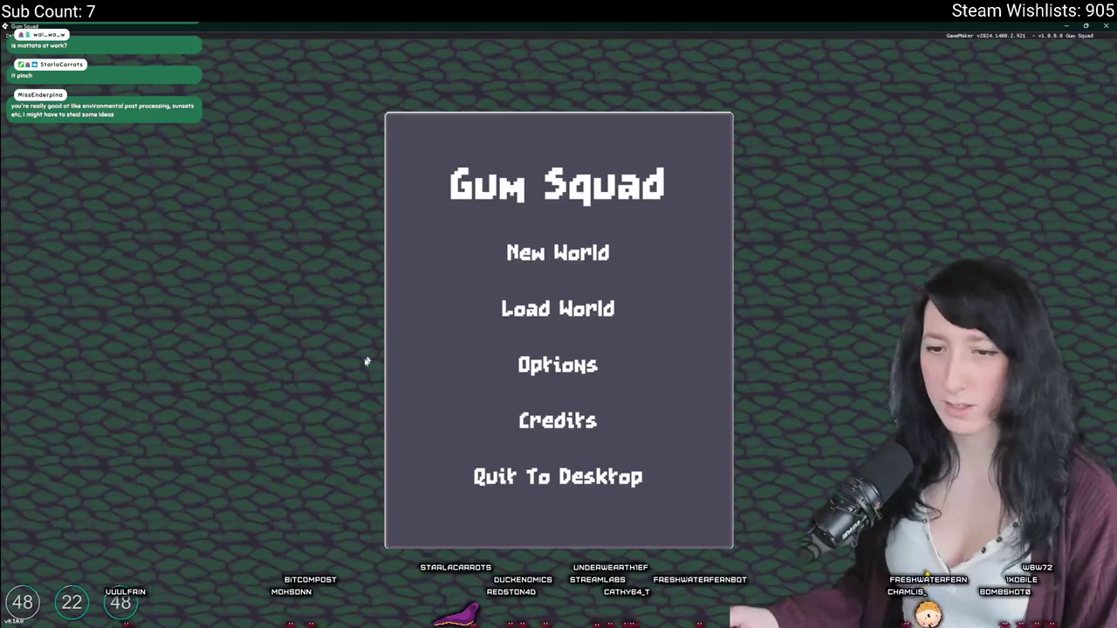
{"action": "left_click", "coordinate": [1102, 25]}
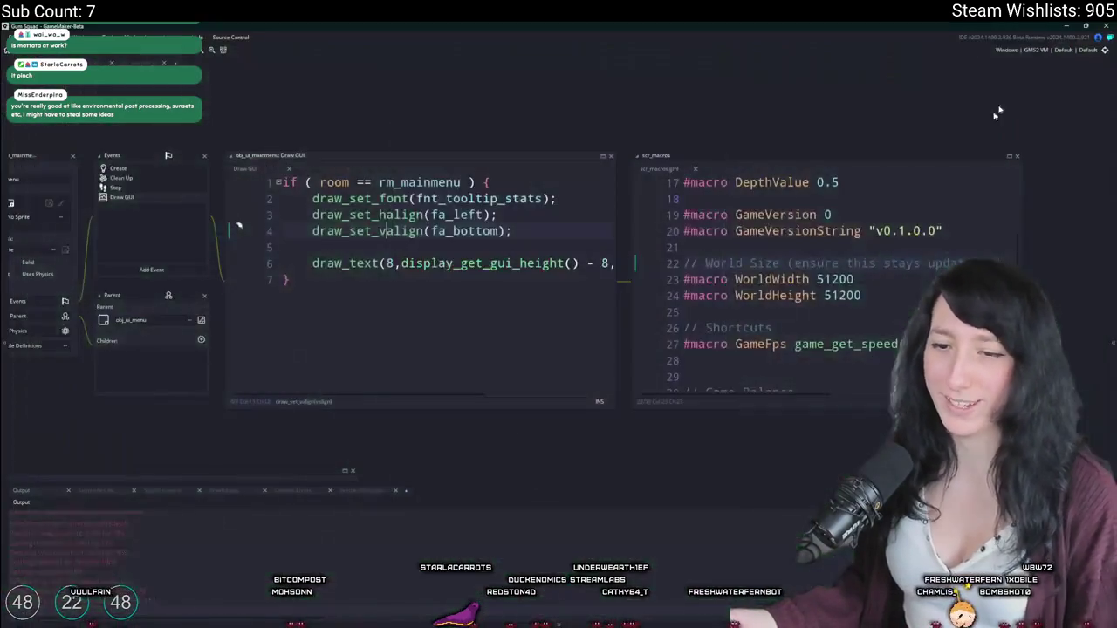
Step: Close the scr_macros script and enlarge the Draw GUI code editor
{"action": "left_click", "coordinate": [244, 264]}
{"action": "type", "text": "GameVersionString);"}
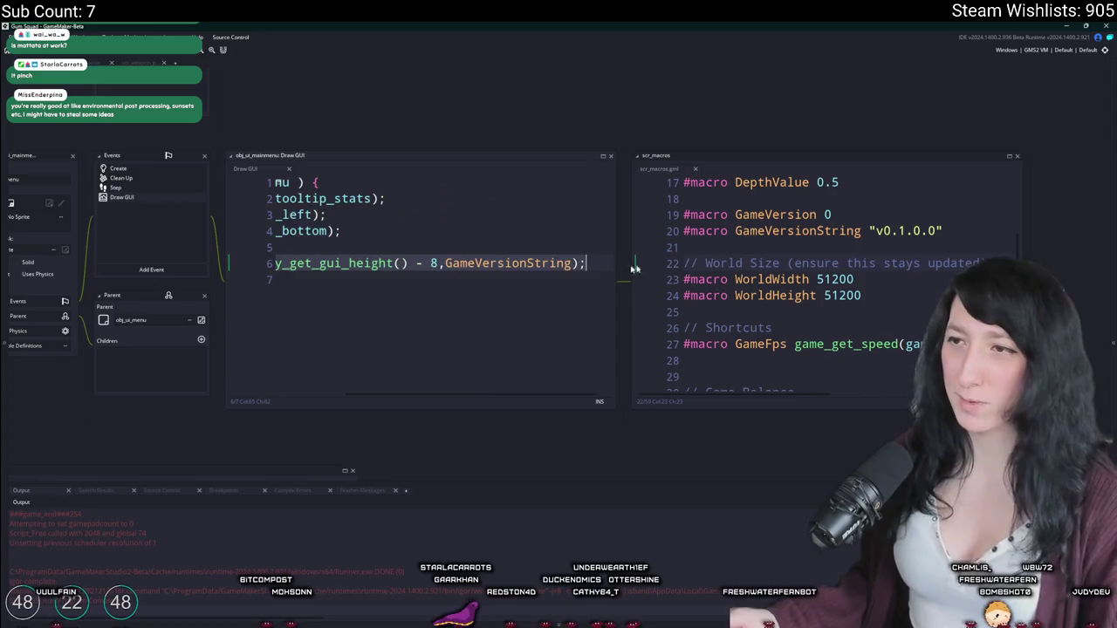
{"action": "left_click_drag", "start_coordinate": [284, 263], "coordinate": [247, 269]}
{"action": "left_click", "coordinate": [292, 279]}
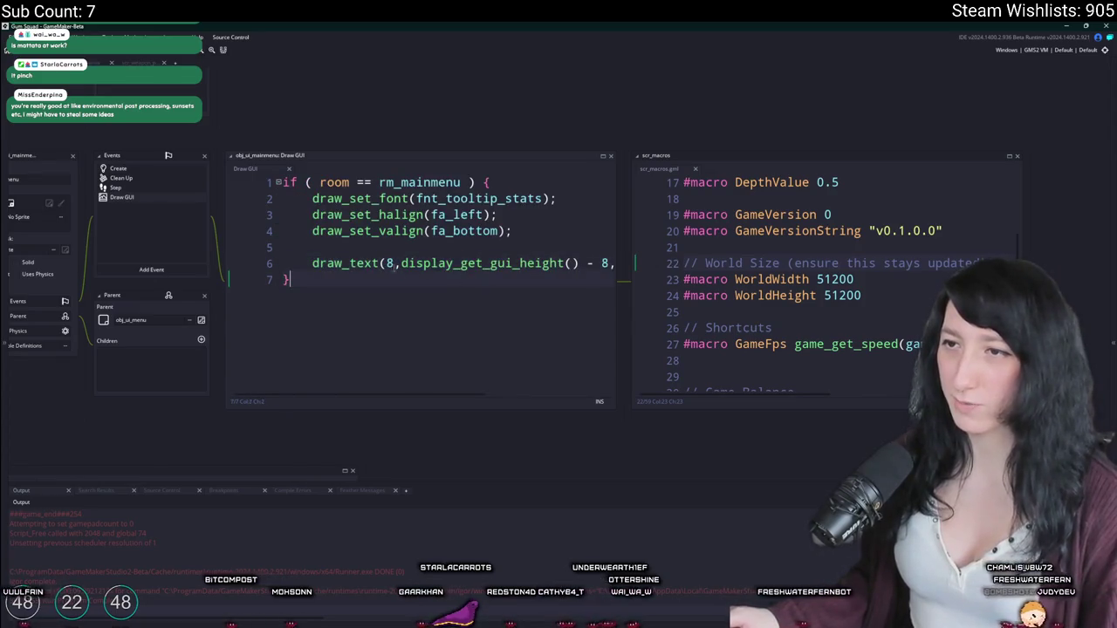
{"action": "left_click", "coordinate": [381, 263]}
{"action": "middle_click", "coordinate": [668, 171]}
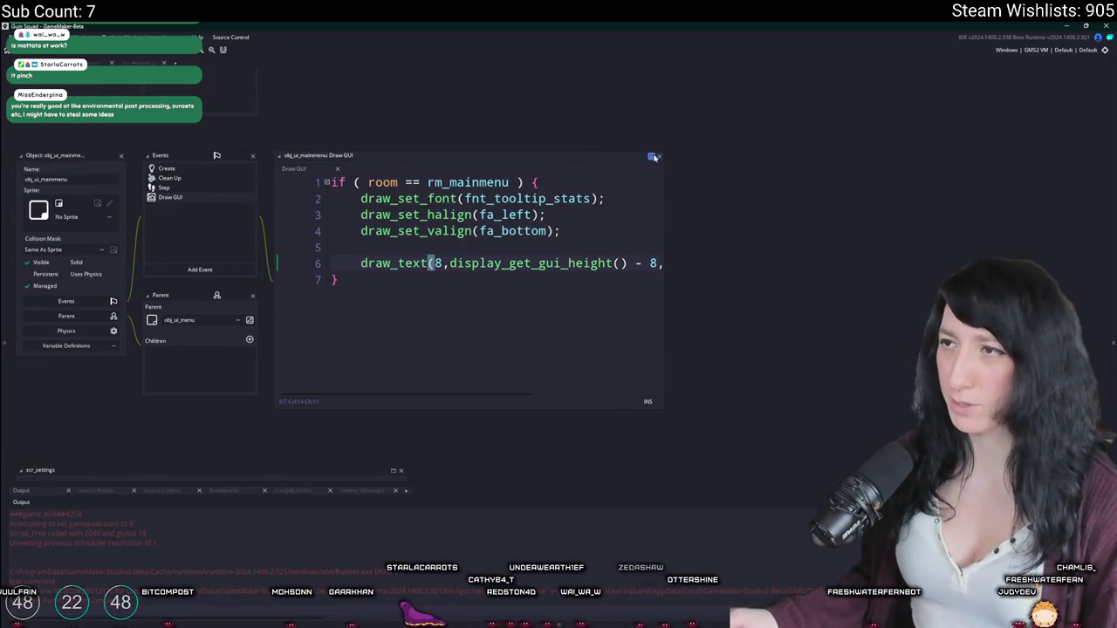
{"action": "left_click", "coordinate": [653, 158]}
Step: Set both the x position and the vertical offset of the version text to 4
{"action": "left_click", "coordinate": [381, 167]}
{"action": "type", "text": "4"}
{"action": "left_click", "coordinate": [167, 167]}
{"action": "key", "text": "Delete"}
{"action": "type", "text": "4"}
{"action": "left_click", "coordinate": [388, 167]}
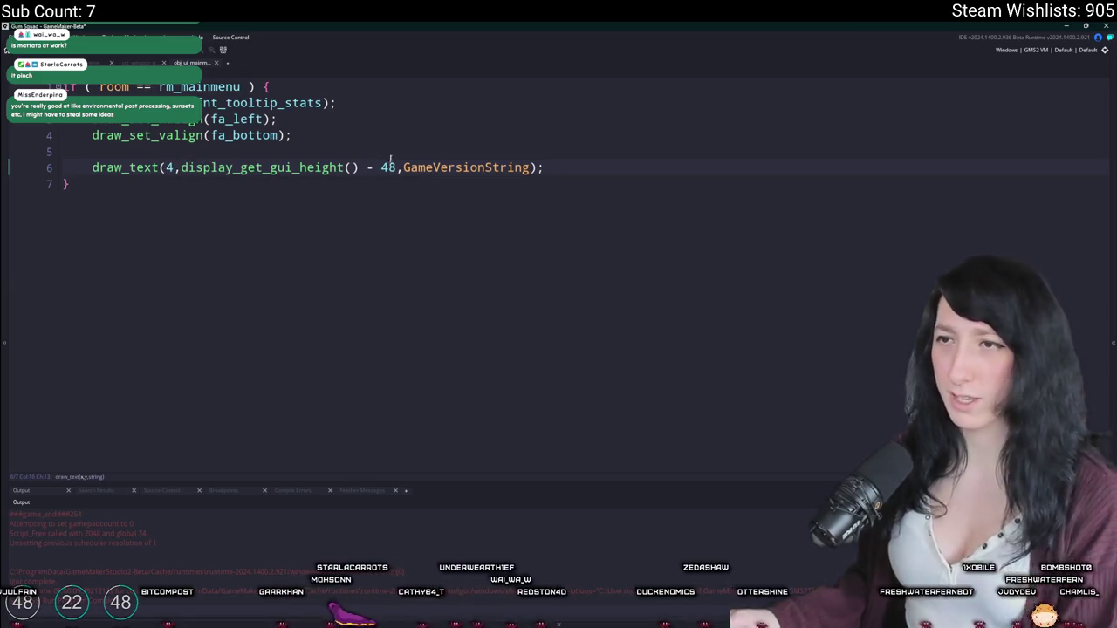
{"action": "key", "text": "Delete"}
Step: Switch to draw_text_transformed scaled by global.Gui_Scale * 2 on both axes, and run
{"action": "left_click", "coordinate": [159, 167]}
{"action": "type", "text": "_tr"}
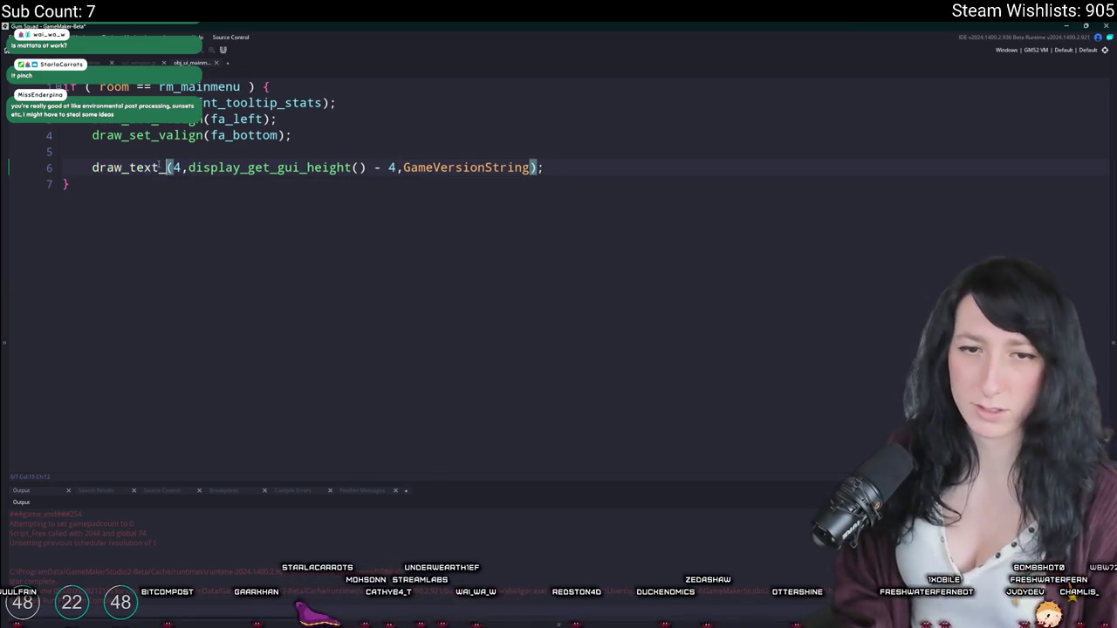
{"action": "key", "text": "Return"}
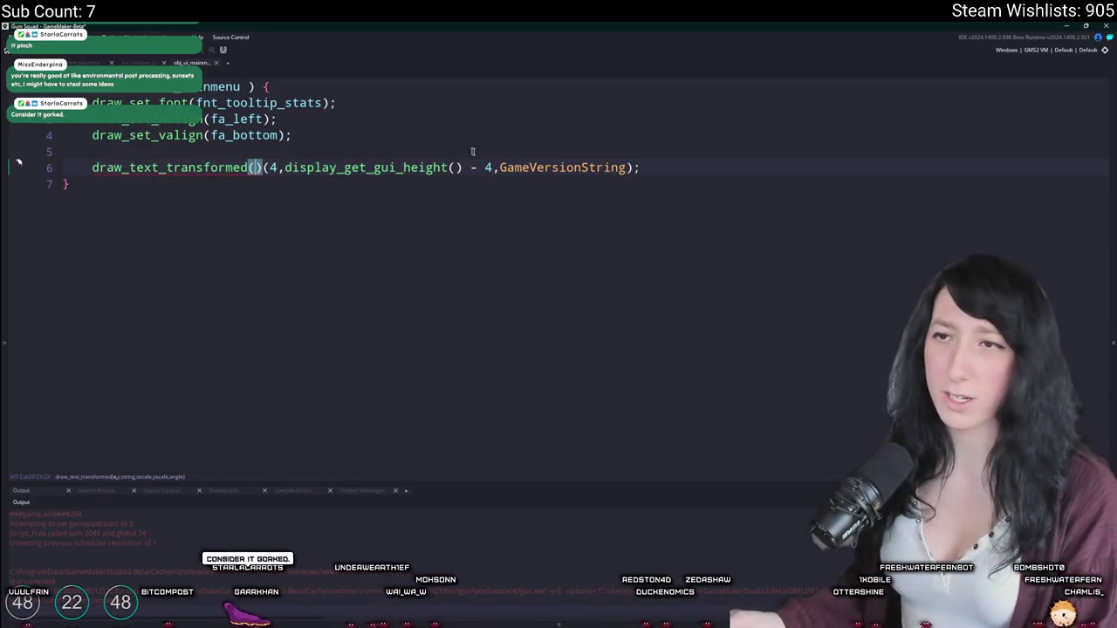
{"action": "key", "text": "BackSpace"}
{"action": "type", "text": ",g"}
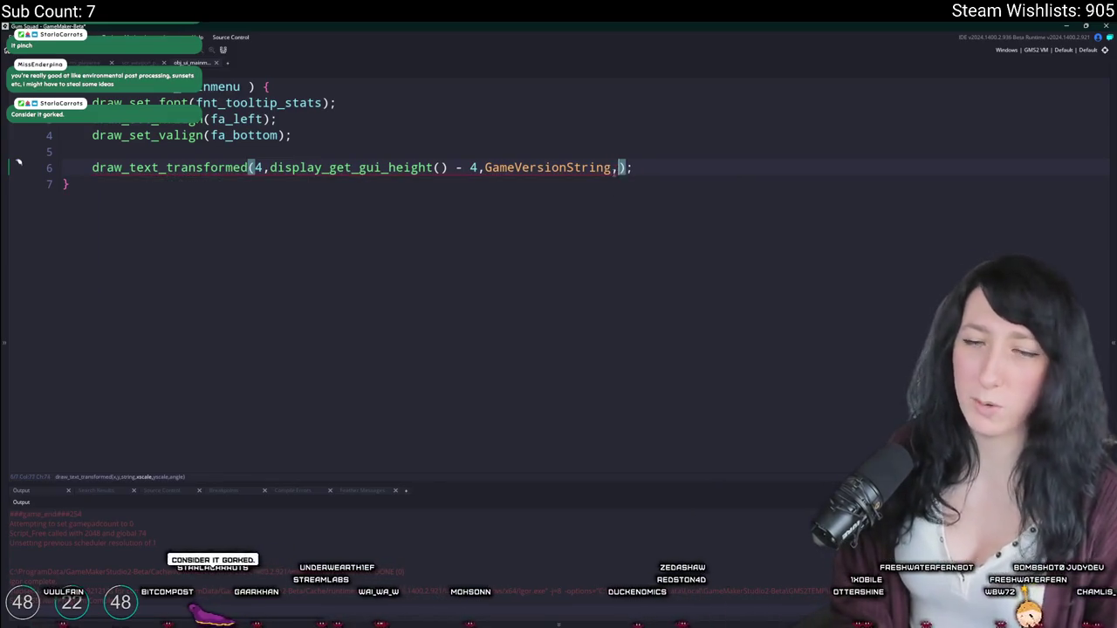
{"action": "type", "text": "lobal.Gui_Scale * "}
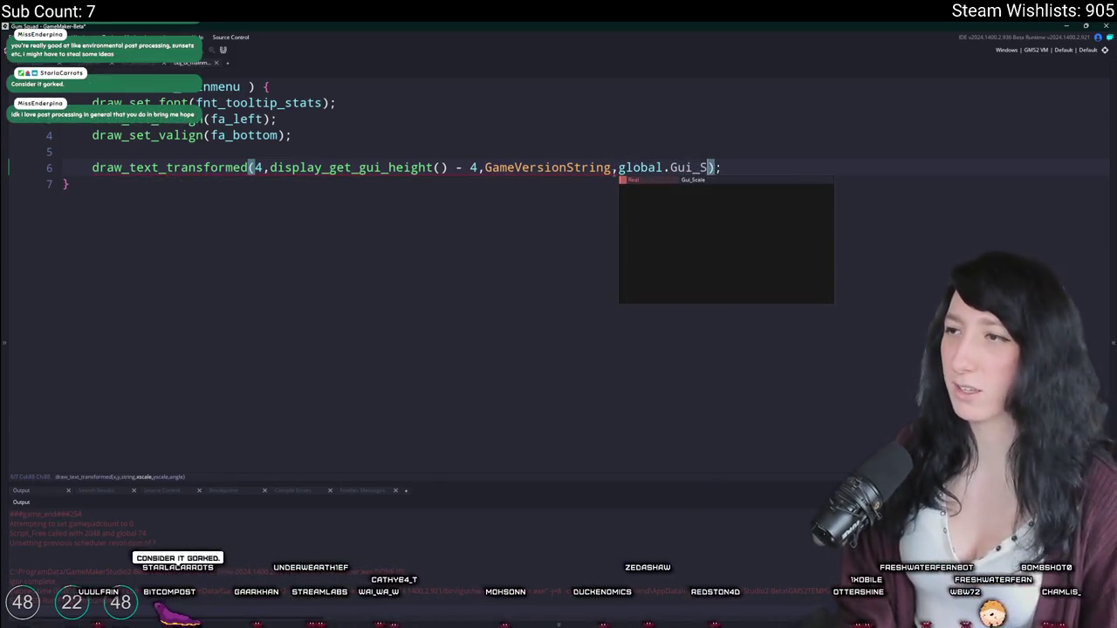
{"action": "type", "text": "2,global.Gu_Scale * 2,global.Gu"}
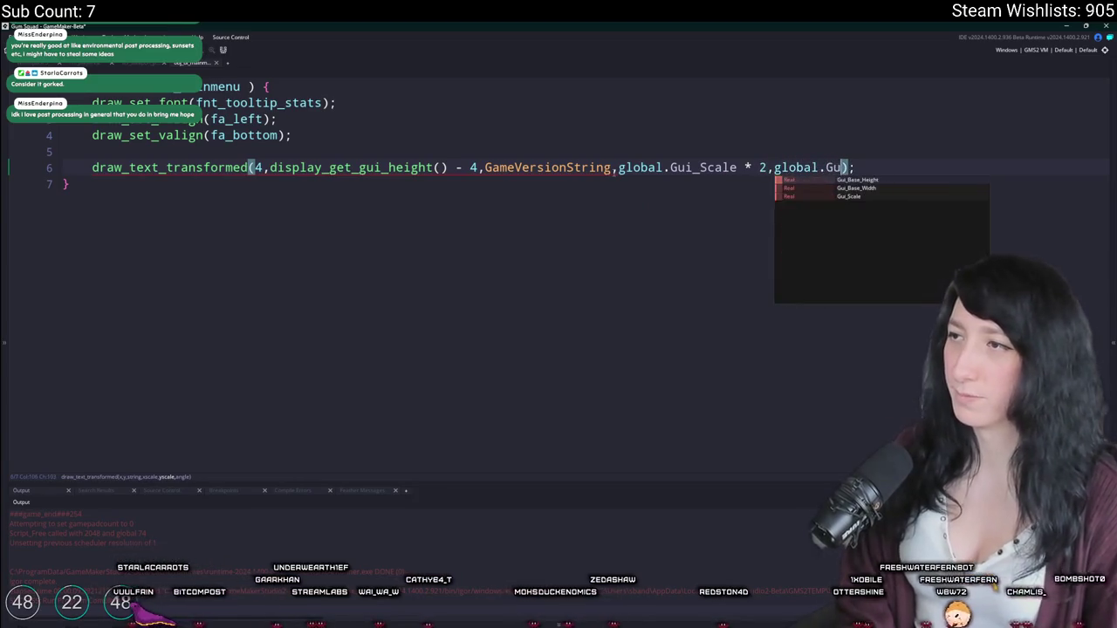
{"action": "type", "text": "_S"}
{"action": "key", "text": "Return"}
{"action": "type", "text": "*"}
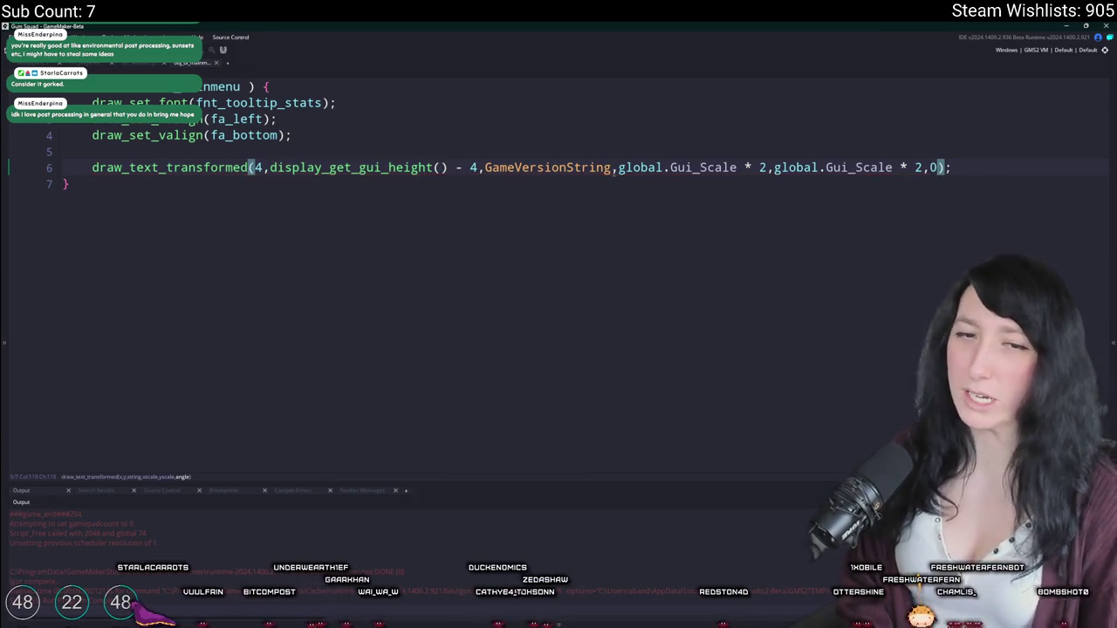
{"action": "key", "text": "F5"}
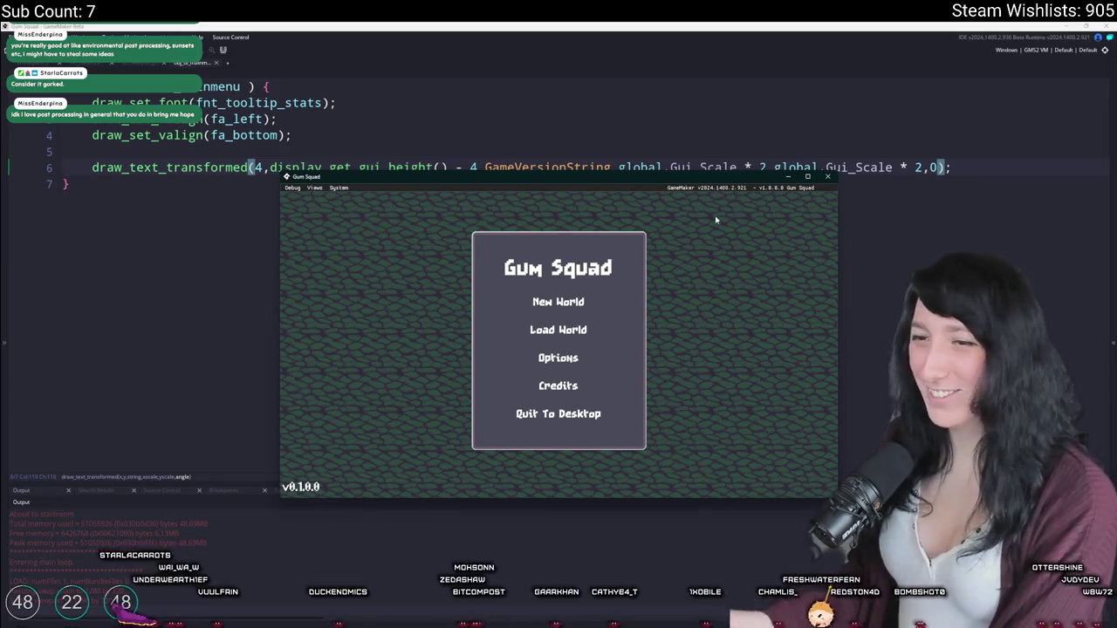
Step: Maximise and restore the game window, then return to the Draw GUI code
{"action": "double_click", "coordinate": [668, 178]}
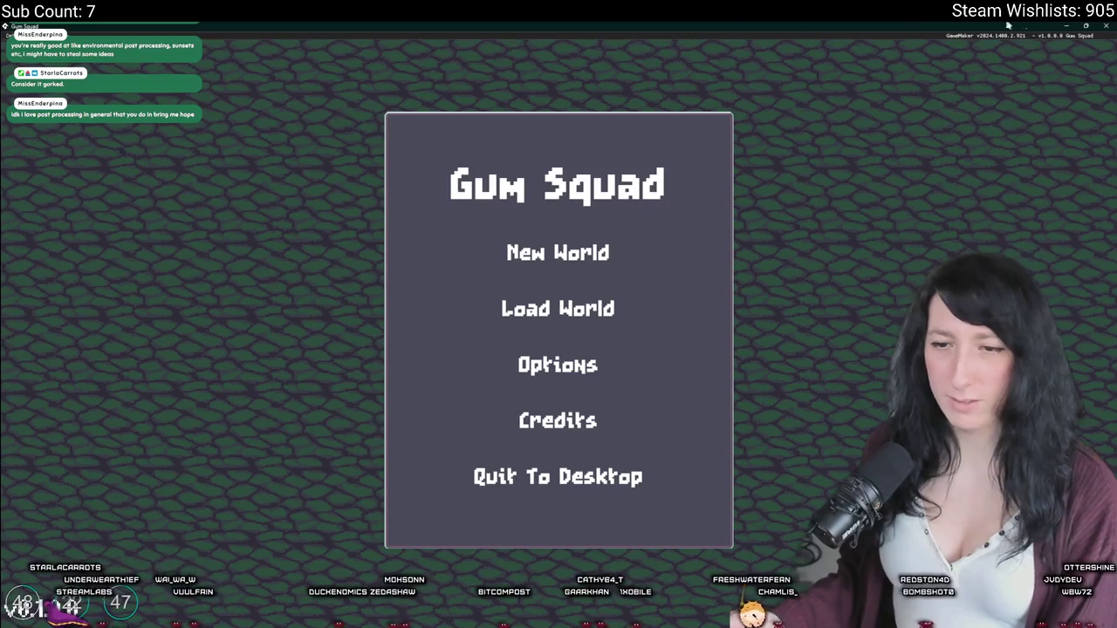
{"action": "left_click", "coordinate": [1086, 25]}
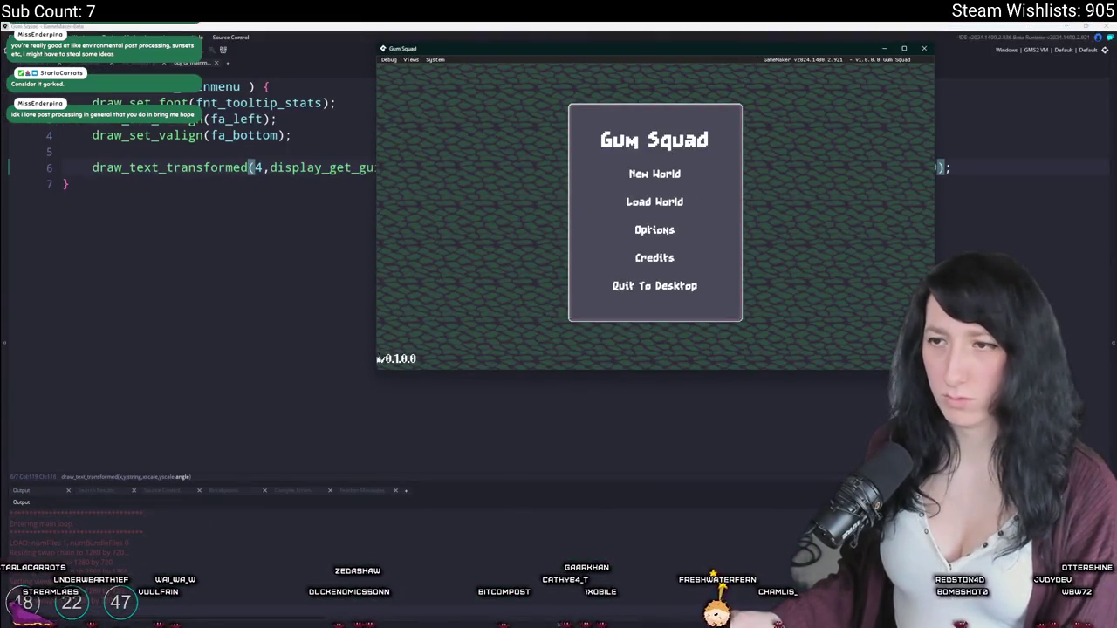
{"action": "left_click", "coordinate": [280, 179]}
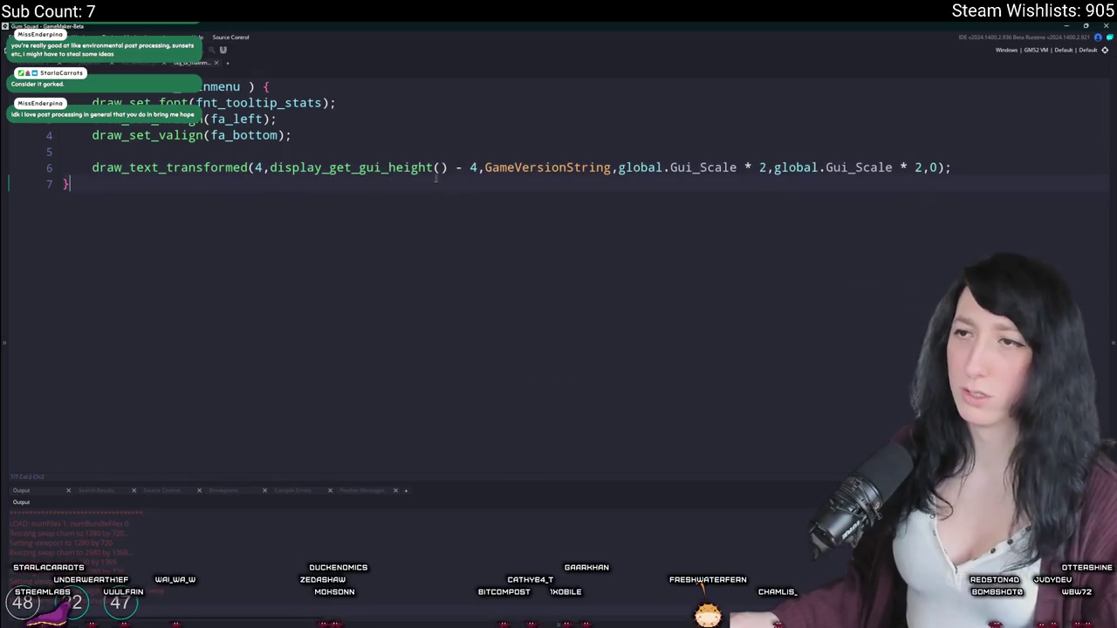
{"action": "left_click", "coordinate": [471, 167]}
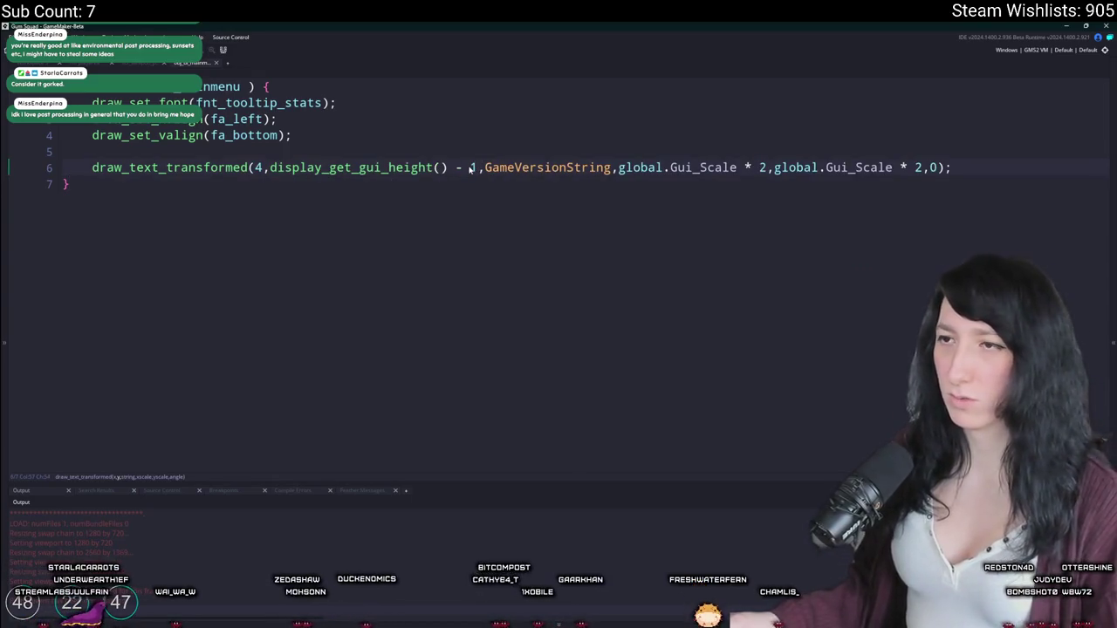
Step: Delete the vertical offset after the GUI height call on line 6
{"action": "key", "text": "alt+Tab"}
{"action": "key", "text": "alt+Tab"}
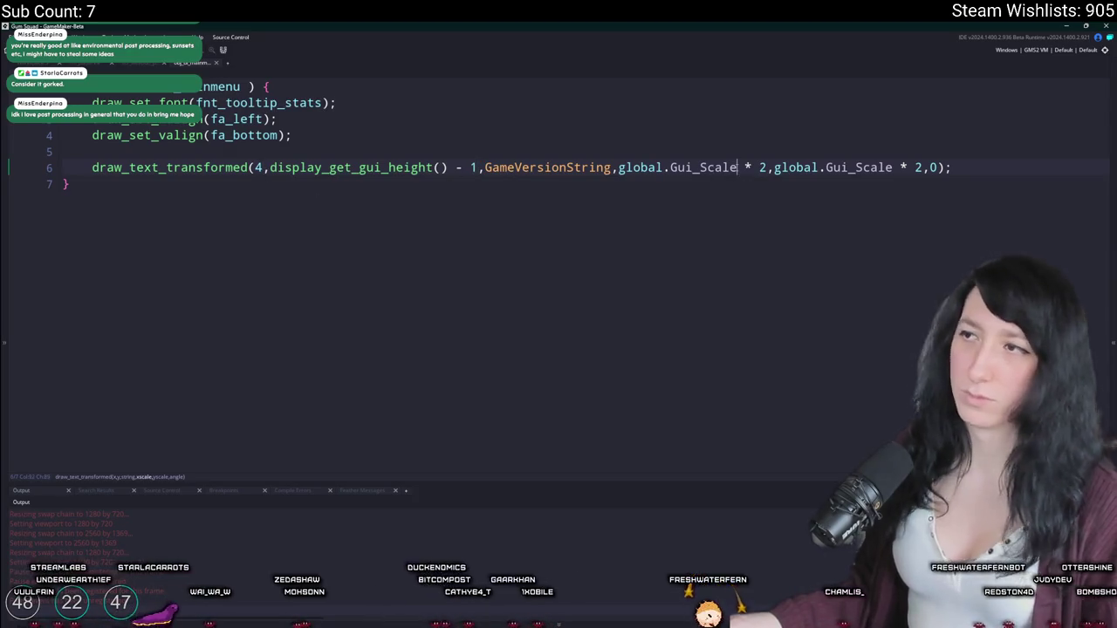
{"action": "left_click", "coordinate": [447, 169]}
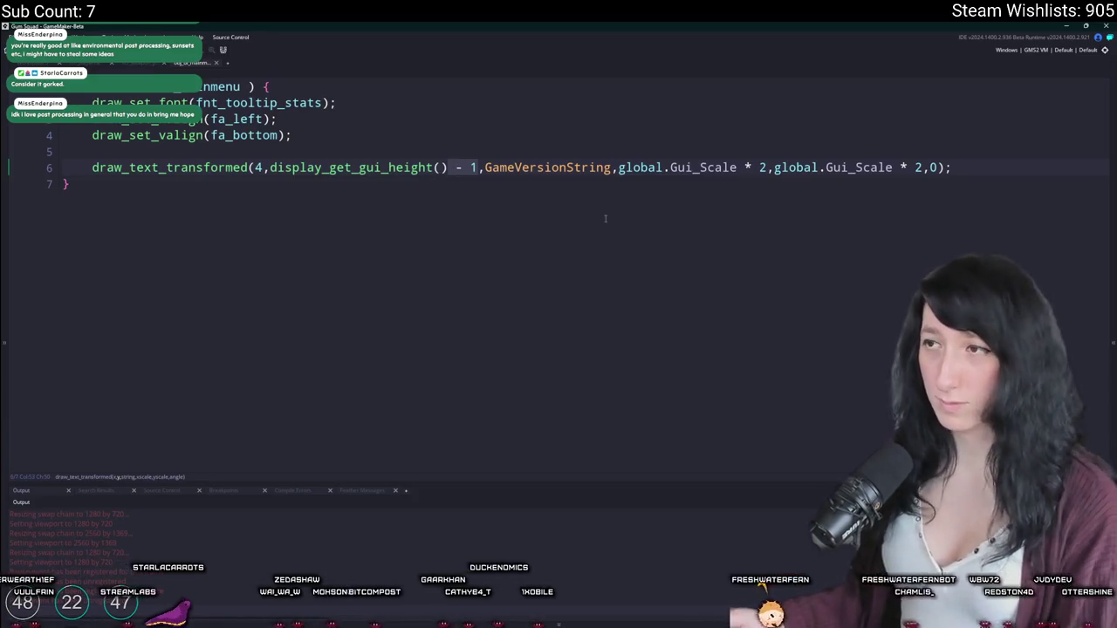
{"action": "key", "text": "Delete"}
{"action": "key", "text": "Delete"}
{"action": "key", "text": "Delete"}
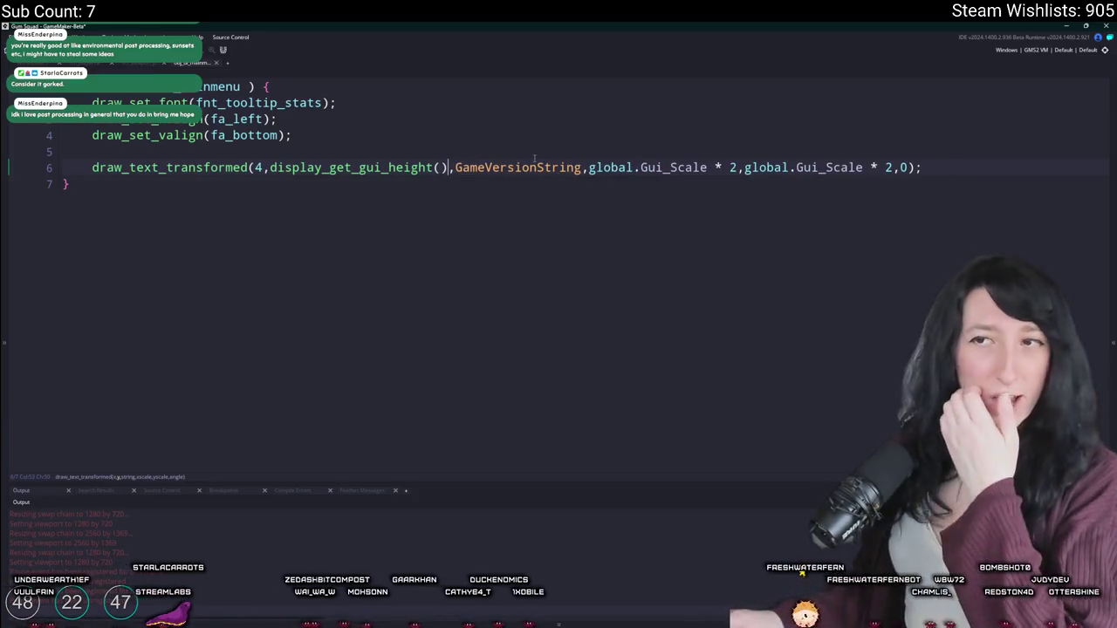
Step: Duplicate line 6 as draw_text_outline with global.Gui_Scale, OutlineColor and 1, then rerun
{"action": "key", "text": "ctrl+d"}
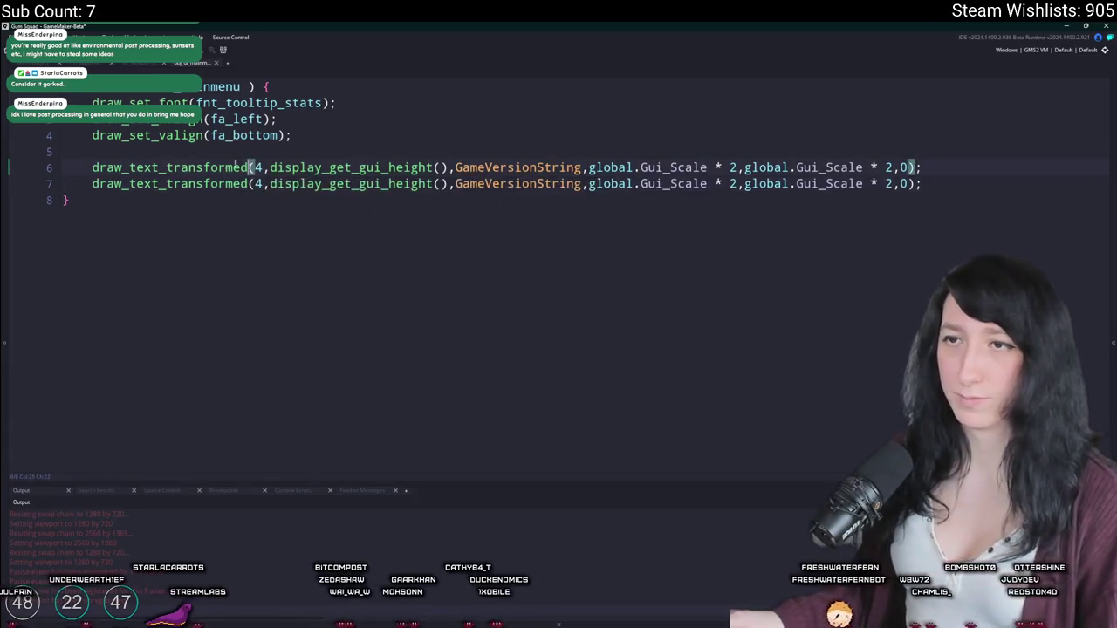
{"action": "left_click", "coordinate": [167, 168]}
{"action": "key", "text": "ctrl+Delete"}
{"action": "type", "text": "outline"}
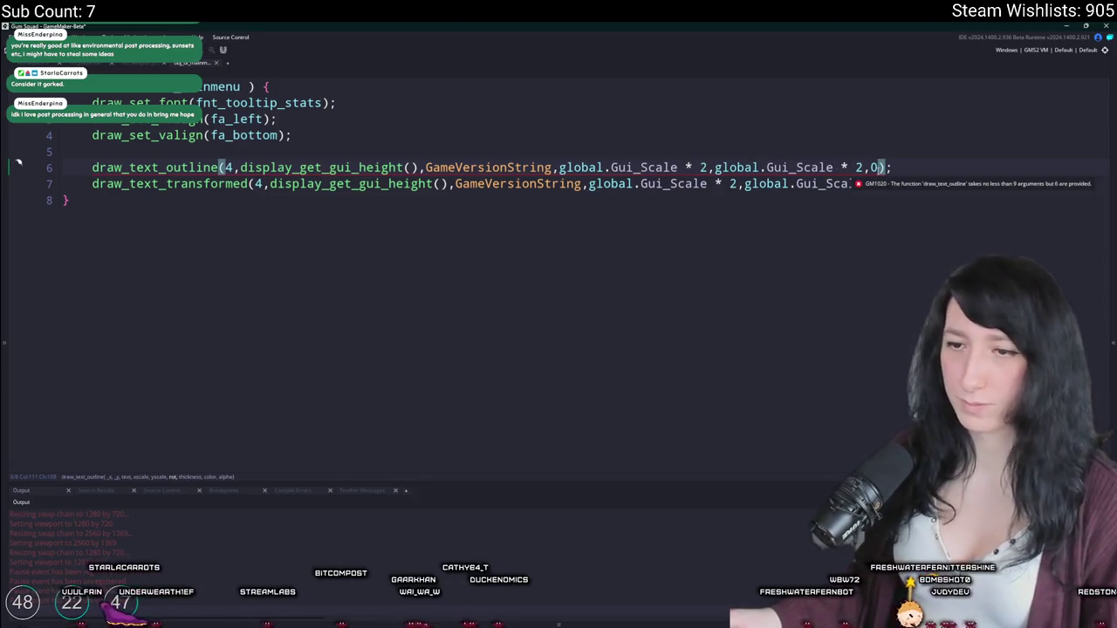
{"action": "type", "text": ",1"}
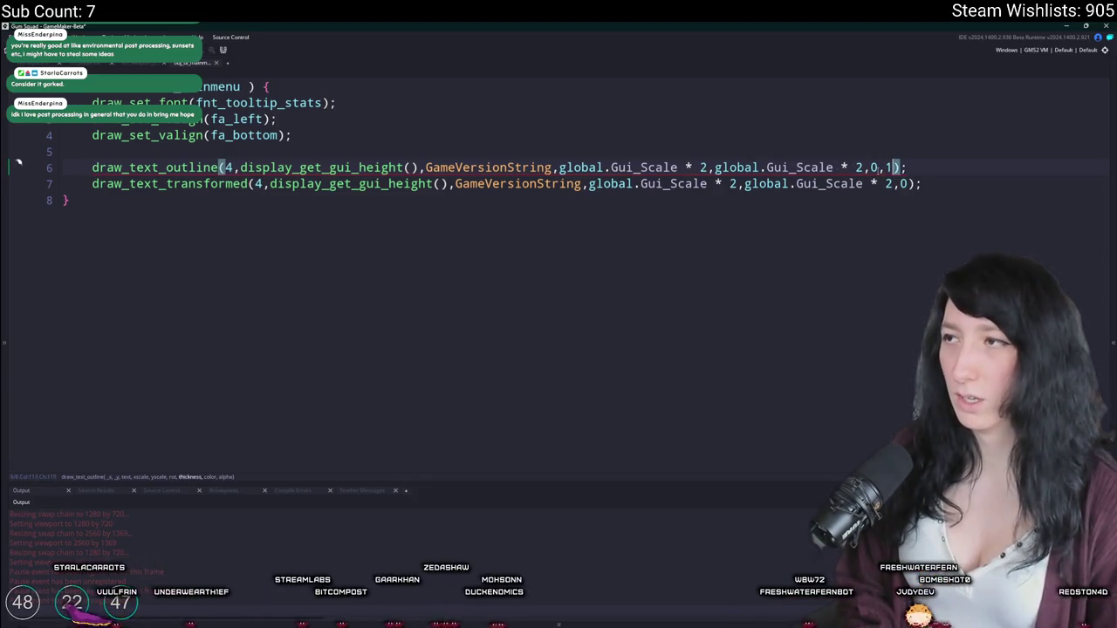
{"action": "type", "text": "ui_Base_Height"}
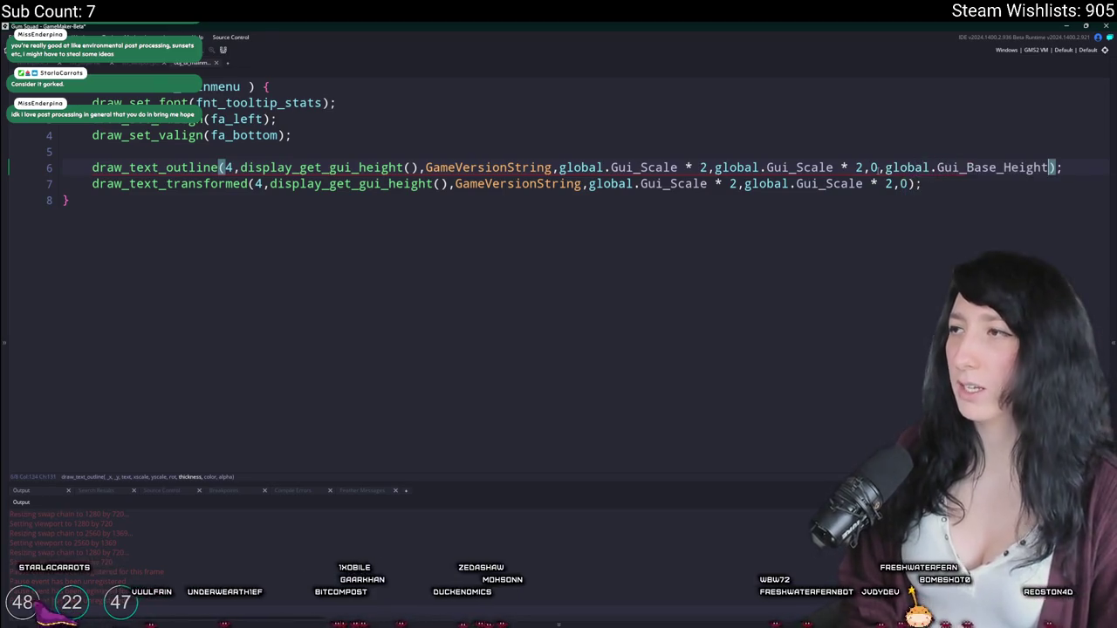
{"action": "key", "text": "BackSpace"}
{"action": "key", "text": "BackSpace"}
{"action": "key", "text": "BackSpace"}
{"action": "key", "text": "BackSpace"}
{"action": "key", "text": "BackSpace"}
{"action": "key", "text": "BackSpace"}
{"action": "type", "text": "Scale,"}
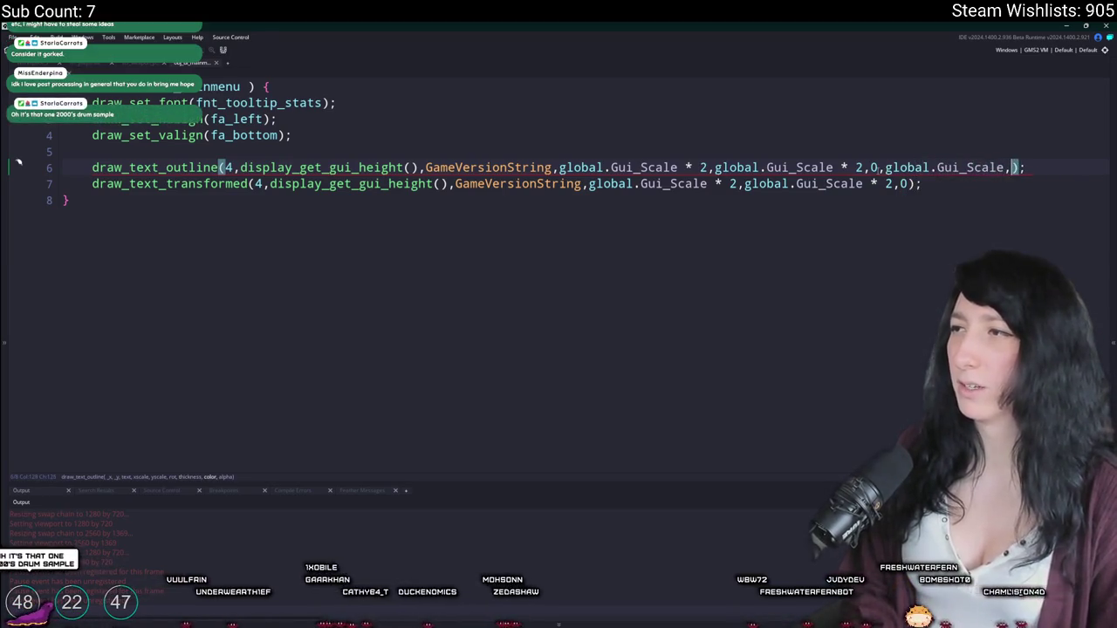
{"action": "key", "text": "BackSpace"}
{"action": "type", "text": "Out"}
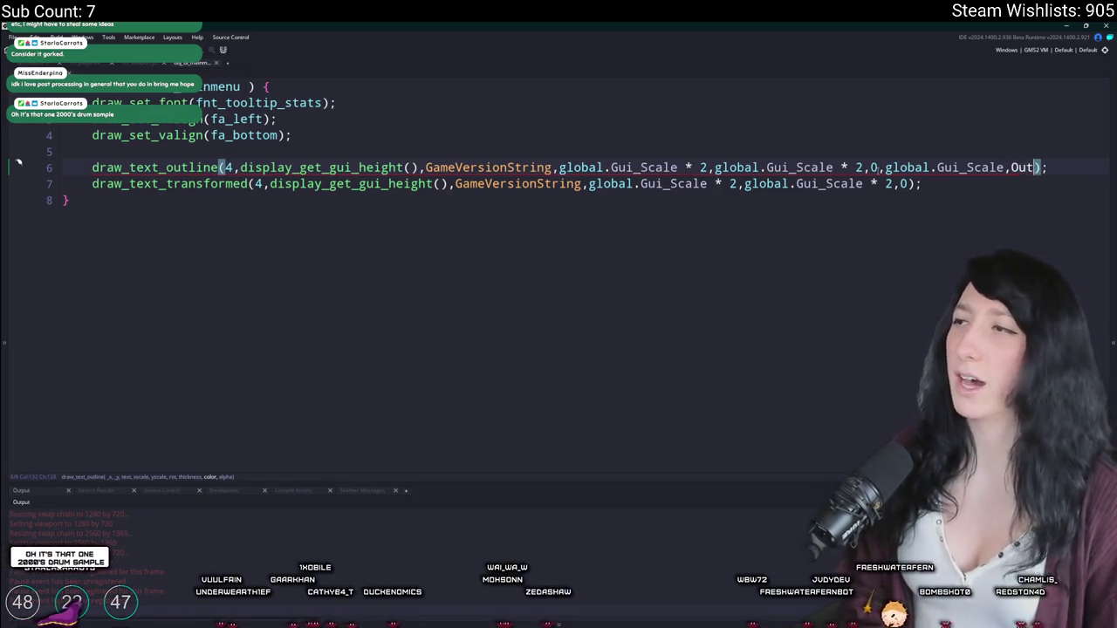
{"action": "type", "text": "lineColor,1"}
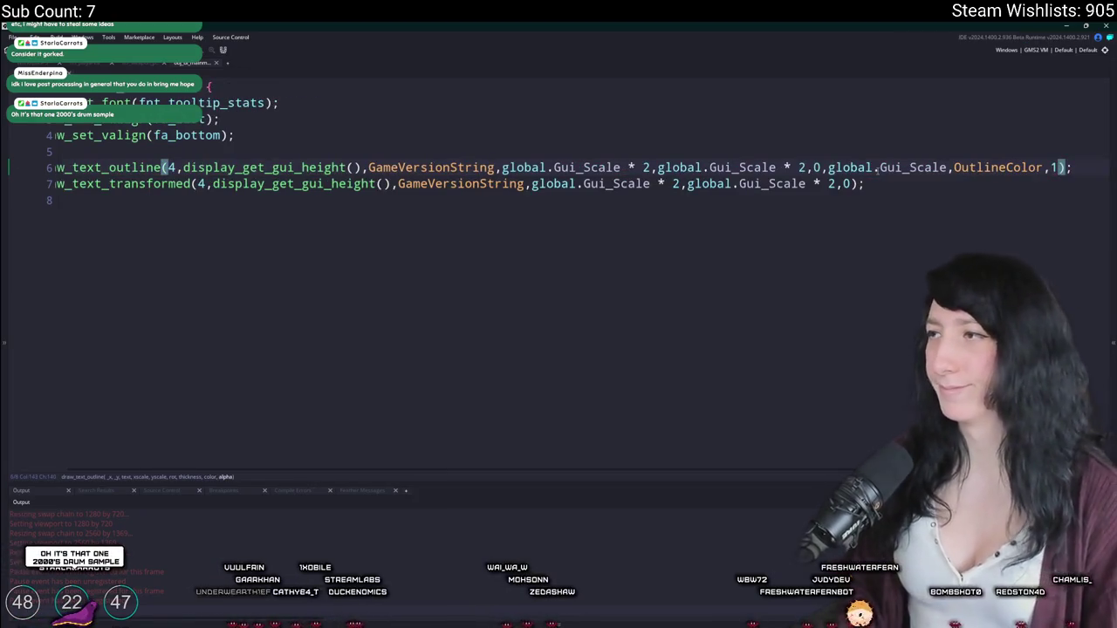
{"action": "key", "text": "F5"}
{"action": "left_click", "coordinate": [570, 345]}
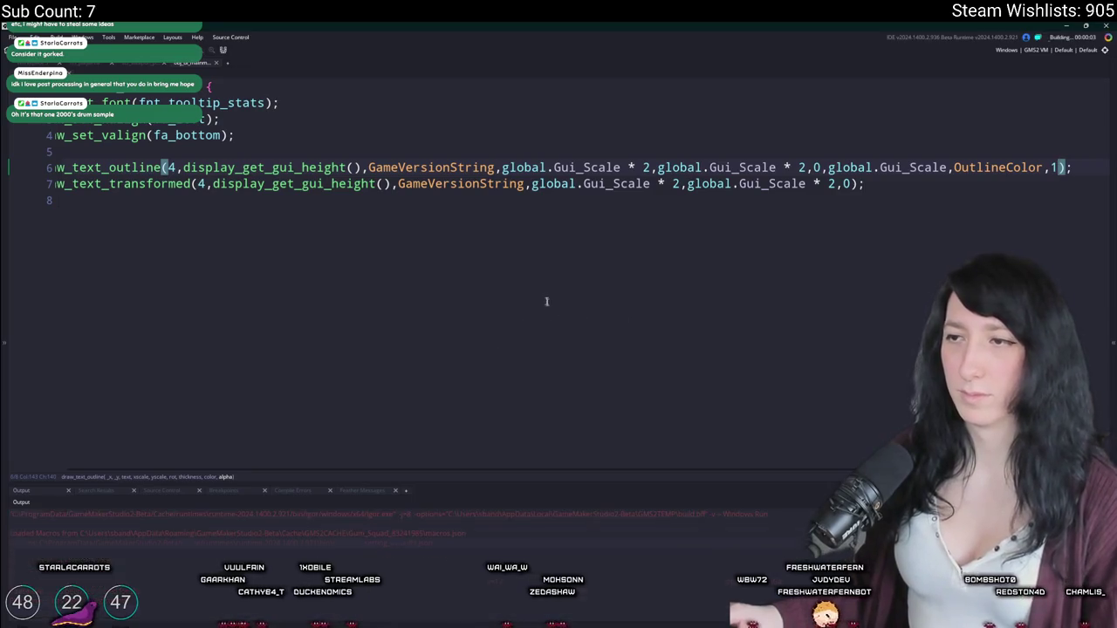
Step: Exit fullscreen, maximise and restore the game window, then close the test run
{"action": "left_click", "coordinate": [534, 271]}
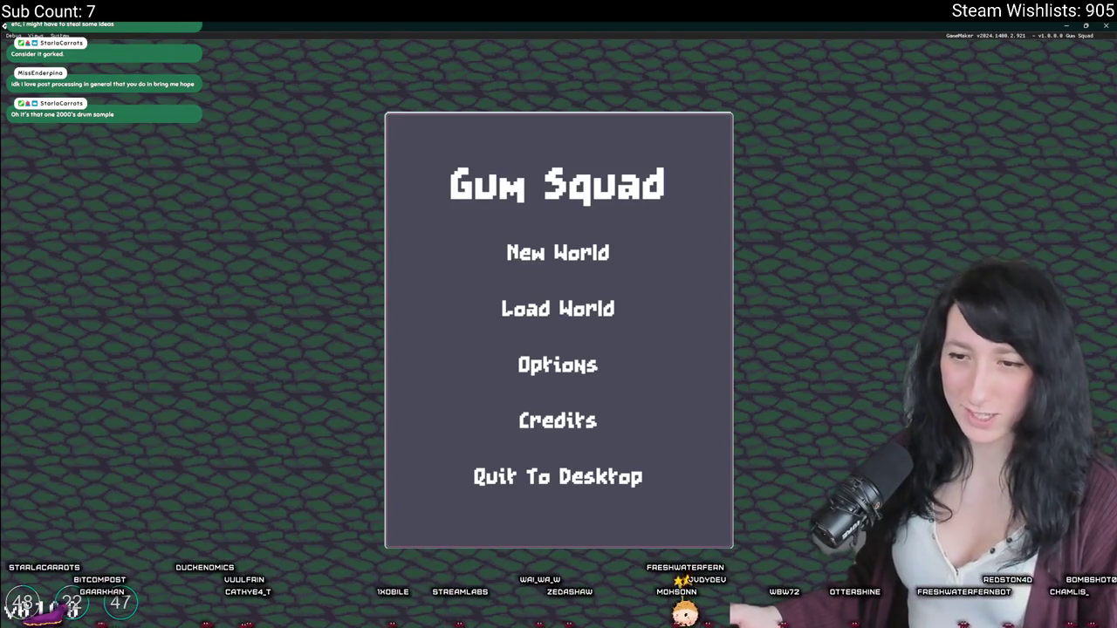
{"action": "key", "text": "F11"}
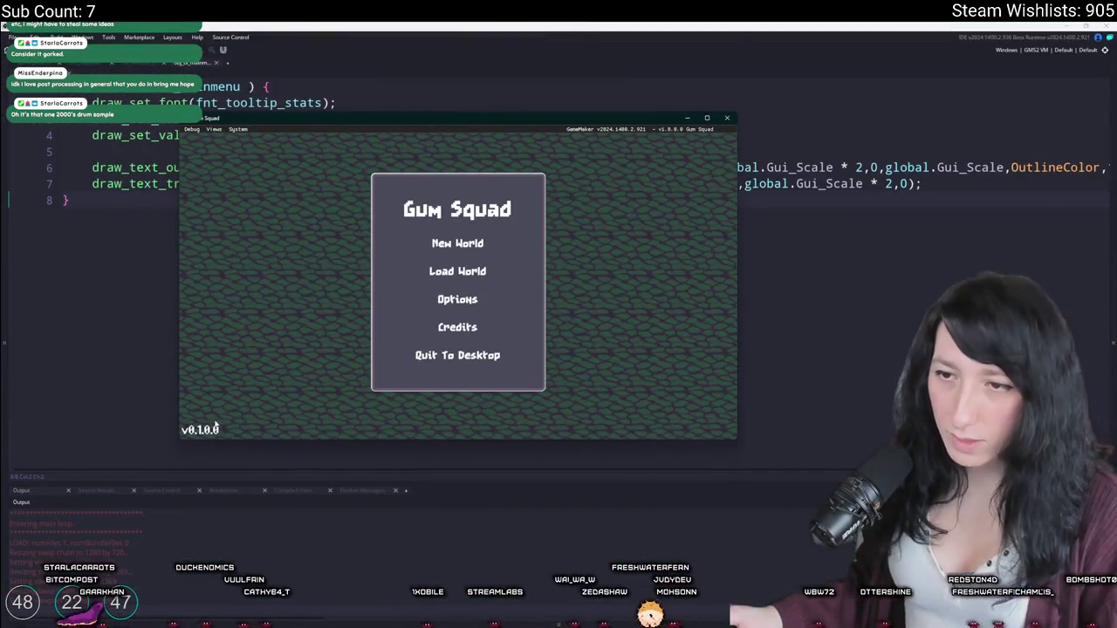
{"action": "double_click", "coordinate": [366, 122]}
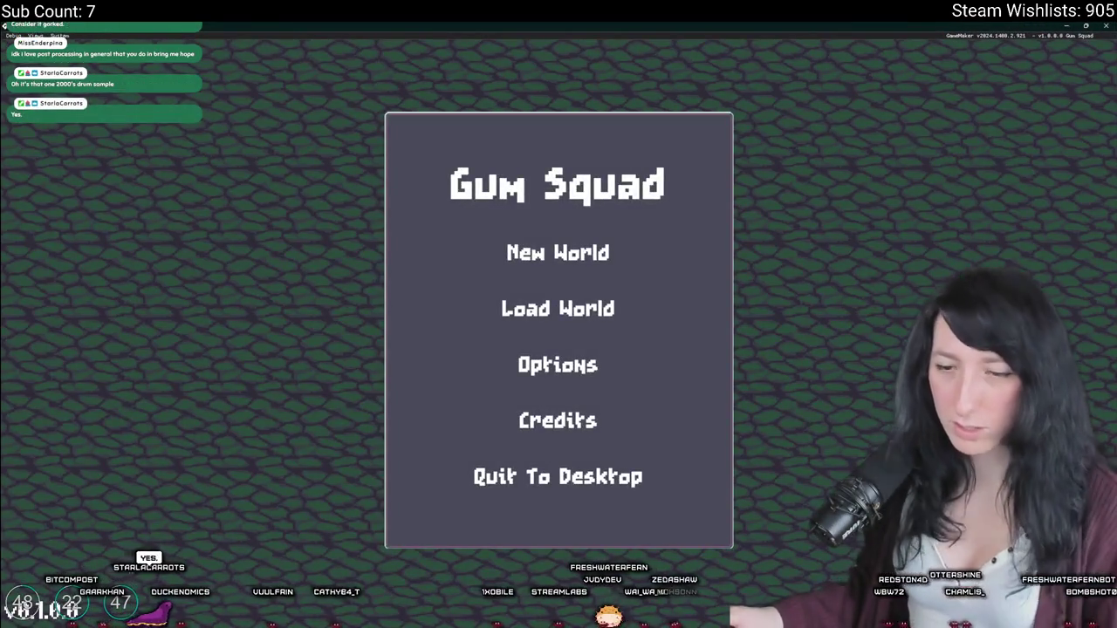
{"action": "double_click", "coordinate": [323, 24]}
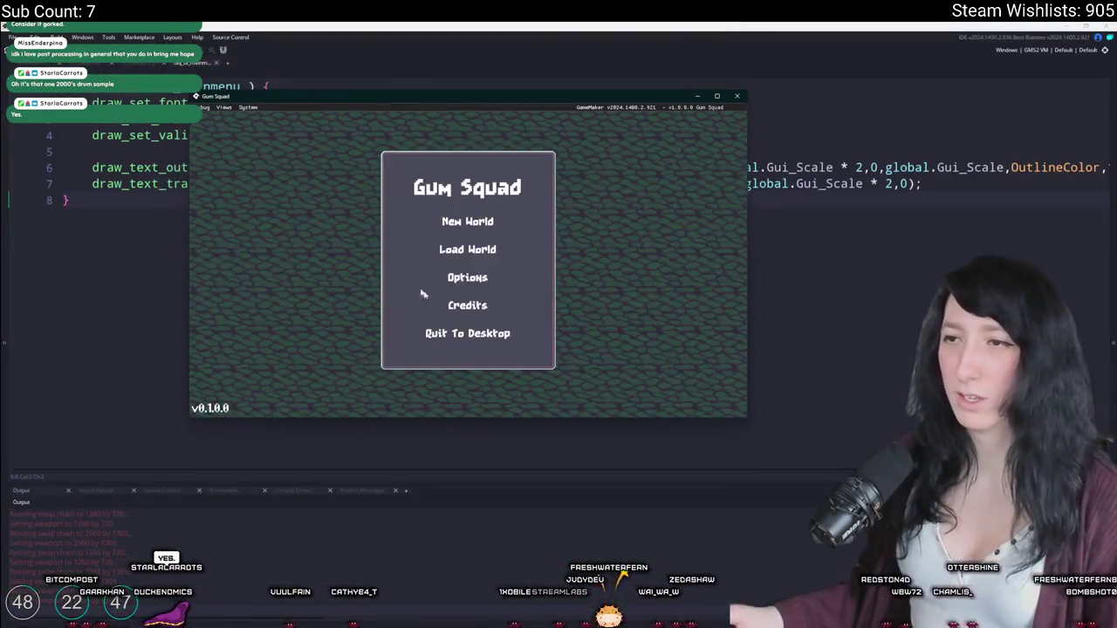
{"action": "left_click", "coordinate": [737, 98]}
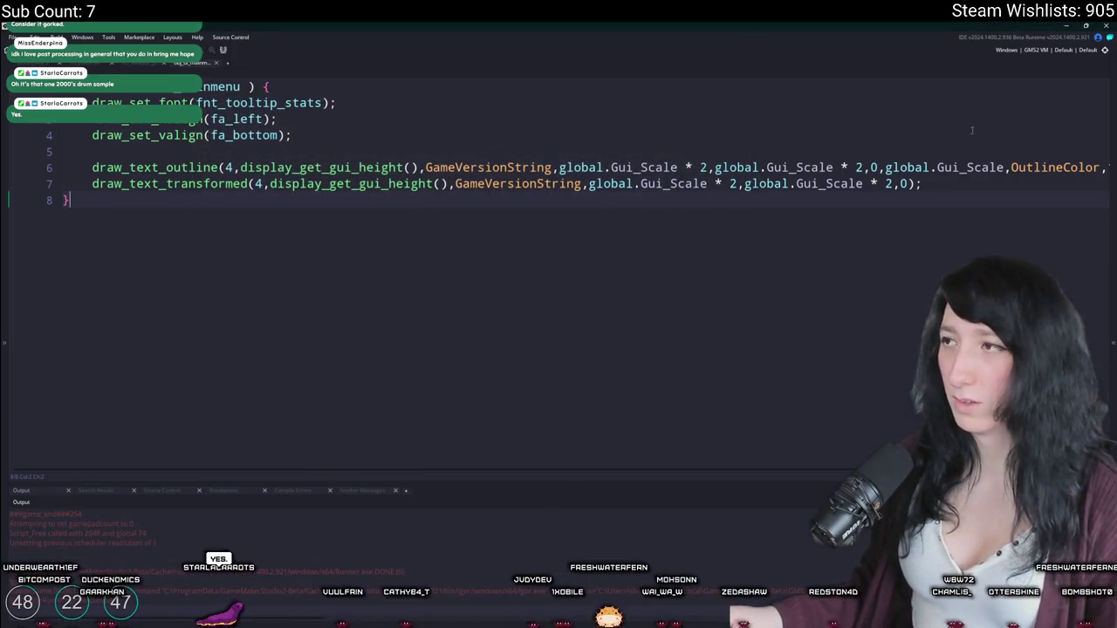
Step: Add a var line defining _x = 4 and _y = display_get_gui_height()
{"action": "left_click", "coordinate": [628, 153]}
{"action": "key", "text": "Return"}
{"action": "type", "text": "v"}
{"action": "key", "text": "Return"}
{"action": "type", "text": "ar _x = 4,"}
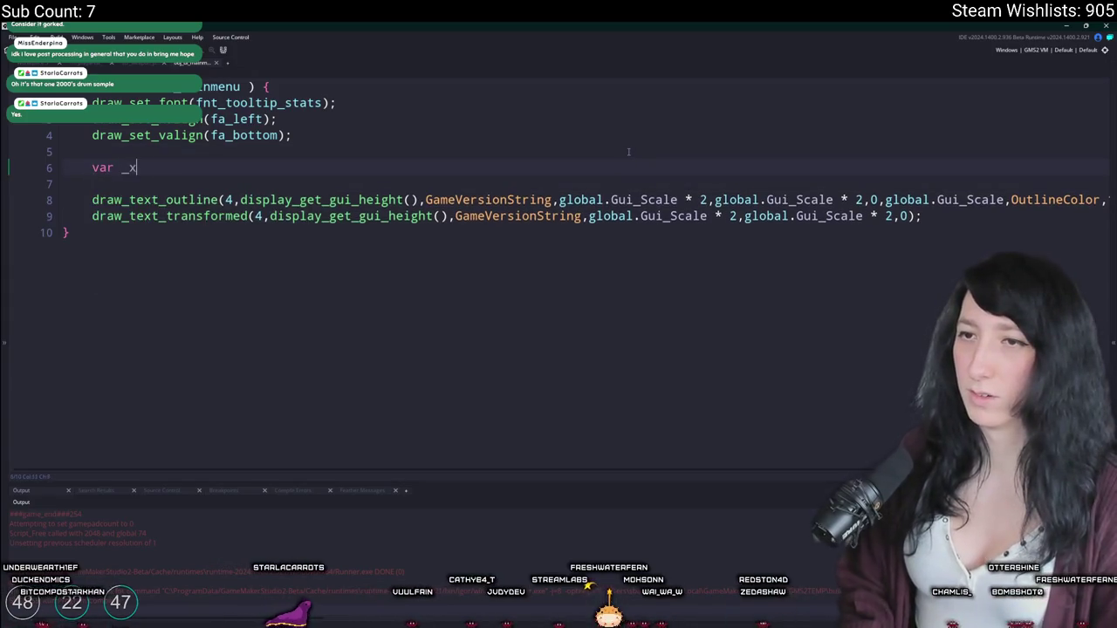
{"action": "type", "text": " _yt ="}
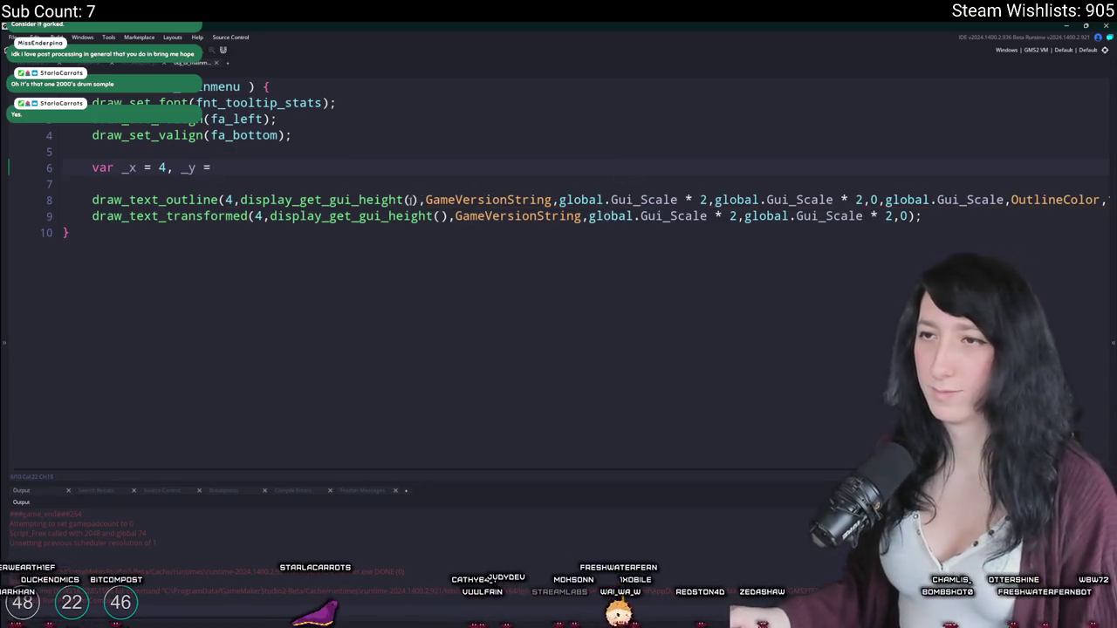
{"action": "left_click", "coordinate": [248, 200]}
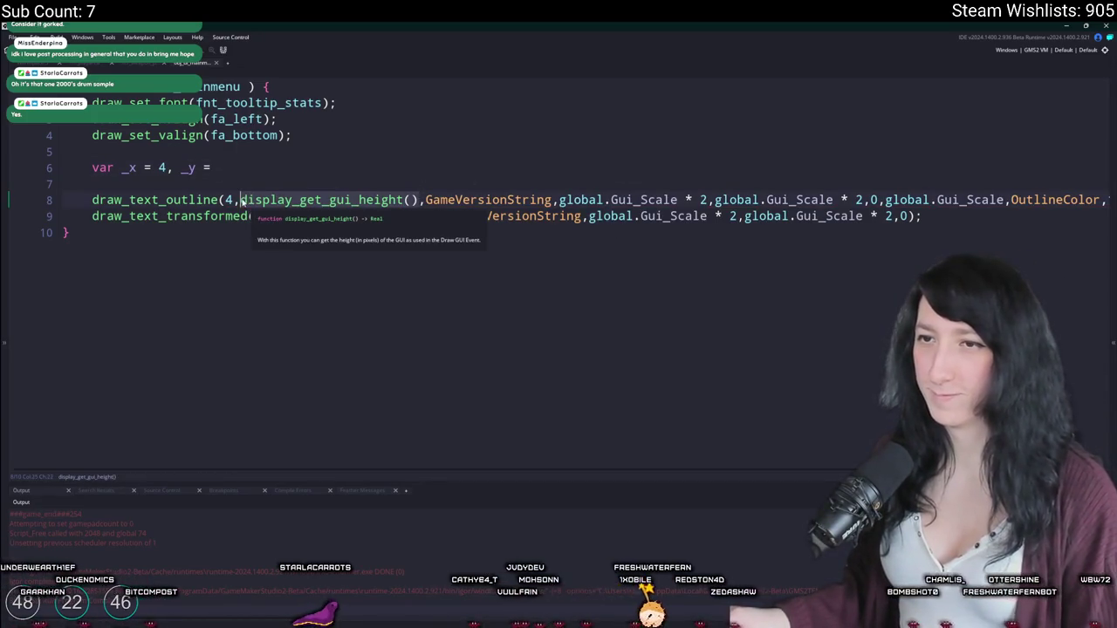
{"action": "left_click_drag", "start_coordinate": [240, 200], "coordinate": [419, 200]}
{"action": "key", "text": "ctrl+c"}
{"action": "left_click", "coordinate": [403, 168]}
{"action": "key", "text": "ctrl+v"}
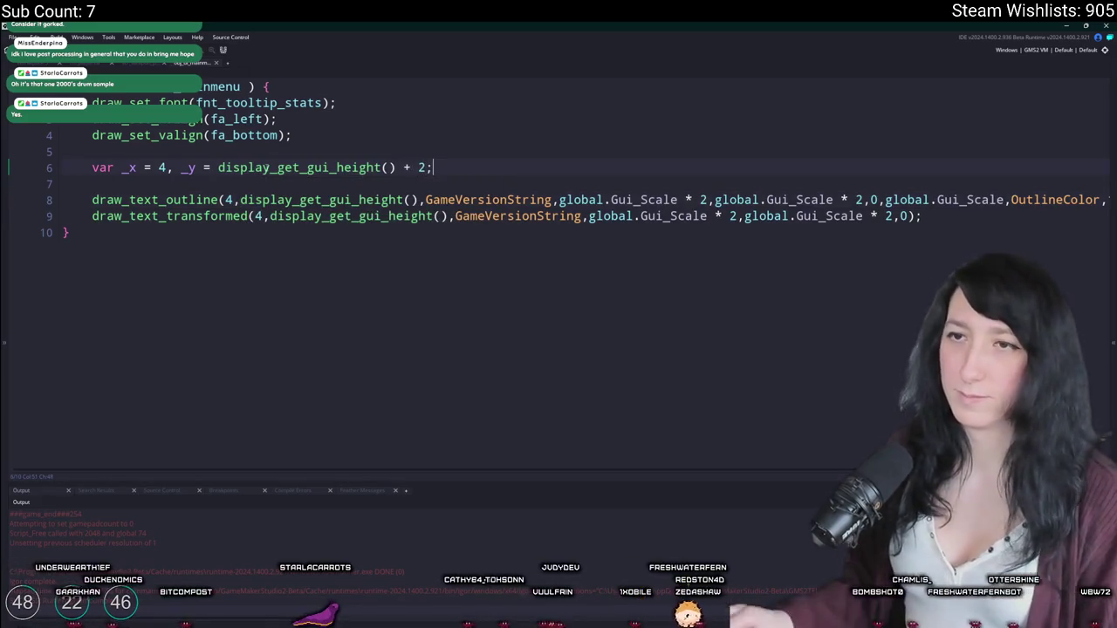
Step: Replace the x and GUI height arguments in both draw calls with _x and _y
{"action": "double_click", "coordinate": [227, 199]}
{"action": "type", "text": "_x"}
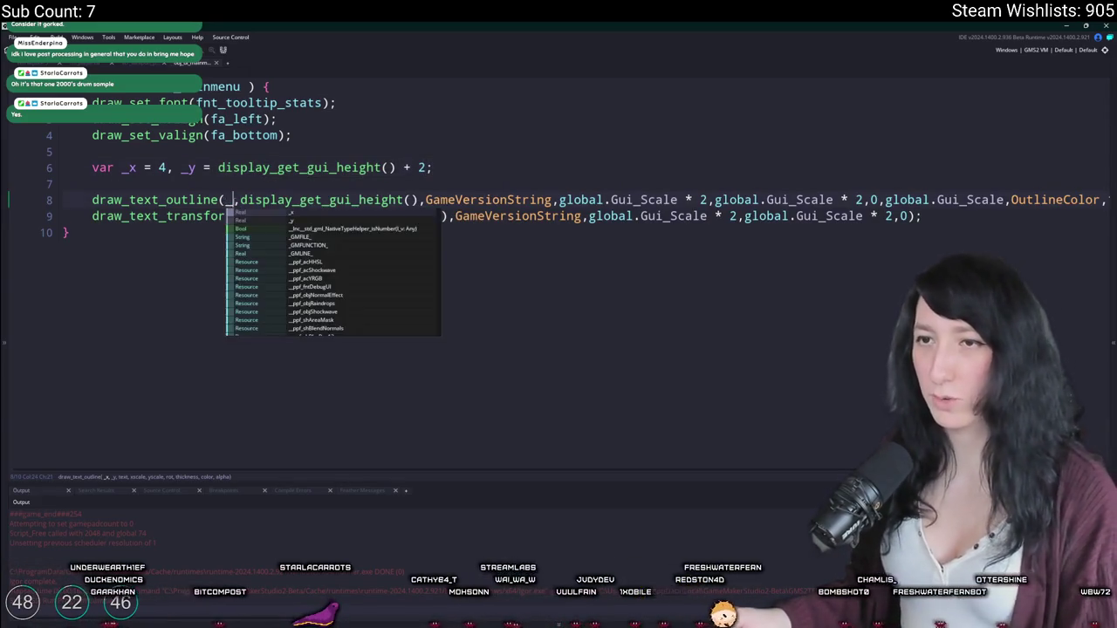
{"action": "left_click", "coordinate": [264, 216]}
{"action": "double_click", "coordinate": [258, 216]}
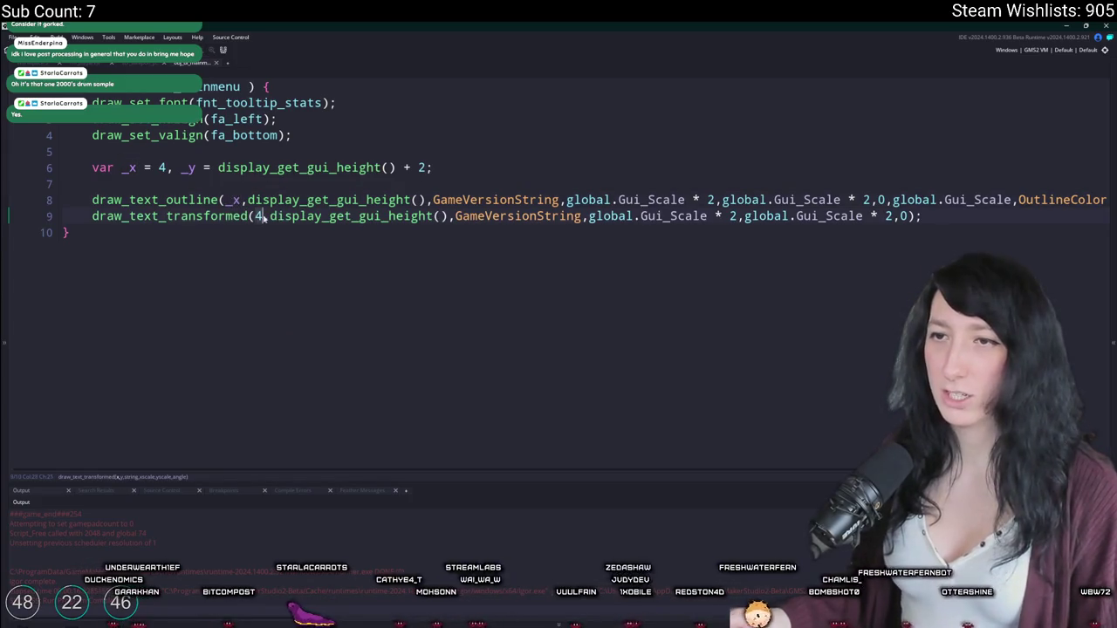
{"action": "type", "text": "_x"}
{"action": "left_click_drag", "start_coordinate": [429, 199], "coordinate": [248, 200]}
{"action": "type", "text": "_y"}
{"action": "left_click", "coordinate": [450, 216]}
{"action": "left_click_drag", "start_coordinate": [455, 216], "coordinate": [277, 217]}
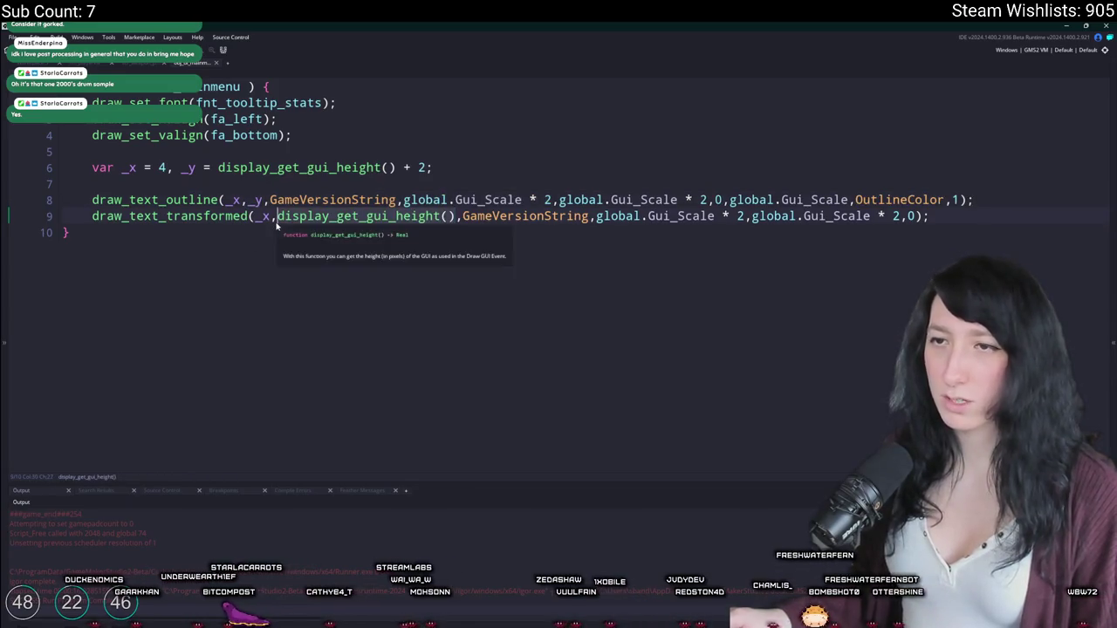
{"action": "type", "text": "_y"}
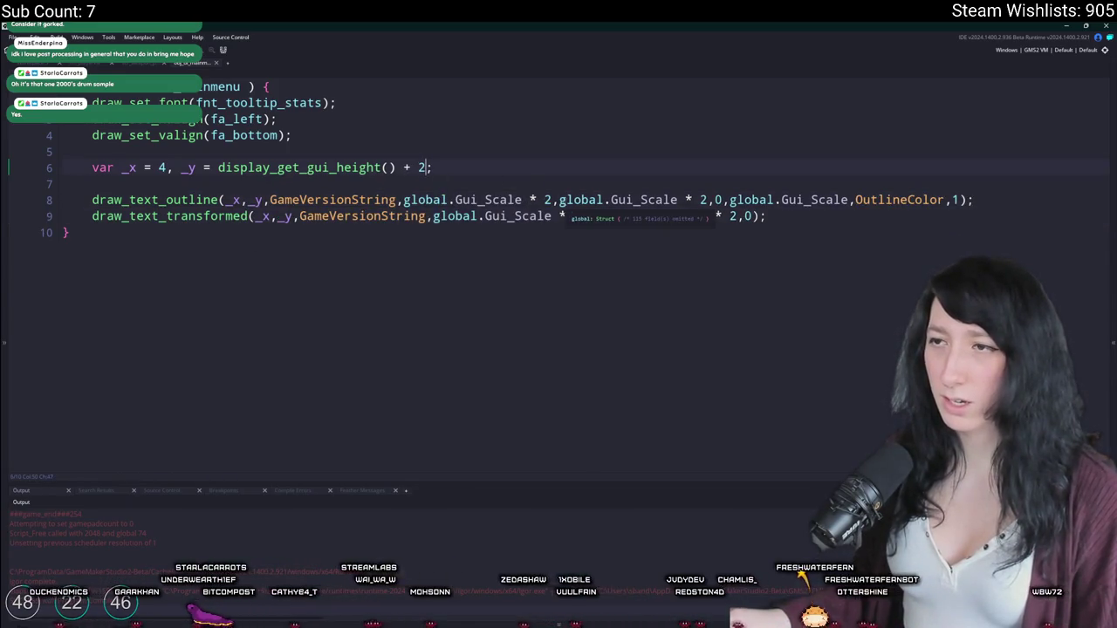
Step: Add (global.Gui_Scale * 2) to _y and run the game
{"action": "left_click", "coordinate": [534, 200]}
{"action": "left_click", "coordinate": [404, 200]}
{"action": "left_click_drag", "start_coordinate": [404, 200], "coordinate": [543, 200]}
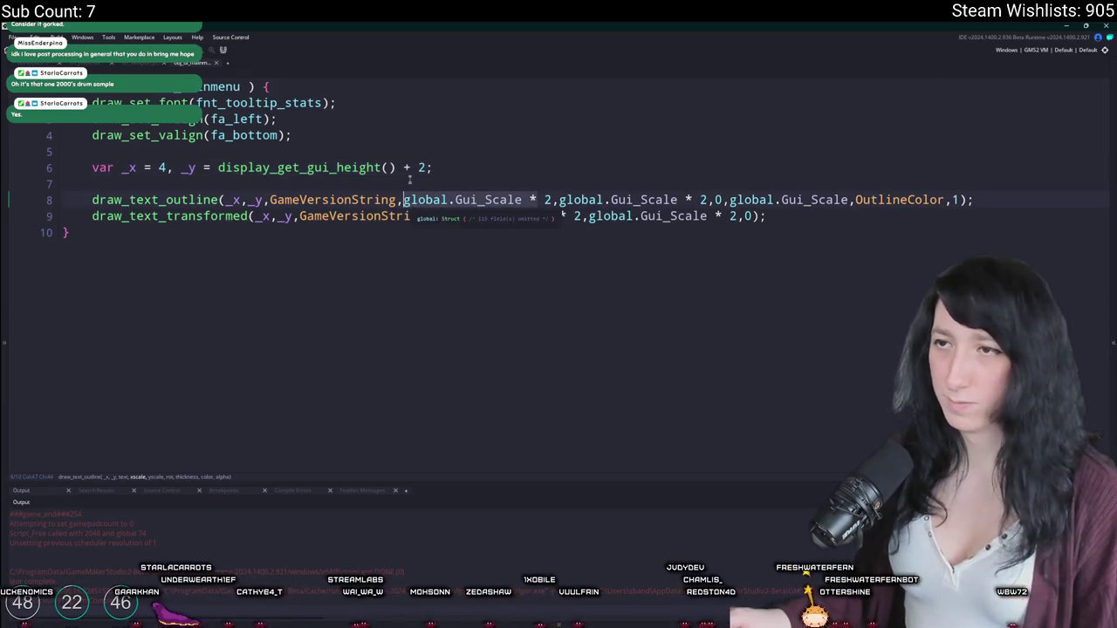
{"action": "key", "text": "ctrl+c"}
{"action": "left_click", "coordinate": [418, 168]}
{"action": "key", "text": "ctrl+v"}
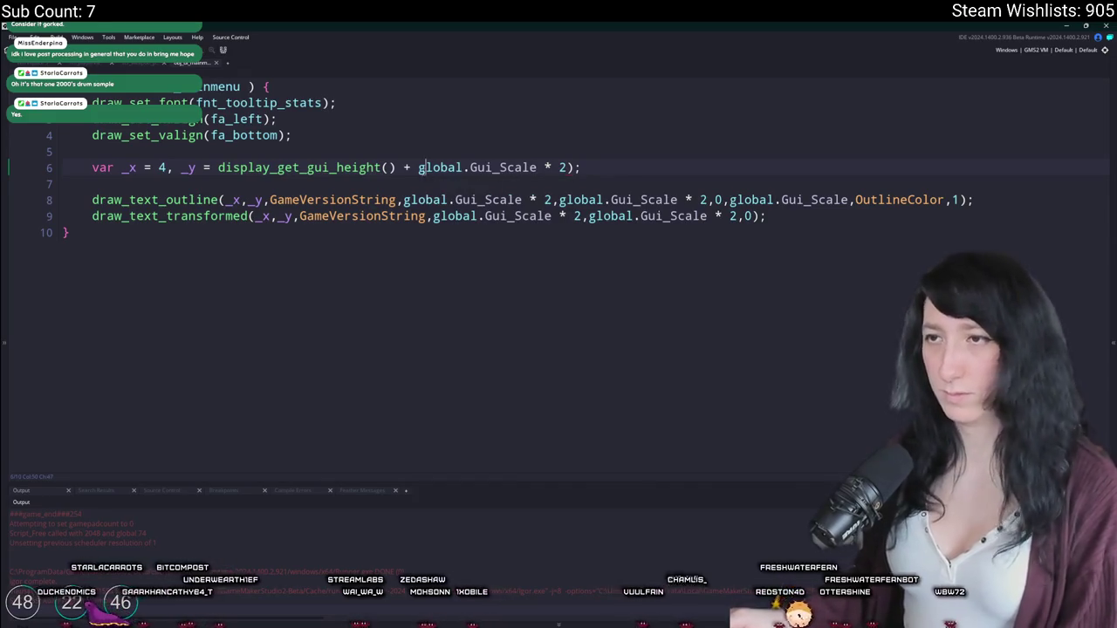
{"action": "type", "text": "("}
{"action": "left_click", "coordinate": [626, 169]}
{"action": "key", "text": "F5"}
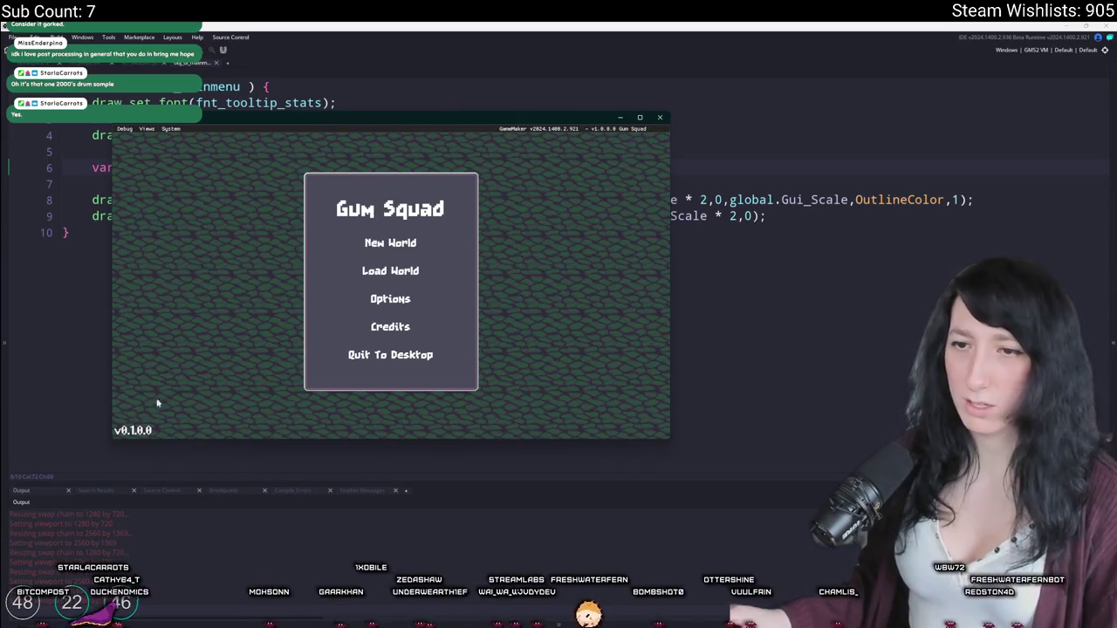
Step: Check Options > Graphics in the game, return to the main menu, close it, and select lines 2–9
{"action": "left_click", "coordinate": [390, 299]}
{"action": "left_click", "coordinate": [393, 246]}
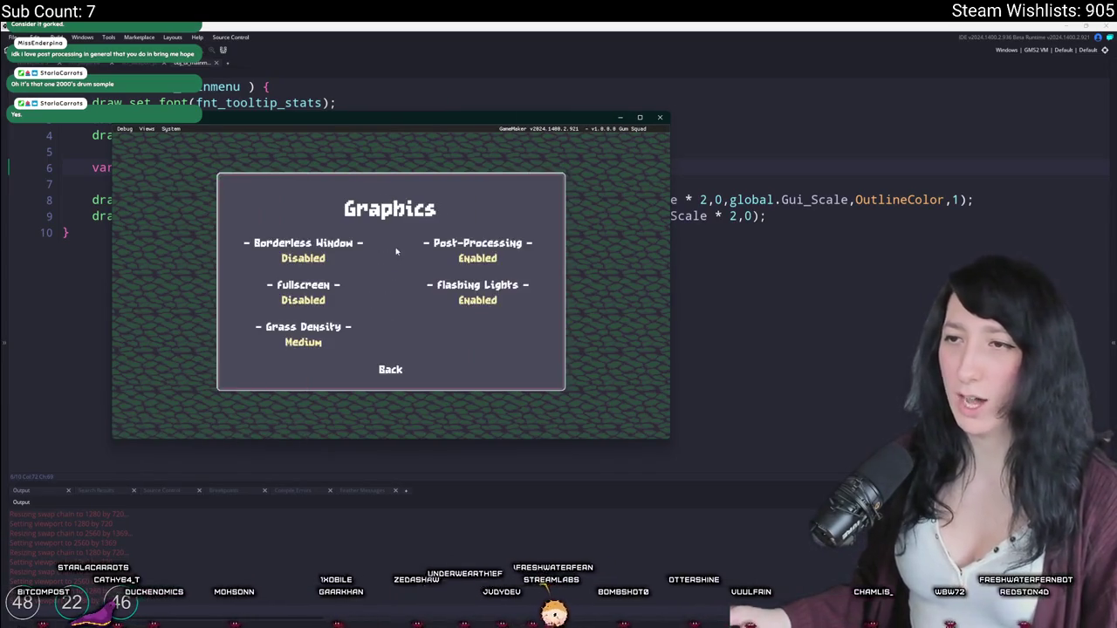
{"action": "left_click", "coordinate": [390, 369]}
{"action": "left_click", "coordinate": [392, 326]}
{"action": "left_click", "coordinate": [656, 120]}
{"action": "mouse_move", "coordinate": [825, 222]}
{"action": "left_mouse_down"}
{"action": "mouse_move", "coordinate": [92, 199]}
{"action": "mouse_move", "coordinate": [93, 102]}
{"action": "left_mouse_up"}
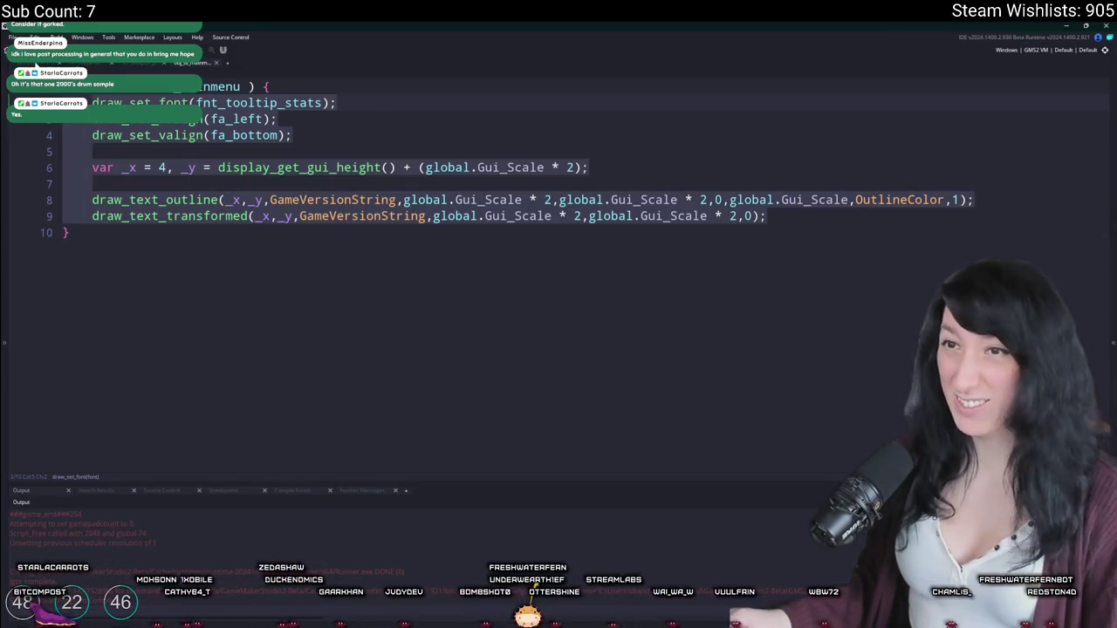
Step: Delete the Draw GUI event from obj_ui_mainmenu
{"action": "key", "text": "ctrl+w"}
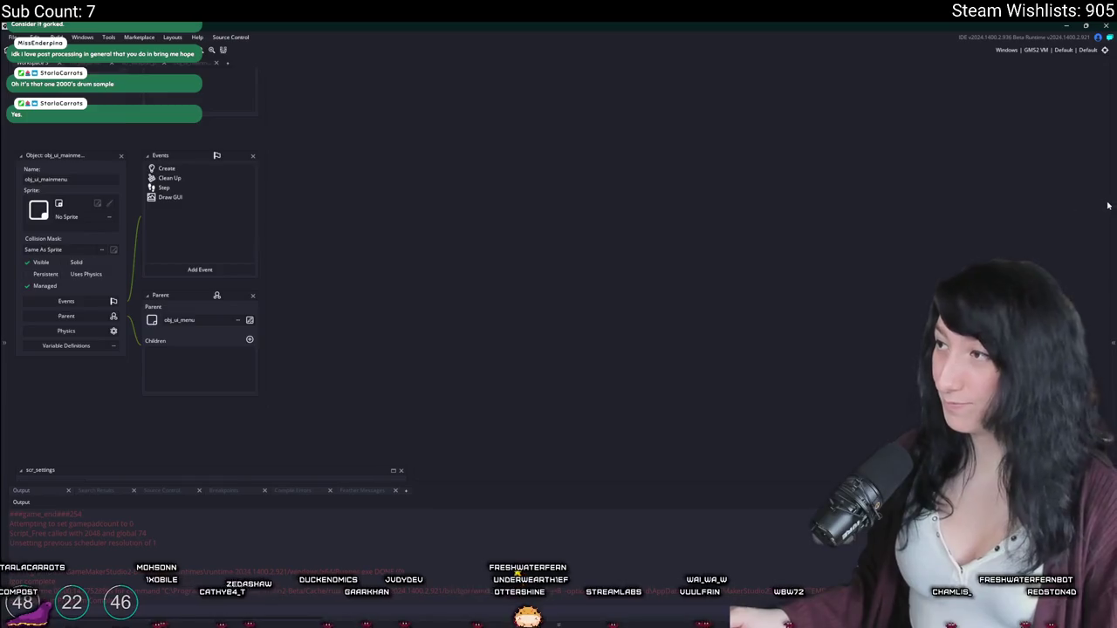
{"action": "key", "text": "ctrl+alt+a"}
{"action": "right_click", "coordinate": [190, 201]}
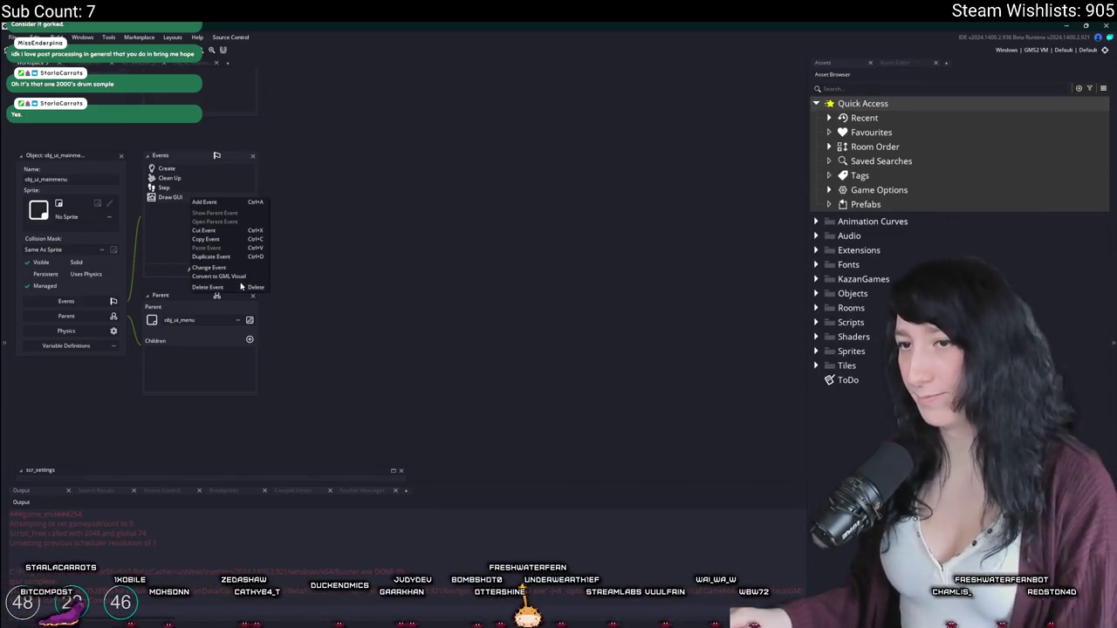
{"action": "left_click", "coordinate": [227, 288]}
{"action": "left_click", "coordinate": [594, 344]}
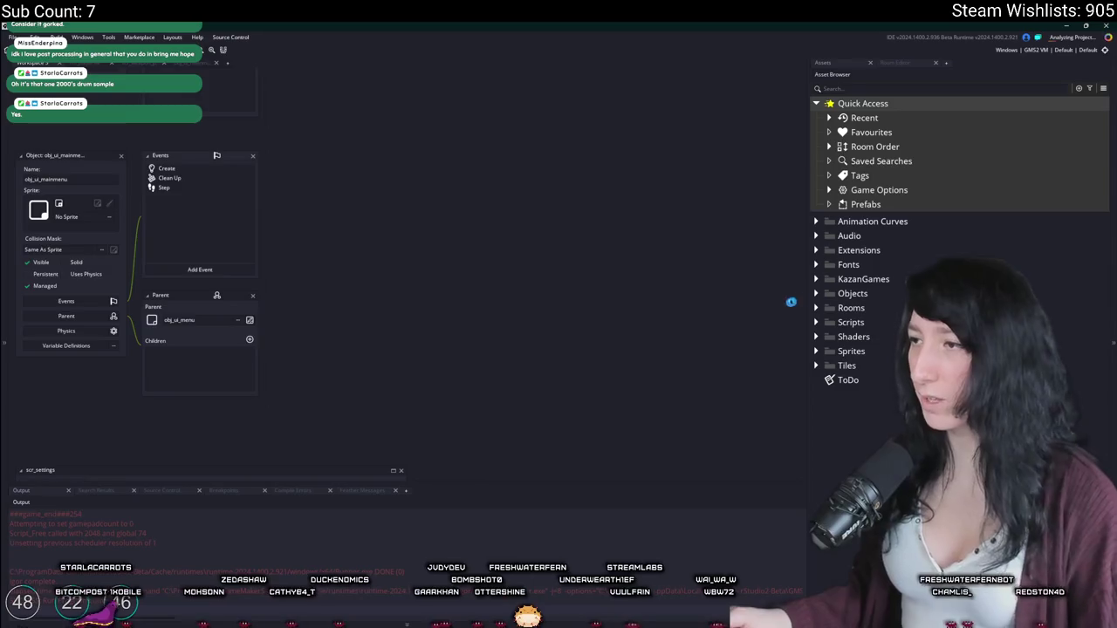
Step: Give the new obj_ui_version object under Objects > UI a Draw GUI event with the version code
{"action": "double_click", "coordinate": [852, 293]}
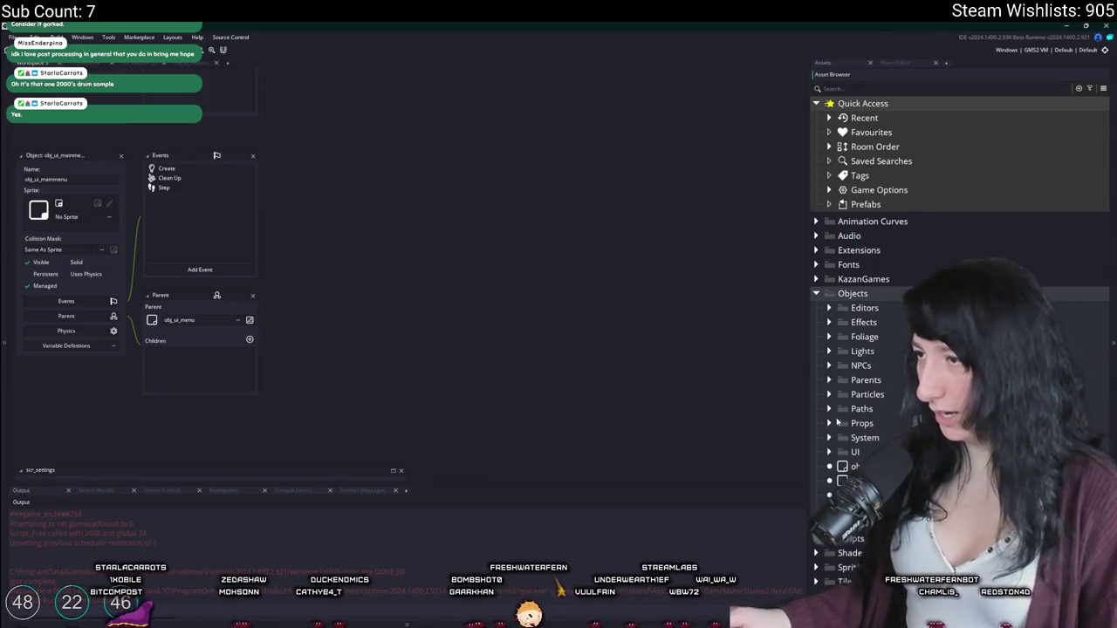
{"action": "left_click", "coordinate": [829, 452]}
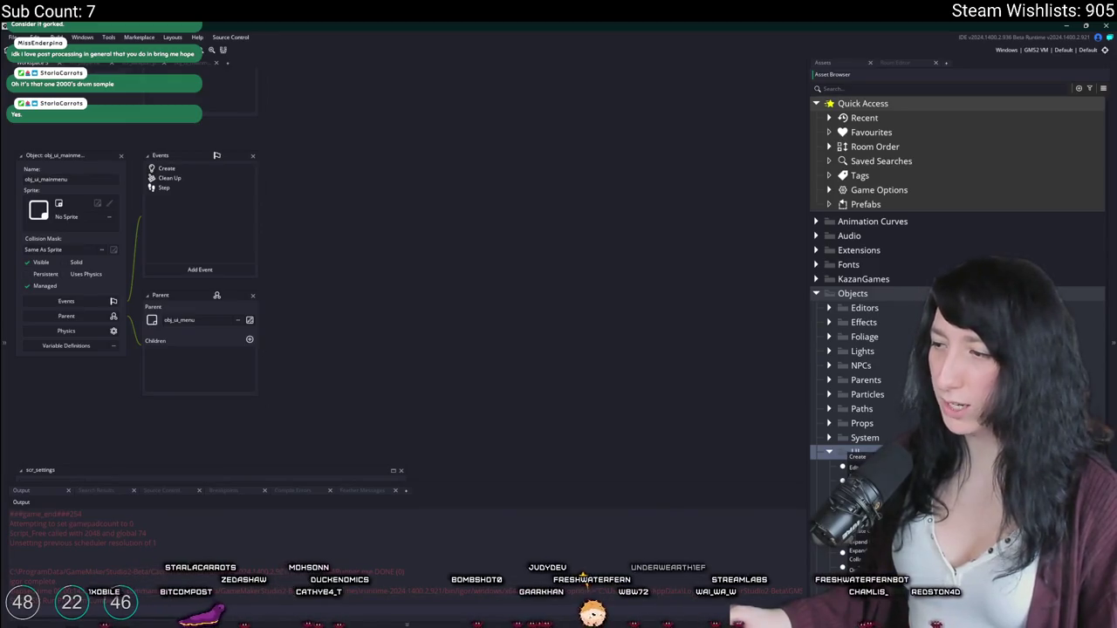
{"action": "scroll", "coordinate": [872, 349], "scroll_direction": "down", "scroll_amount": 2}
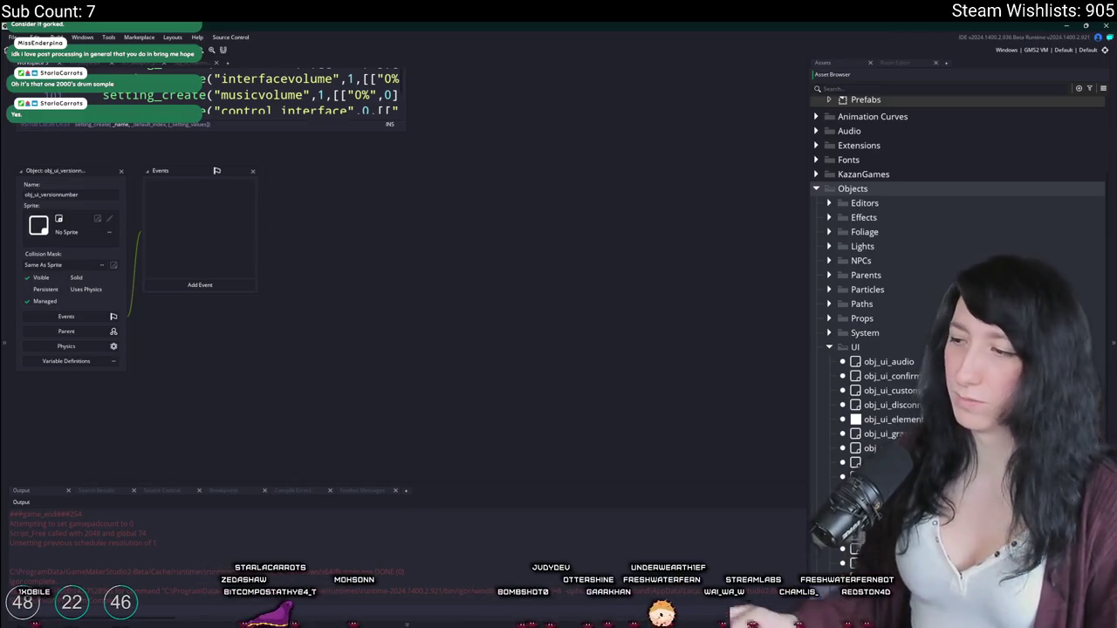
{"action": "left_click", "coordinate": [217, 287]}
{"action": "mouse_move", "coordinate": [248, 347]}
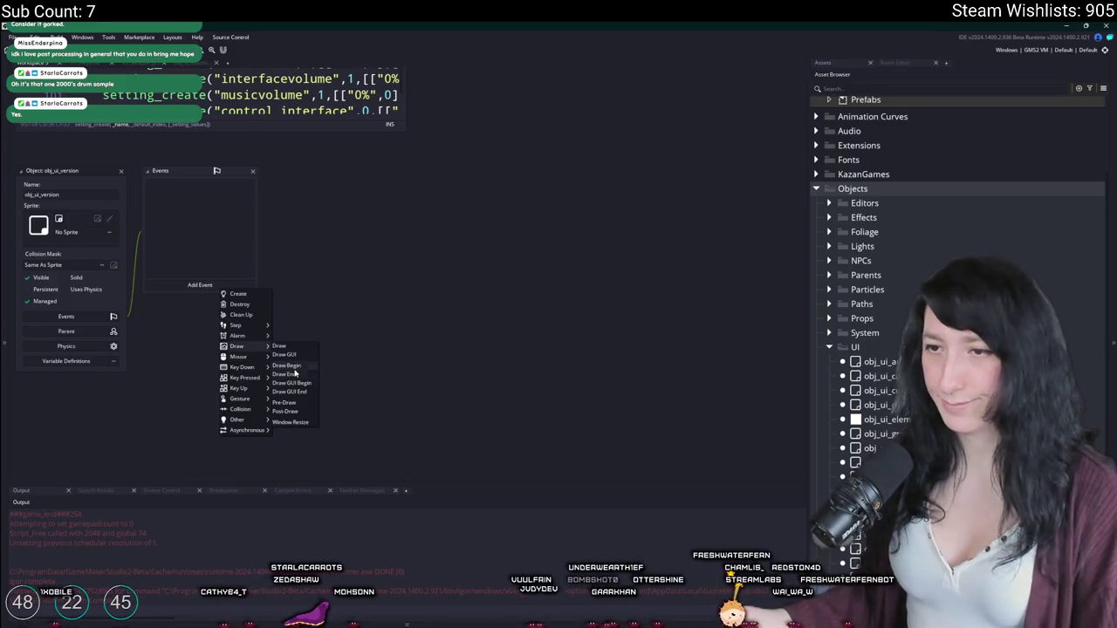
{"action": "left_click", "coordinate": [284, 354]}
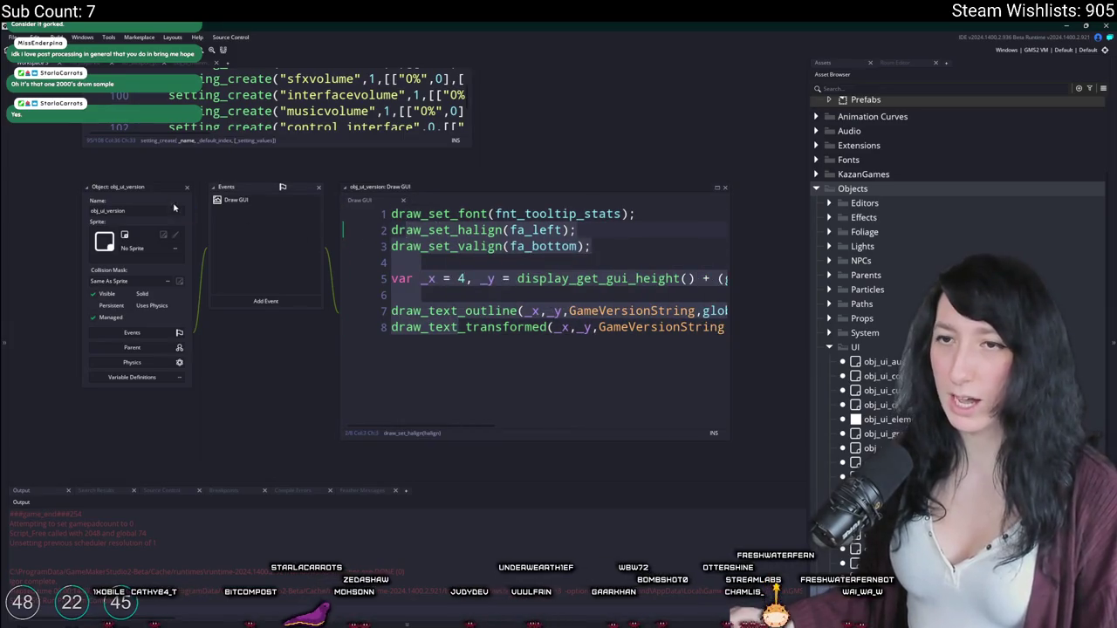
{"action": "left_click", "coordinate": [100, 67]}
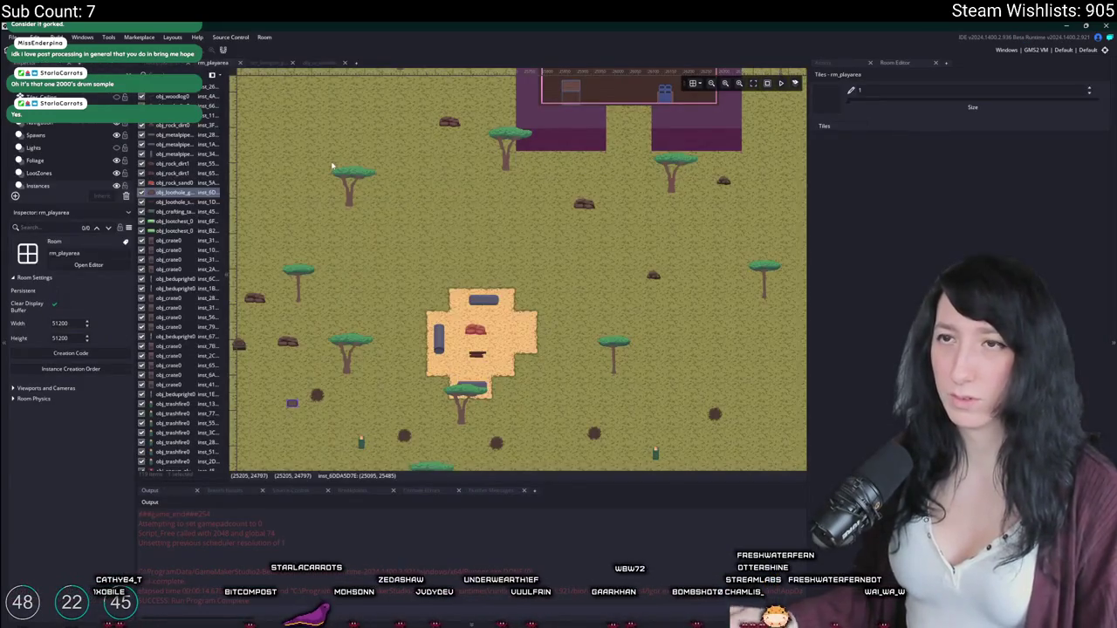
Step: Place an obj_ui_version instance at rm_mainmenu's top-left and run the game to see v0.1.0.0
{"action": "key", "text": "ctrl+t"}
{"action": "type", "text": "rm_main"}
{"action": "key", "text": "Return"}
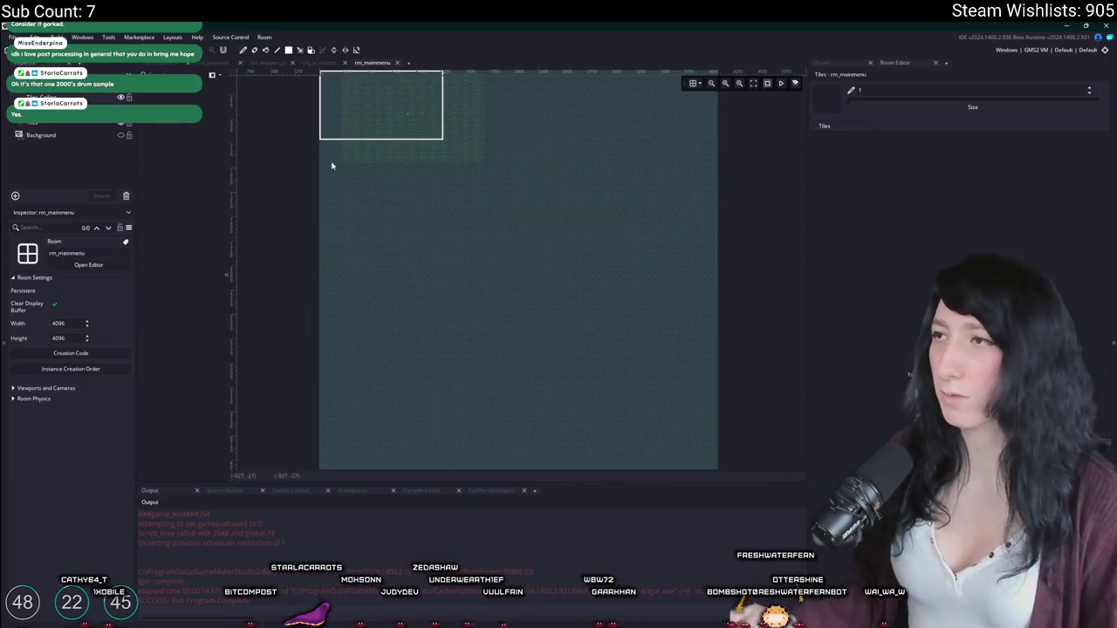
{"action": "left_click", "coordinate": [842, 65]}
{"action": "scroll", "coordinate": [371, 122], "scroll_direction": "up", "scroll_amount": 4}
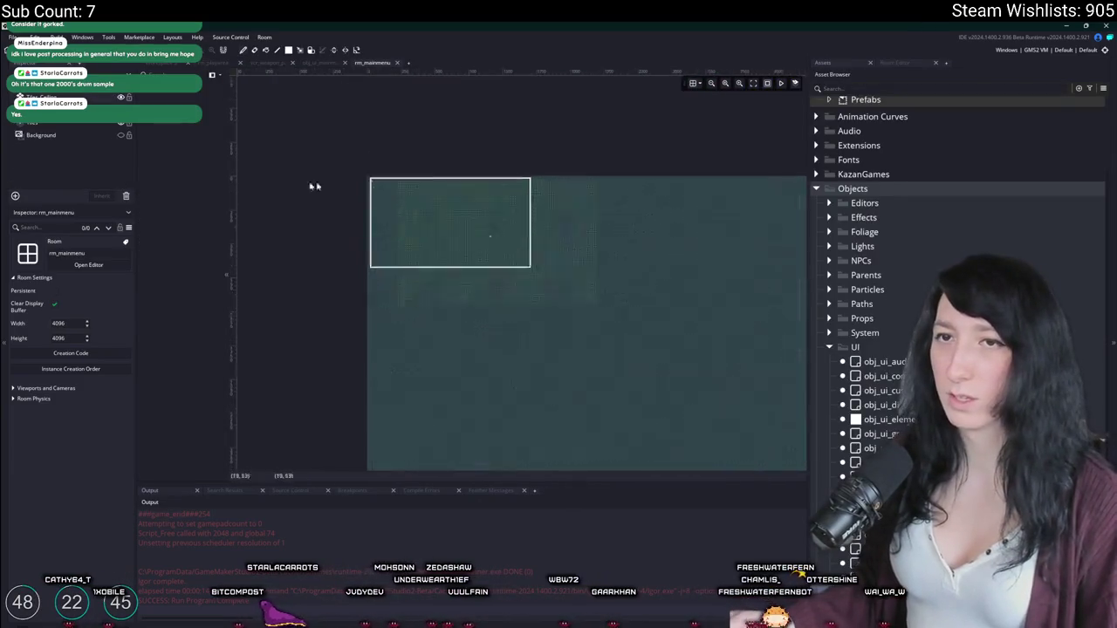
{"action": "left_click", "coordinate": [337, 180]}
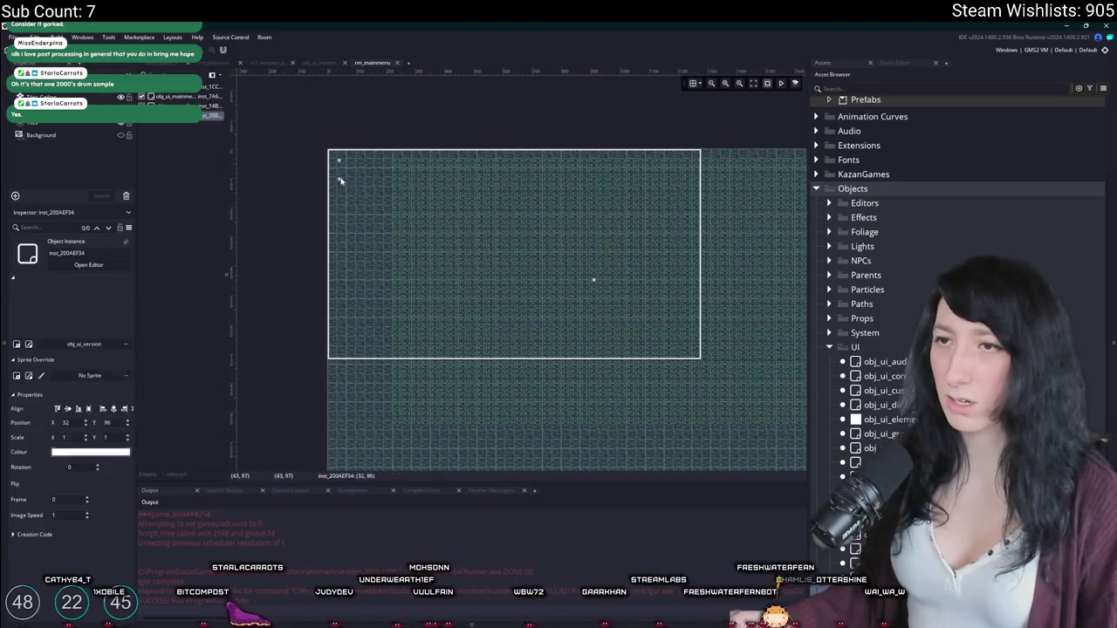
{"action": "key", "text": "F5"}
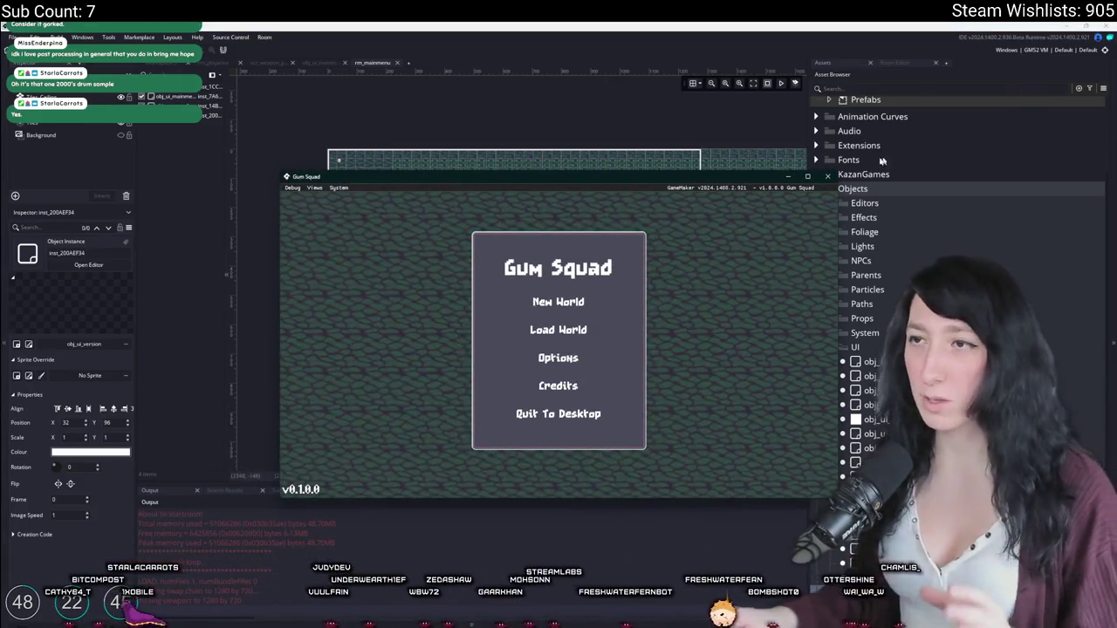
Step: Maximise the game window and look through the Options menu's Graphics settings
{"action": "double_click", "coordinate": [742, 176]}
{"action": "left_click", "coordinate": [558, 361]}
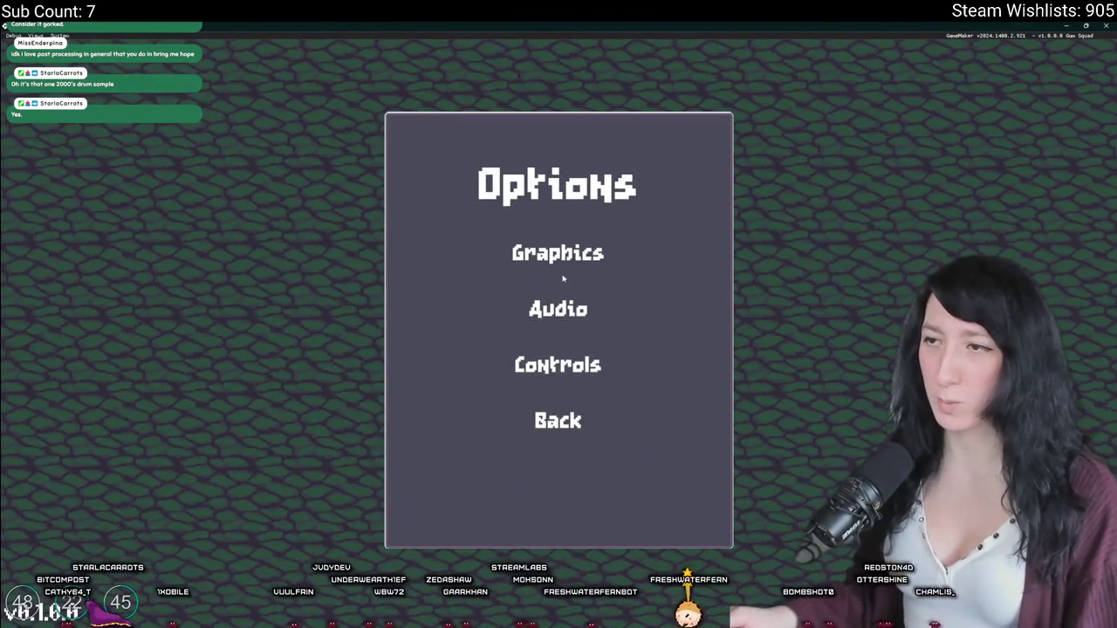
{"action": "left_click", "coordinate": [558, 250]}
{"action": "left_click", "coordinate": [557, 499]}
{"action": "left_click", "coordinate": [563, 418]}
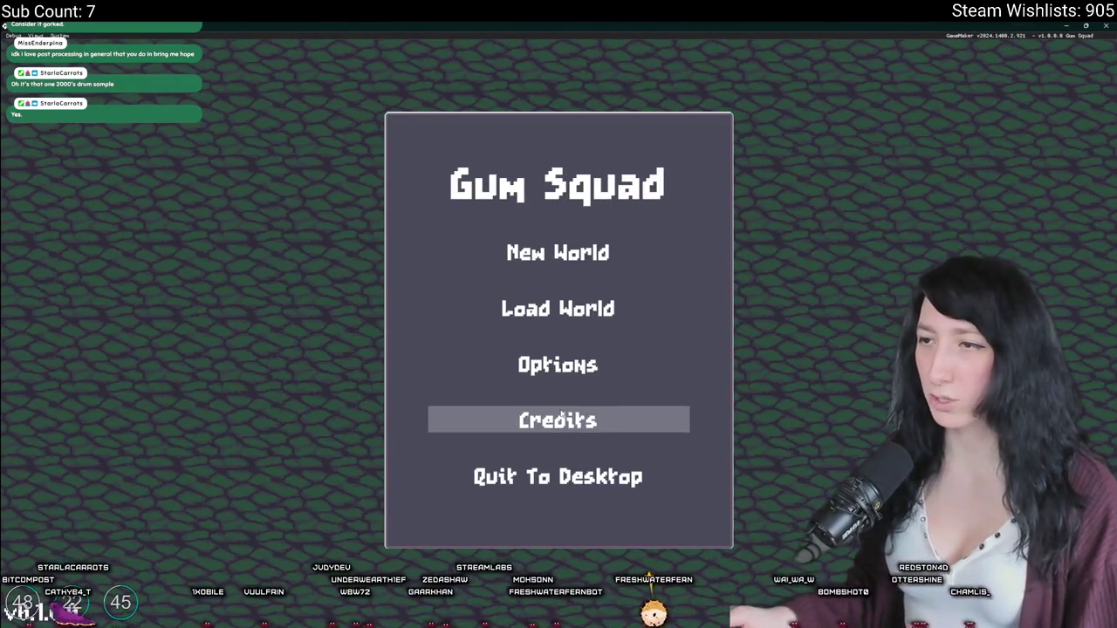
Step: Load the SoftWind world and host a lobby with it
{"action": "left_click", "coordinate": [534, 307]}
{"action": "left_click", "coordinate": [448, 439]}
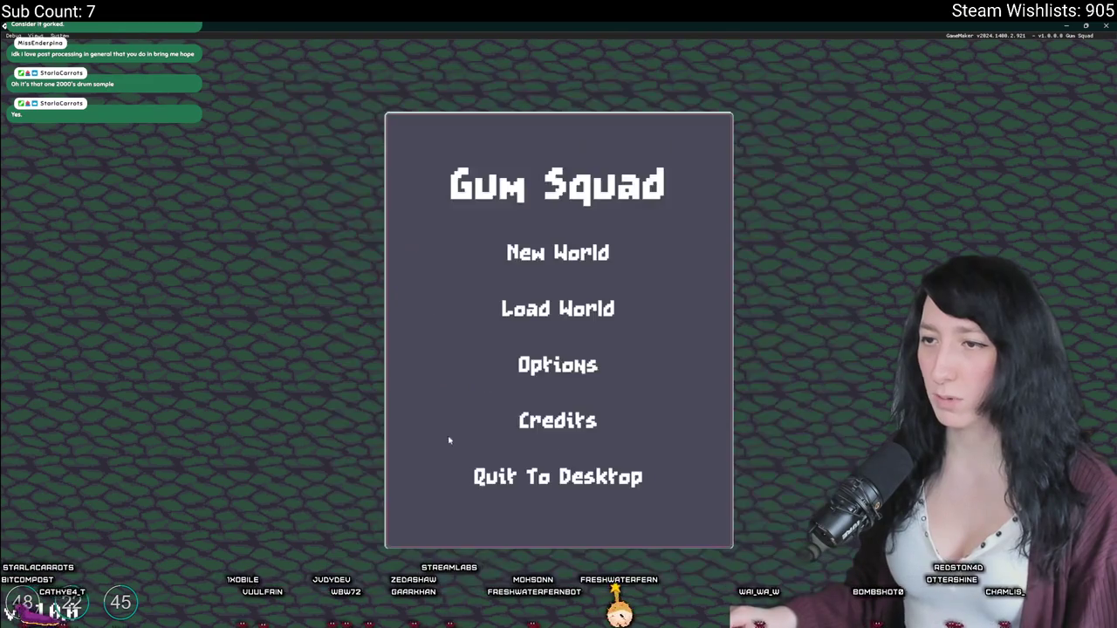
{"action": "left_click", "coordinate": [534, 299]}
{"action": "left_click", "coordinate": [608, 228]}
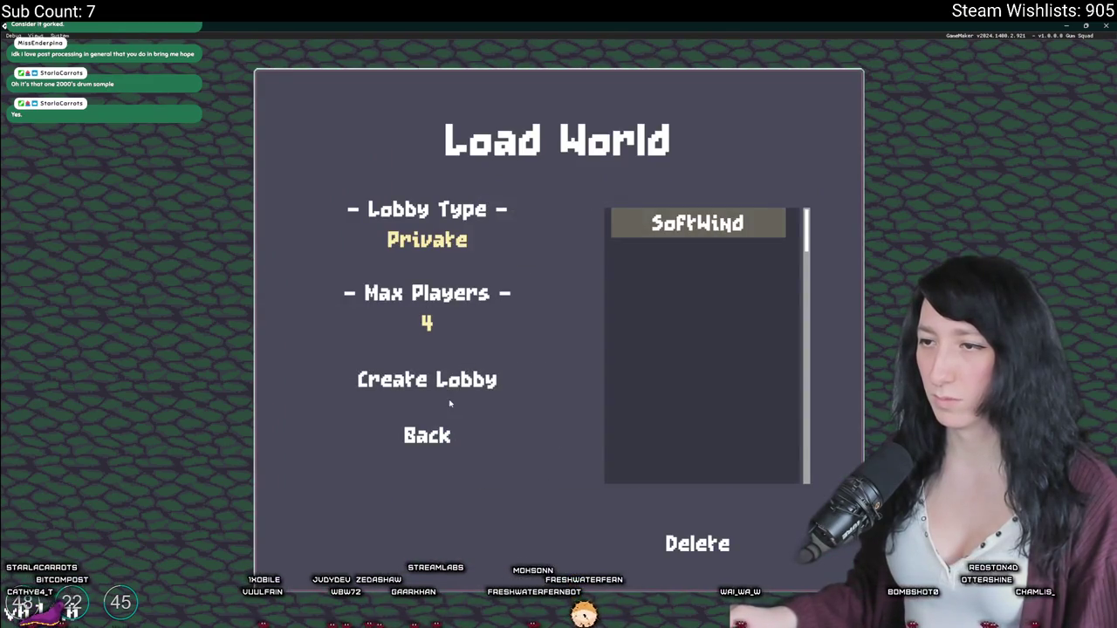
{"action": "left_click", "coordinate": [423, 379]}
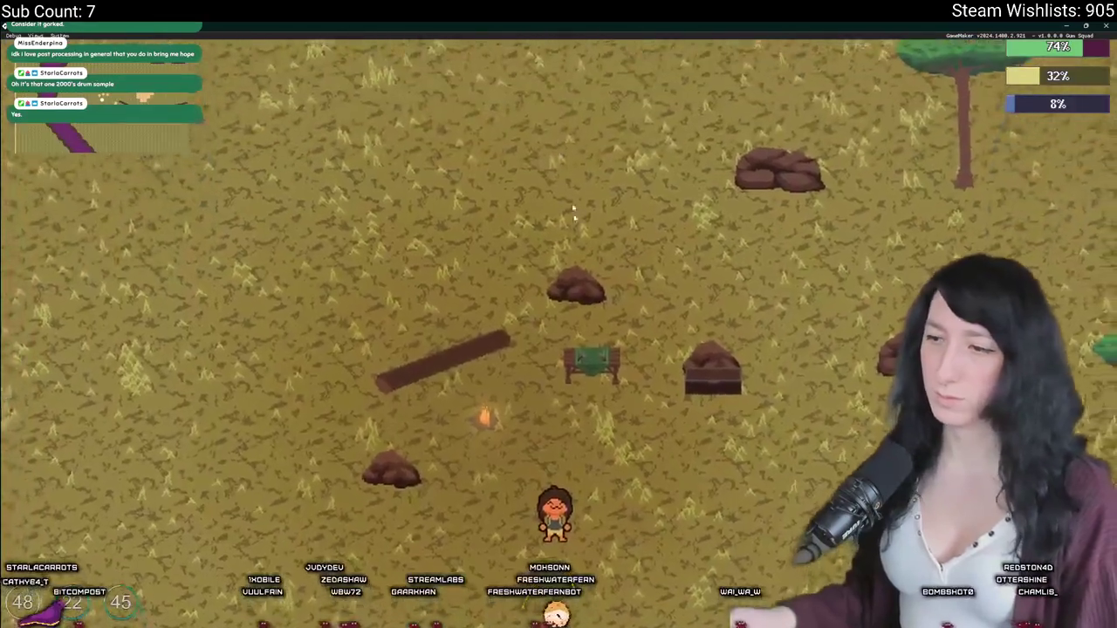
Step: Check the inventory, save and quit from the pause menu, and close the game
{"action": "key", "text": "e"}
{"action": "key", "text": "Escape"}
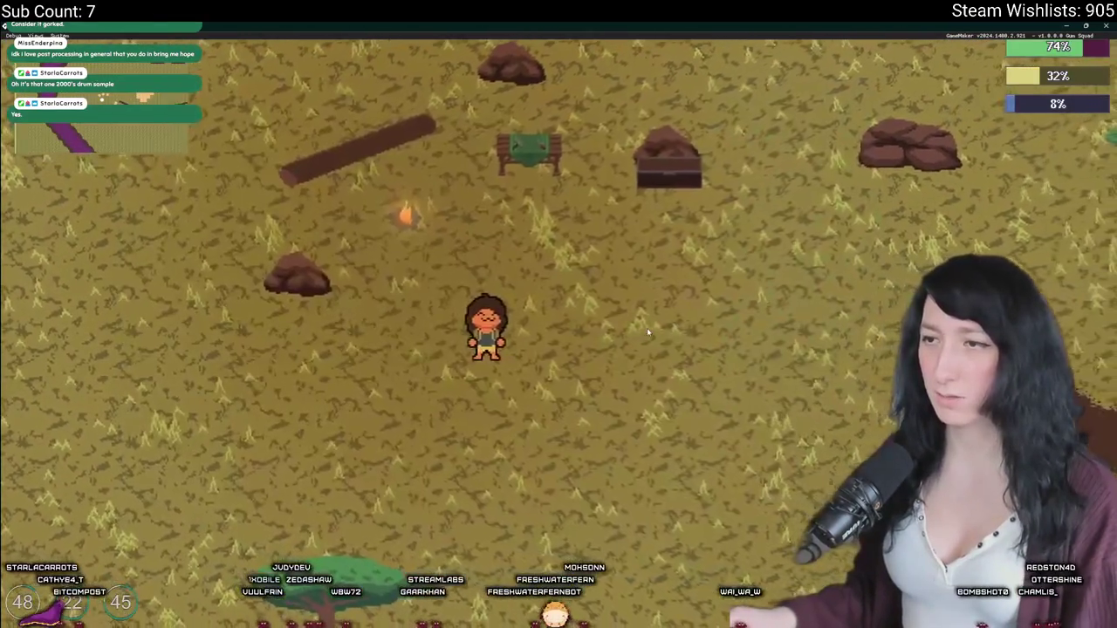
{"action": "key", "text": "Escape"}
{"action": "left_click", "coordinate": [573, 374]}
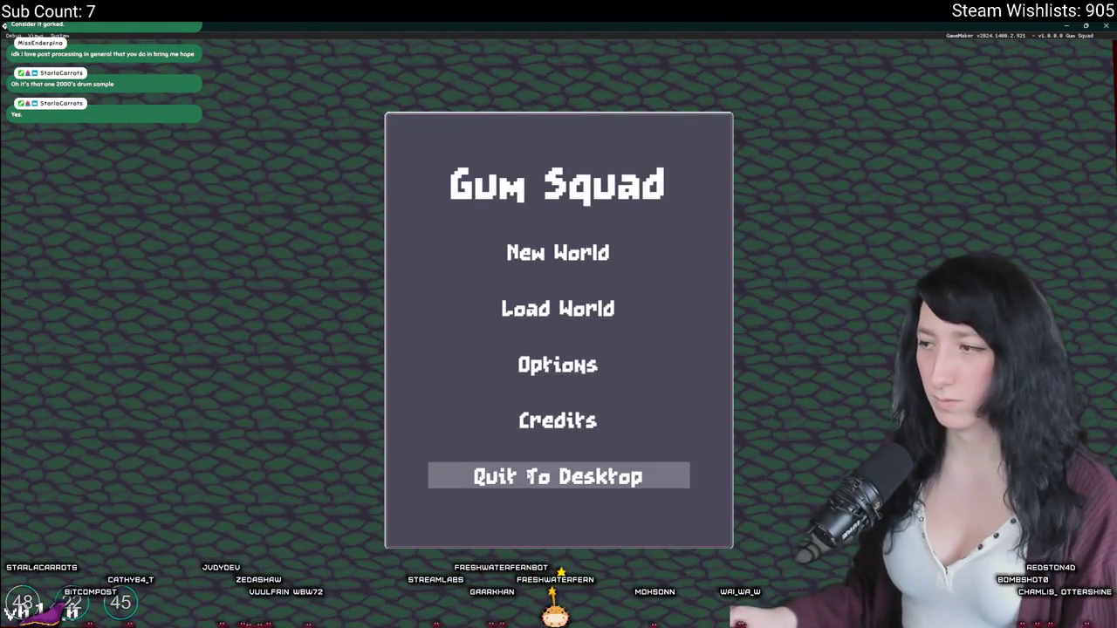
{"action": "left_click", "coordinate": [1108, 25]}
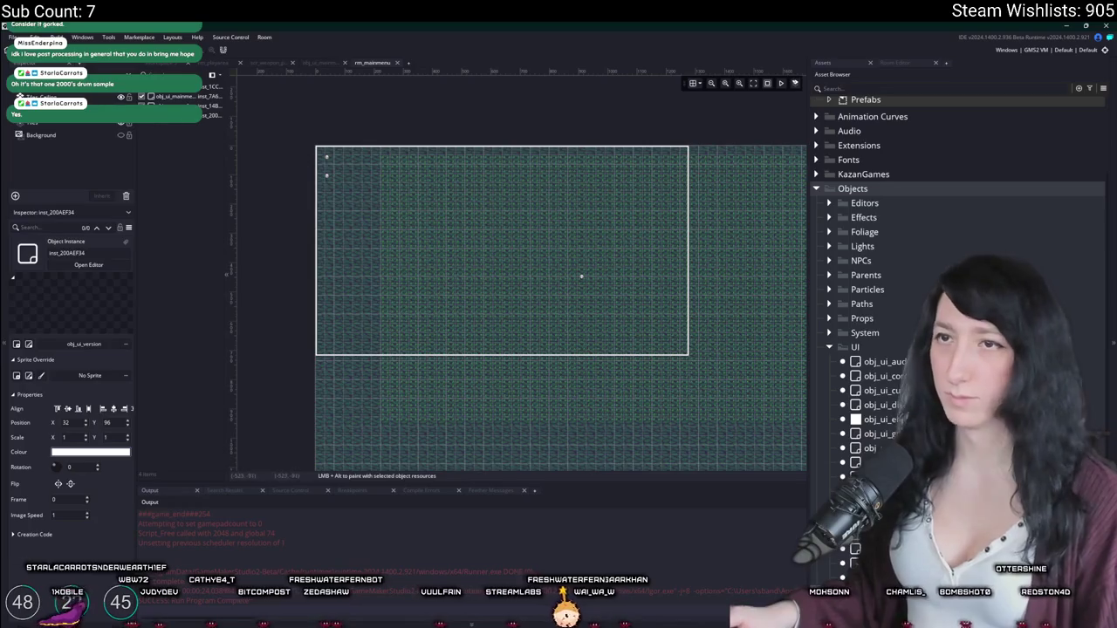
Step: Open obj_ui_mainmenu's Create event code full-size
{"action": "left_click", "coordinate": [173, 65]}
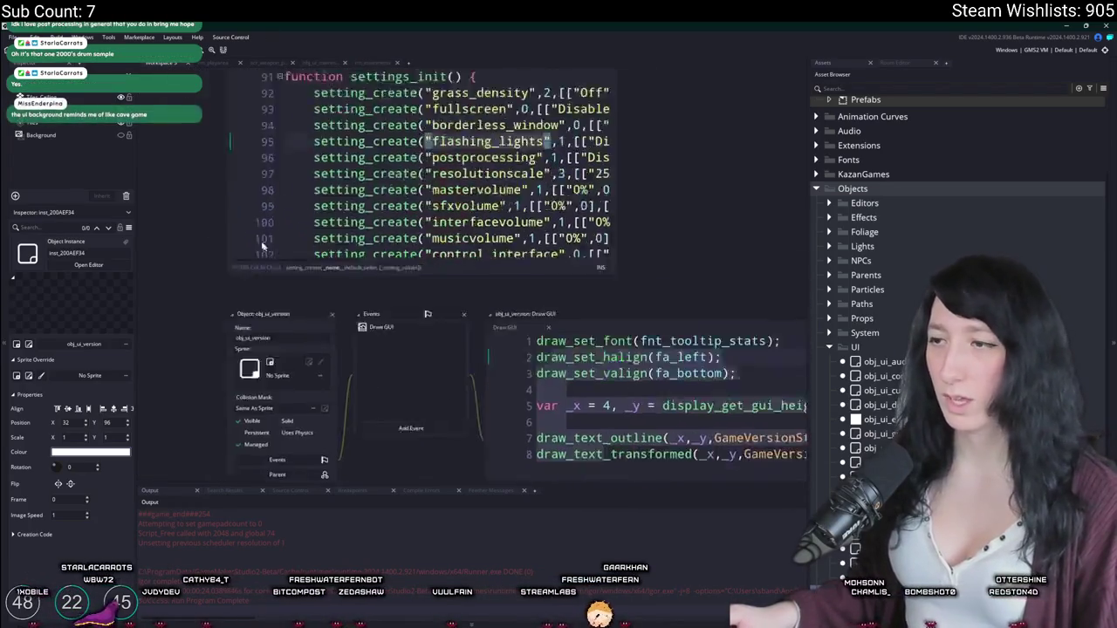
{"action": "key", "text": "ctrl+t"}
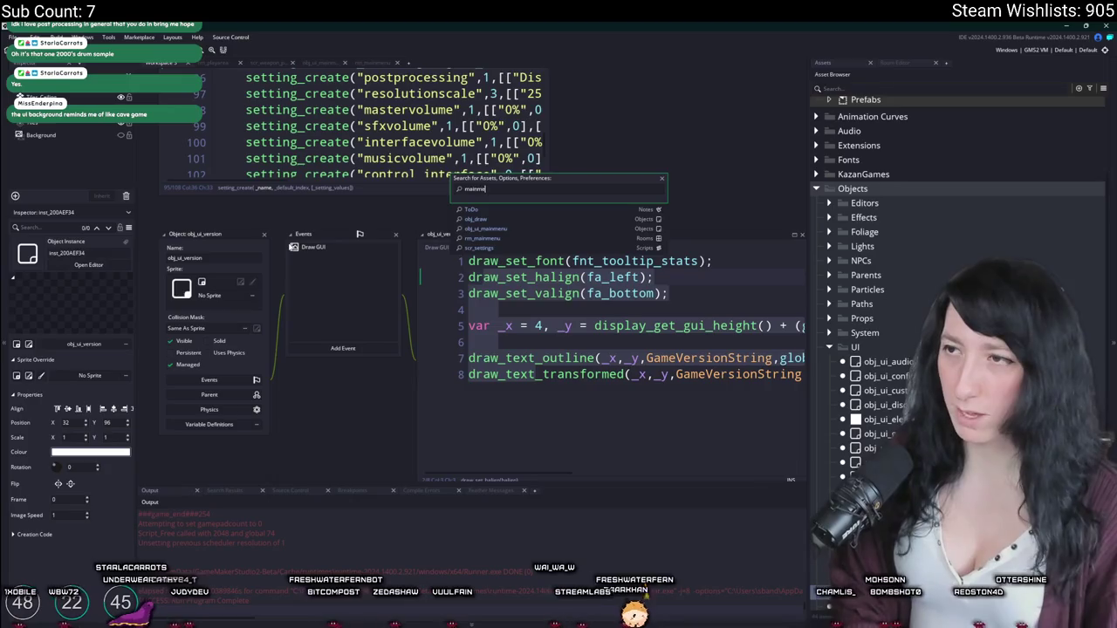
{"action": "left_click", "coordinate": [478, 228]}
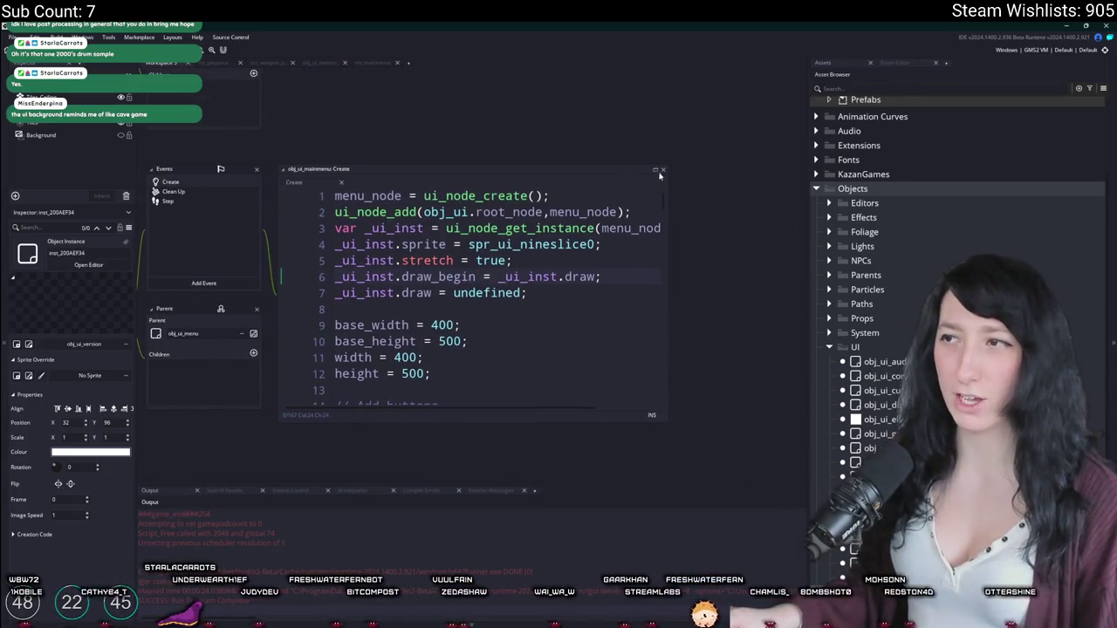
{"action": "key", "text": "ctrl+End"}
Step: Add two blank lines at line 35 inside the if ( !_paused ) block
{"action": "scroll", "coordinate": [410, 431], "scroll_direction": "down", "scroll_amount": 20}
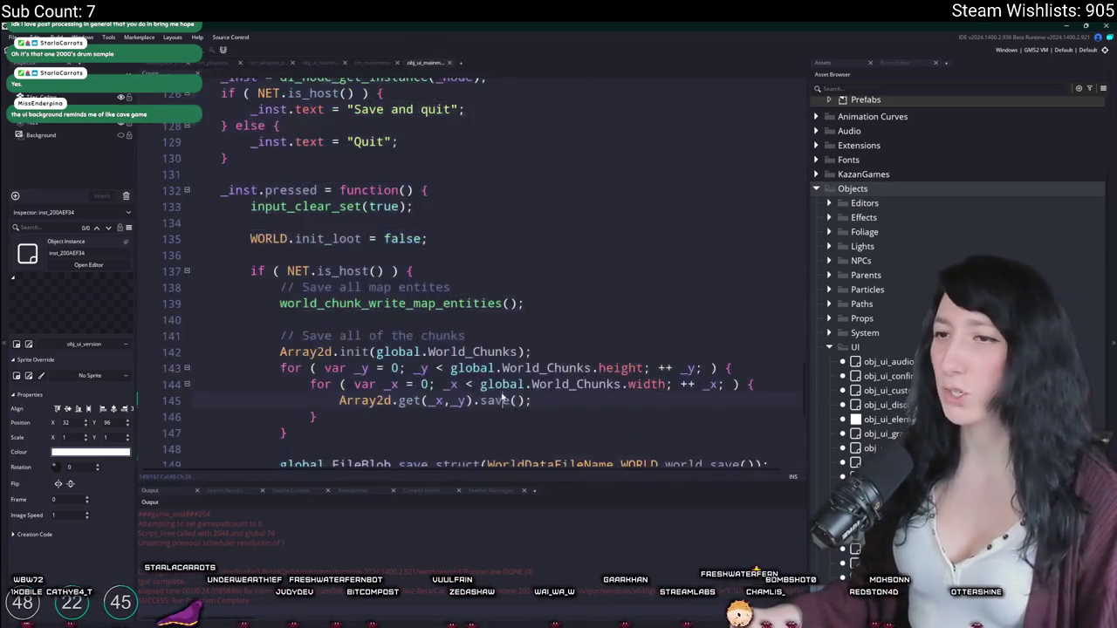
{"action": "scroll", "coordinate": [411, 431], "scroll_direction": "up", "scroll_amount": 20}
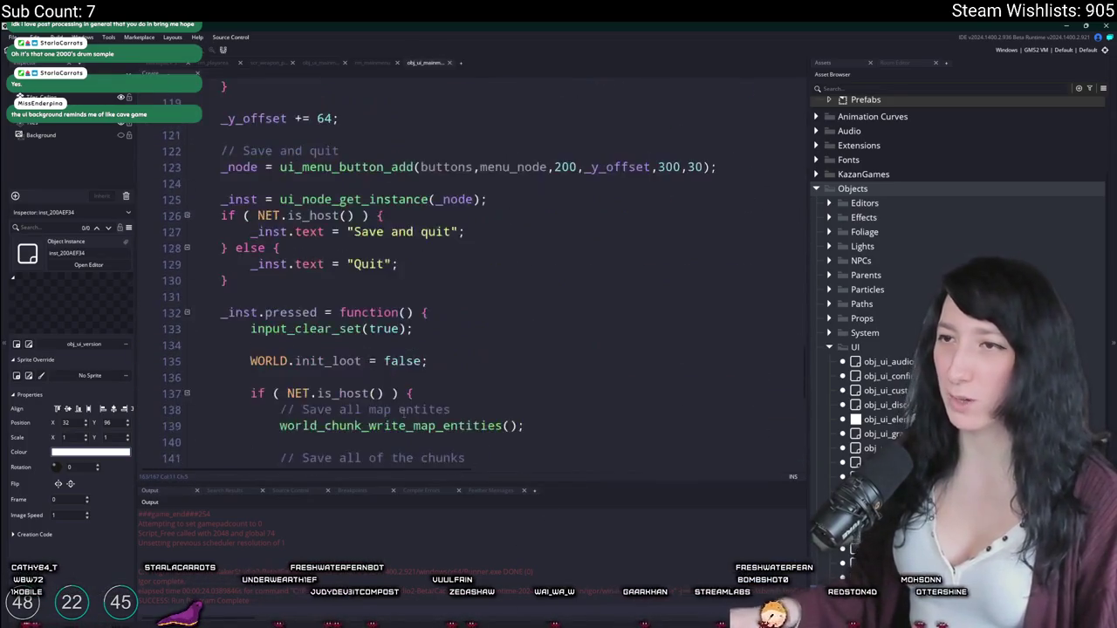
{"action": "scroll", "coordinate": [395, 310], "scroll_direction": "up", "scroll_amount": 12}
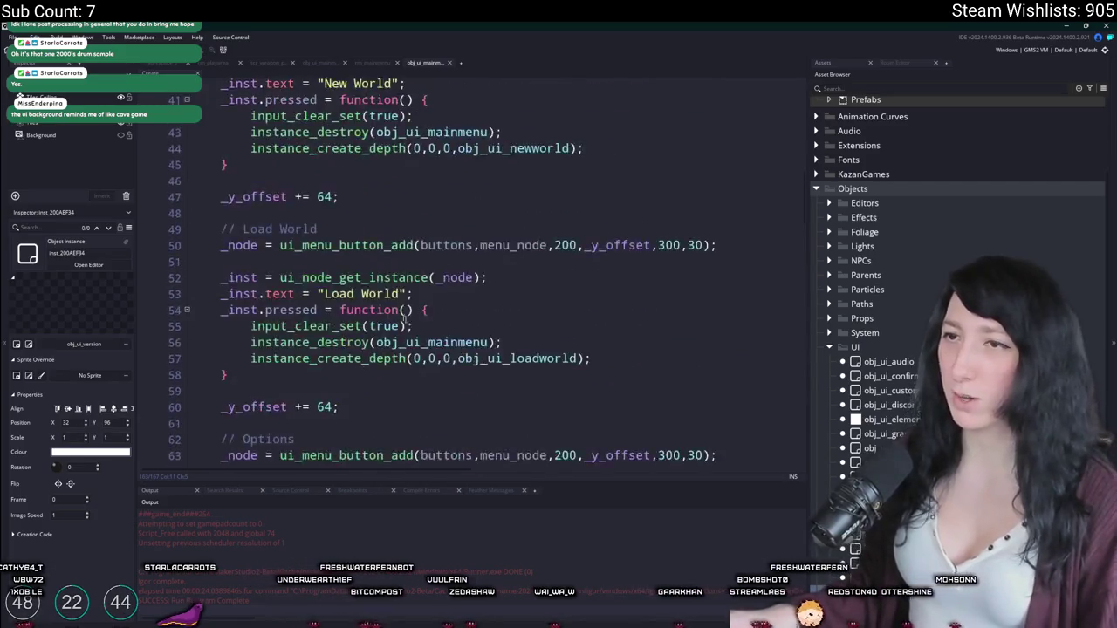
{"action": "scroll", "coordinate": [439, 315], "scroll_direction": "down", "scroll_amount": 4}
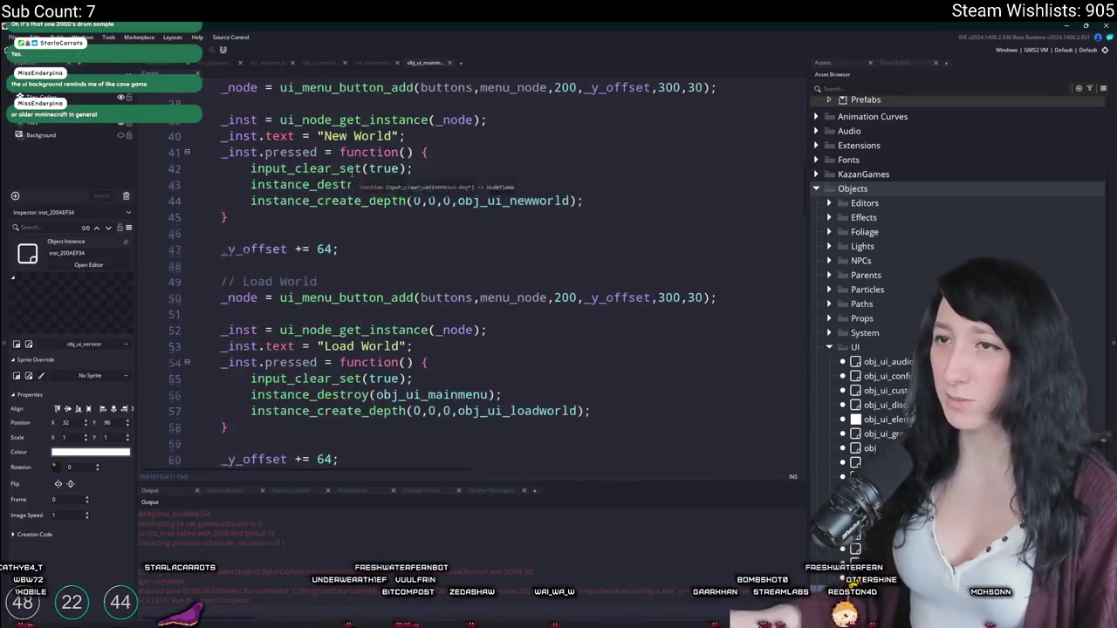
{"action": "scroll", "coordinate": [474, 154], "scroll_direction": "up", "scroll_amount": 1}
{"action": "key", "text": "Return"}
{"action": "key", "text": "Return"}
{"action": "key", "text": "Up"}
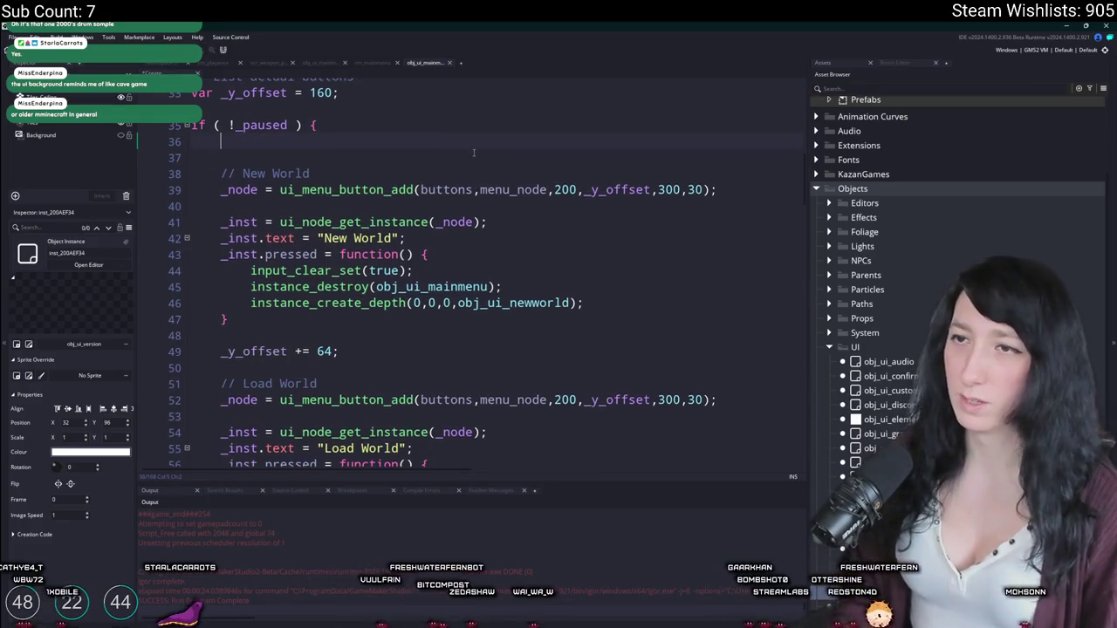
Step: Add a grass comment with a with ( obj_vertexgrass ) { build(); } block and test-run the game
{"action": "type", "text": "g"}
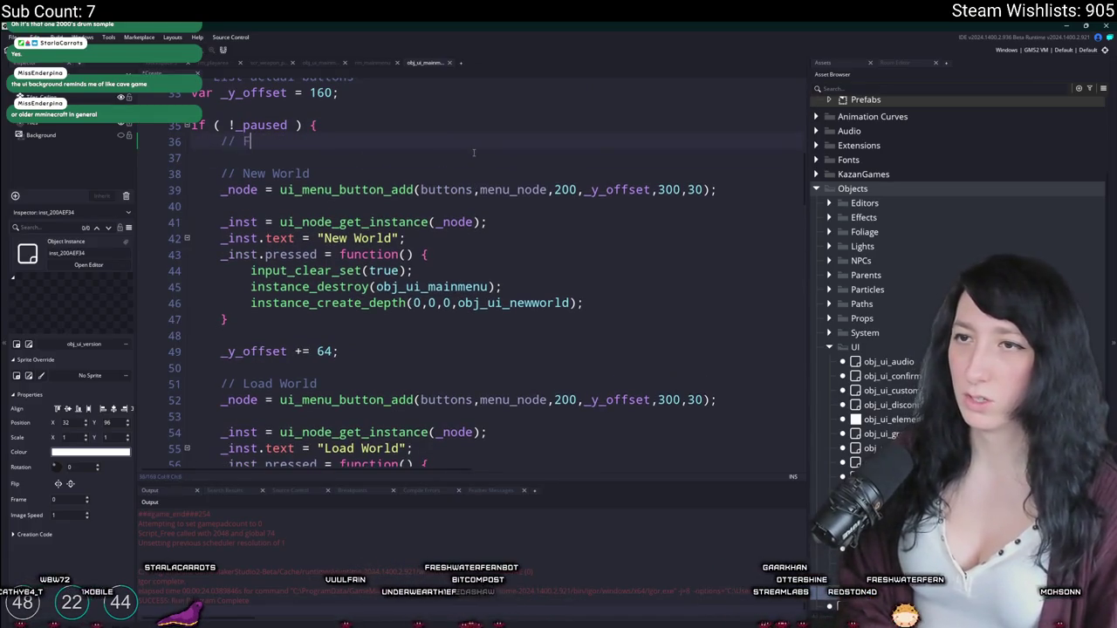
{"action": "type", "text": "rass"}
{"action": "key", "text": "Return"}
{"action": "type", "text": "with ( v"}
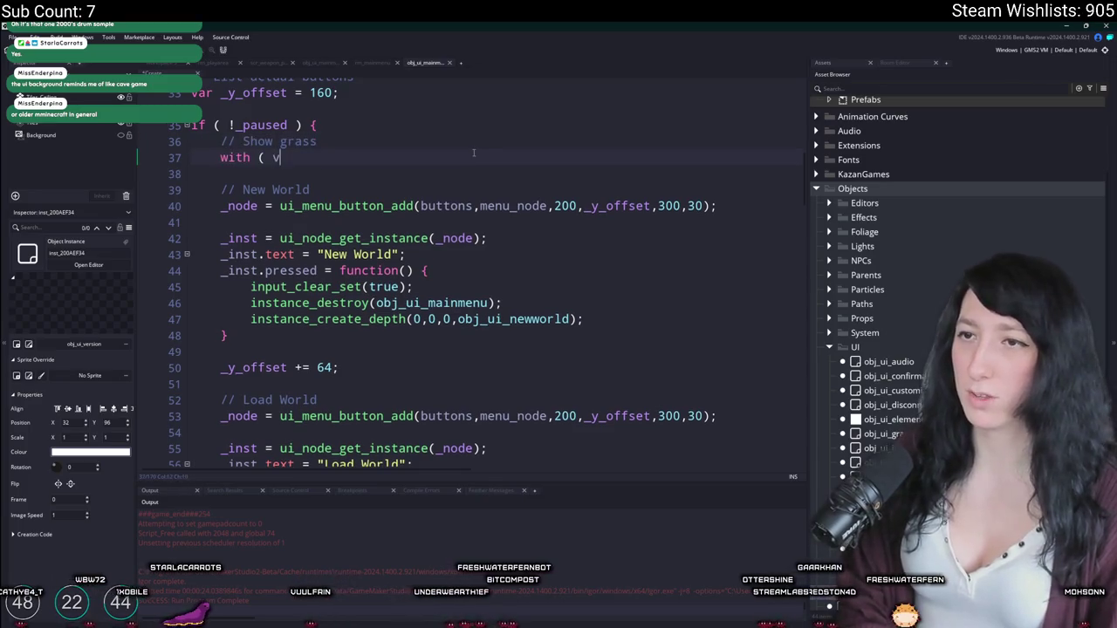
{"action": "type", "text": "ertex_"}
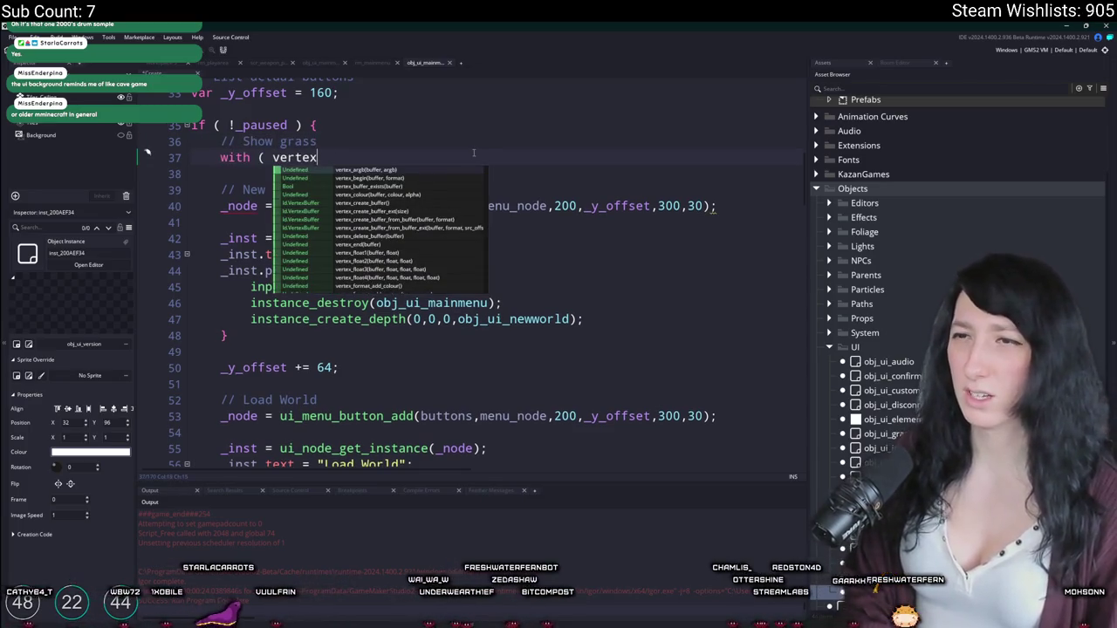
{"action": "key", "text": "BackSpace"}
{"action": "key", "text": "BackSpace"}
{"action": "key", "text": "BackSpace"}
{"action": "type", "text": "_vertexgrass ) {"}
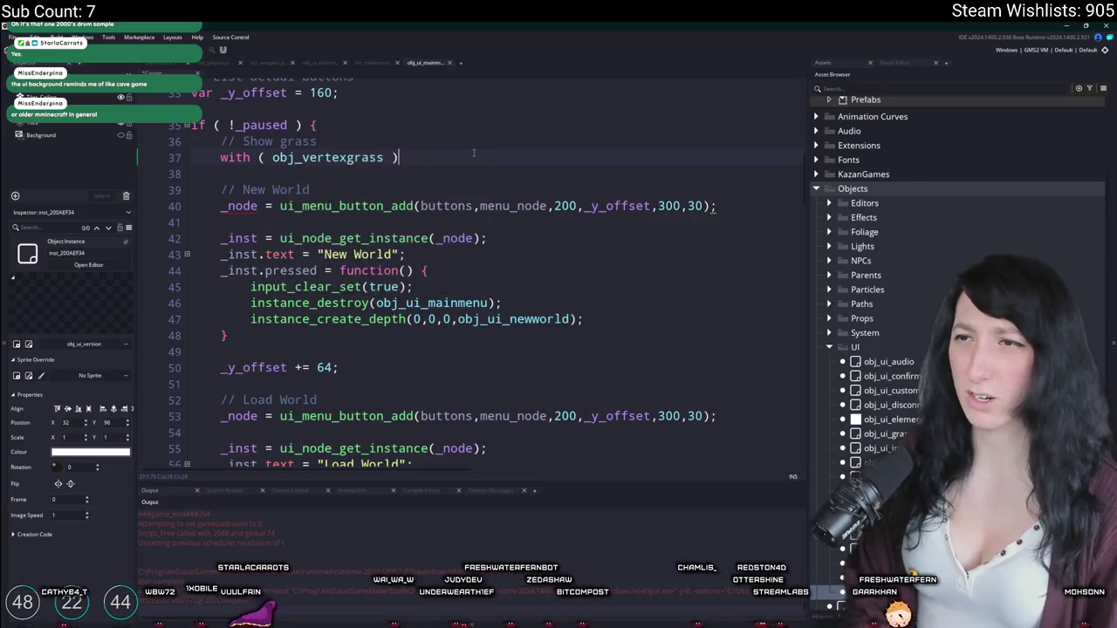
{"action": "key", "text": "Return"}
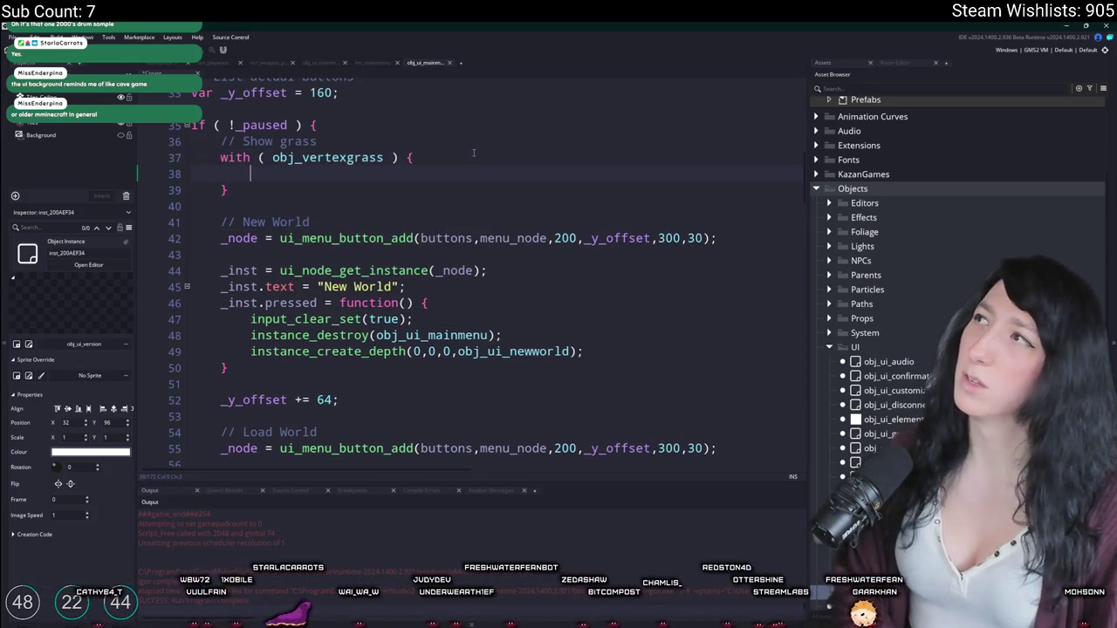
{"action": "type", "text": "build();"}
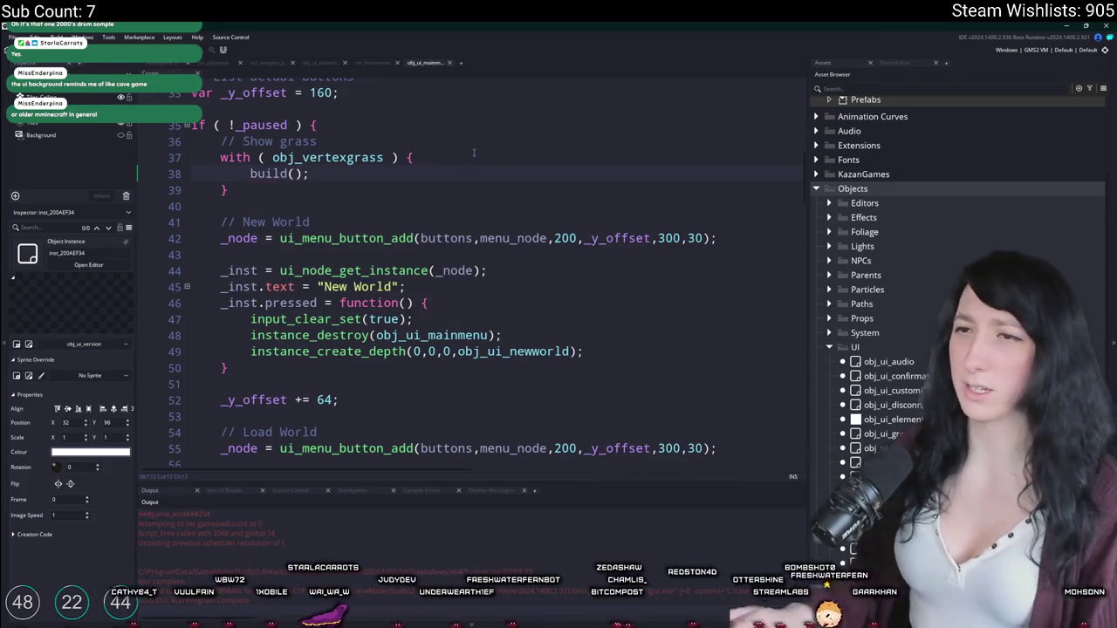
{"action": "key", "text": "F5"}
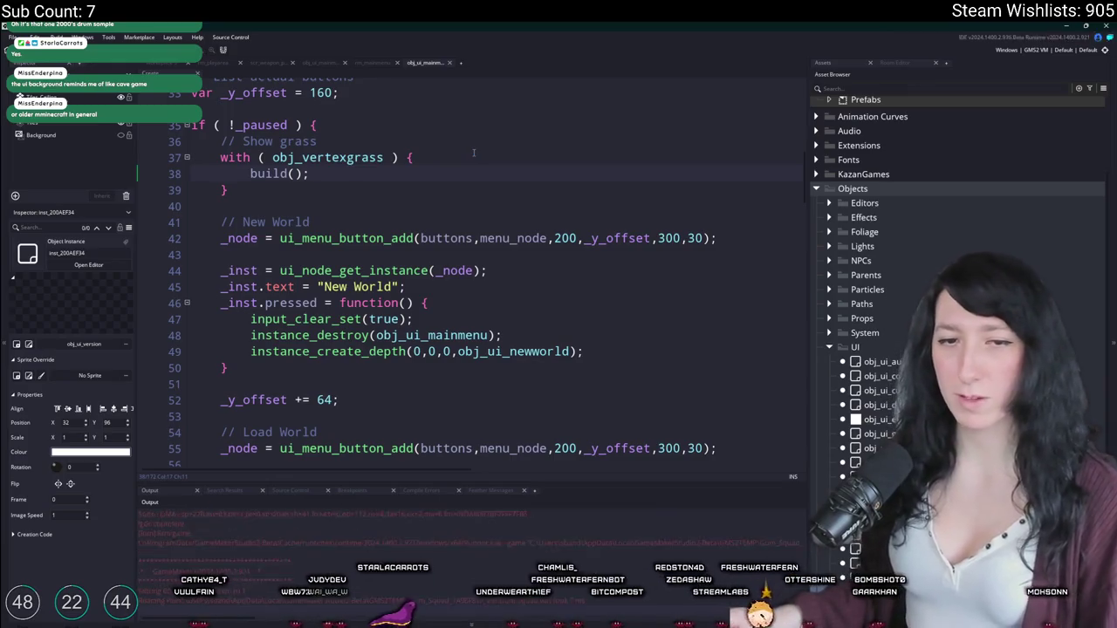
{"action": "left_click", "coordinate": [826, 176]}
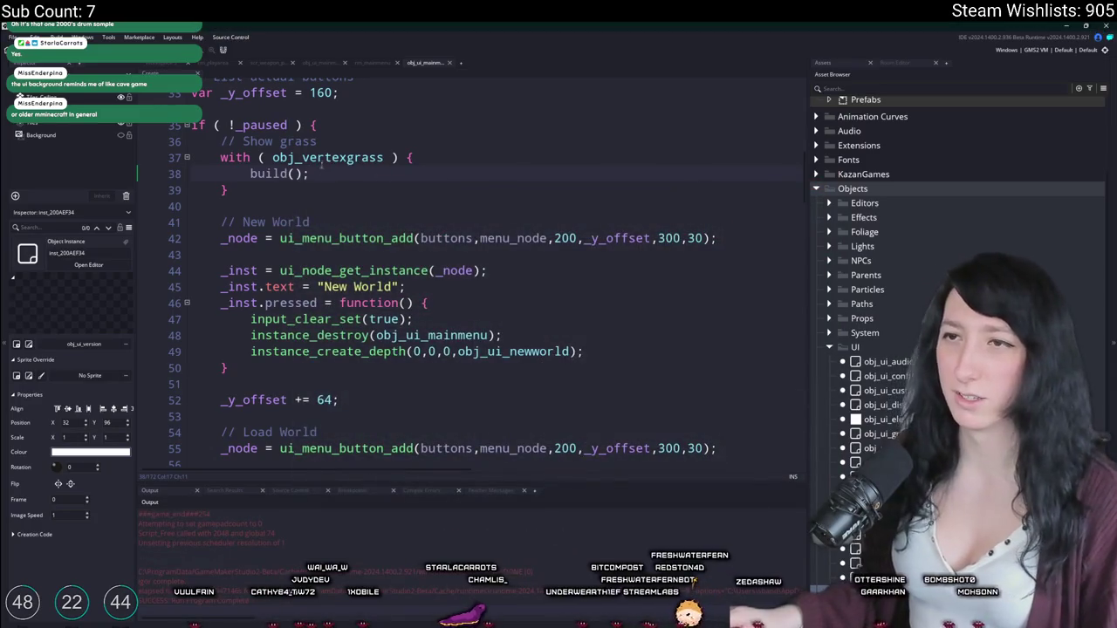
Step: Select and delete the obj_vertexgrass build block lines
{"action": "scroll", "coordinate": [252, 349], "scroll_direction": "up", "scroll_amount": 4}
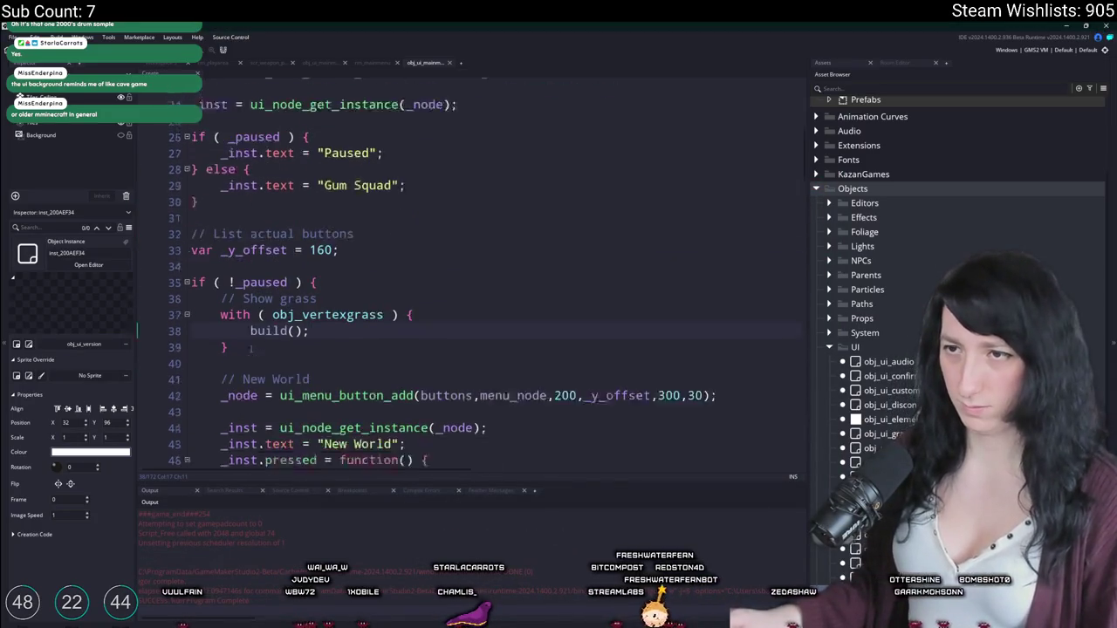
{"action": "scroll", "coordinate": [251, 349], "scroll_direction": "down", "scroll_amount": 1}
{"action": "left_click", "coordinate": [364, 302]}
{"action": "key", "text": "shift+Up"}
{"action": "key", "text": "shift+Up"}
{"action": "key", "text": "shift+Up"}
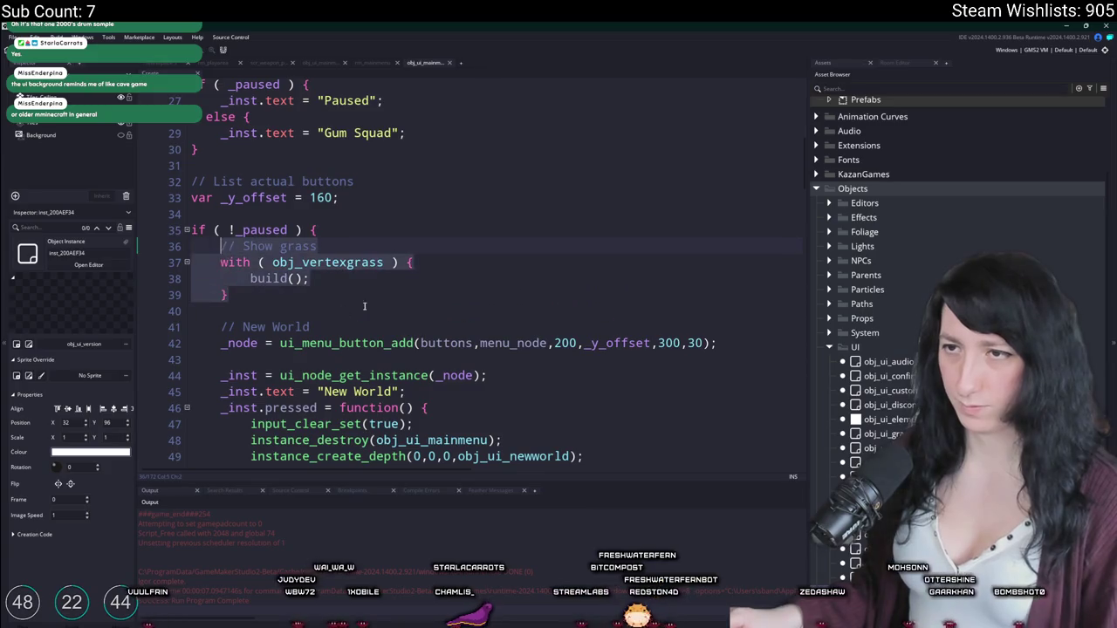
{"action": "left_click", "coordinate": [334, 279]}
{"action": "key", "text": "shift+Up"}
{"action": "key", "text": "shift+Up"}
{"action": "key", "text": "shift+Up"}
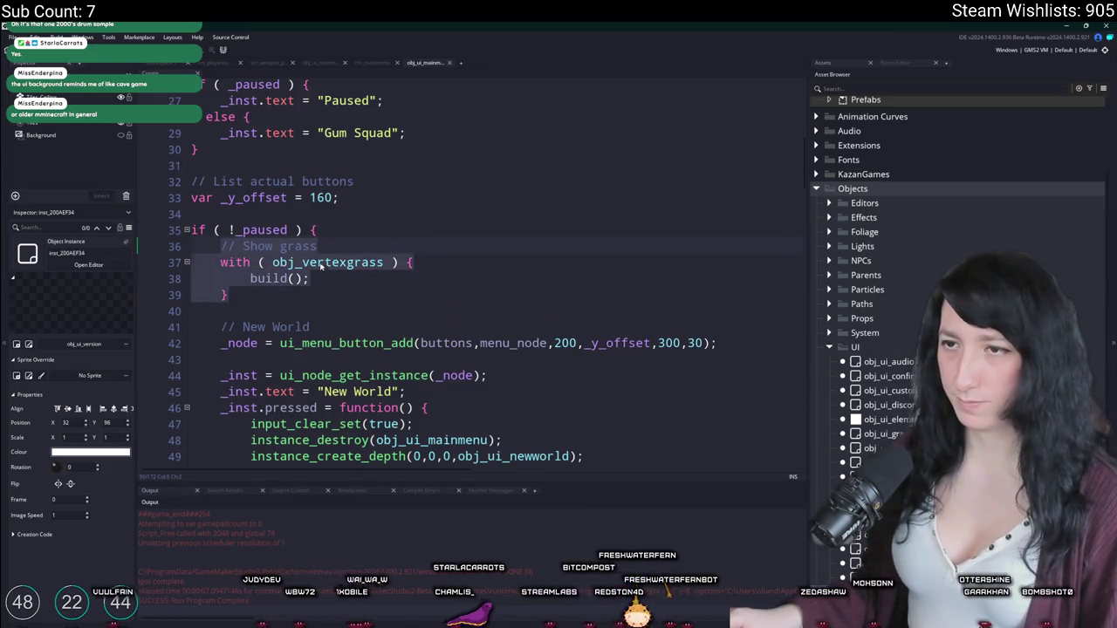
{"action": "left_click", "coordinate": [319, 263]}
{"action": "key", "text": "shift+Up"}
{"action": "key", "text": "shift+Up"}
{"action": "key", "text": "shift+Up"}
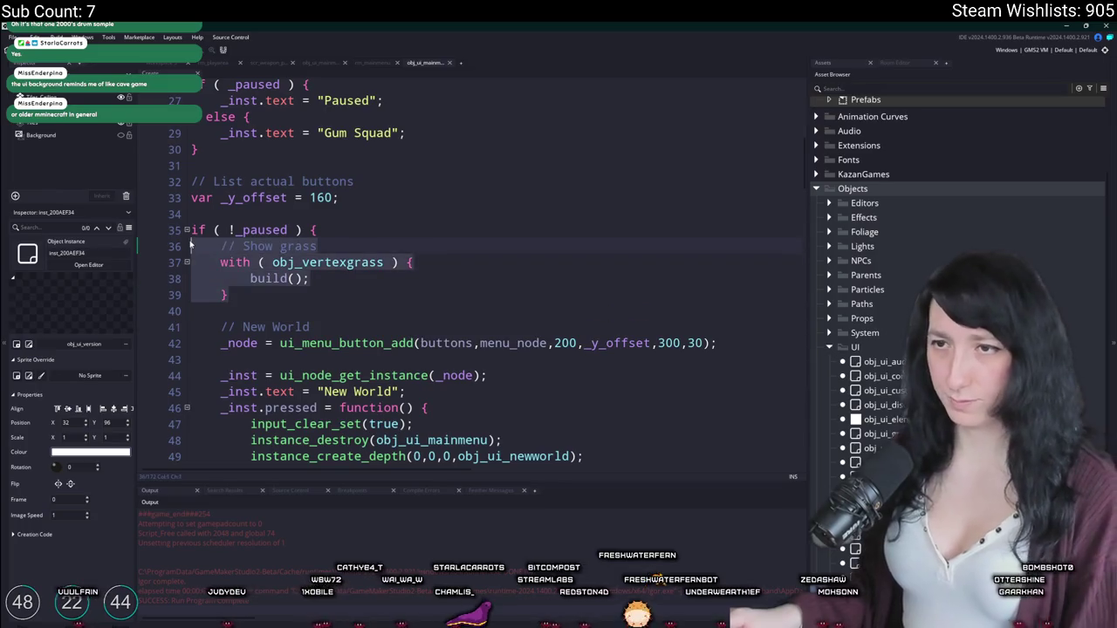
{"action": "key", "text": "BackSpace"}
{"action": "key", "text": "BackSpace"}
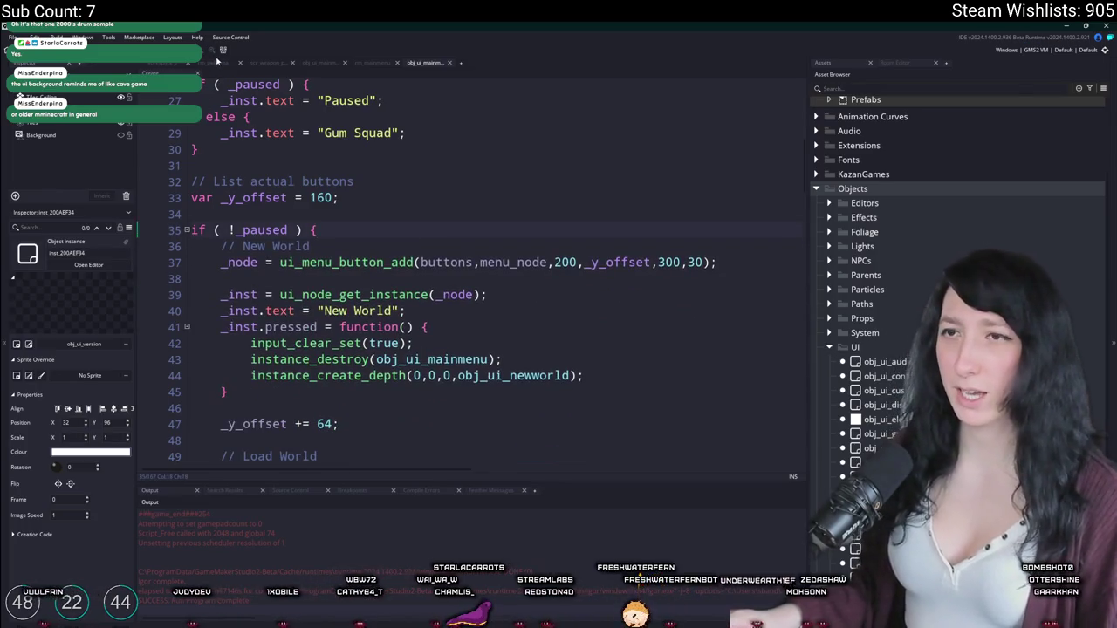
{"action": "left_click", "coordinate": [370, 63]}
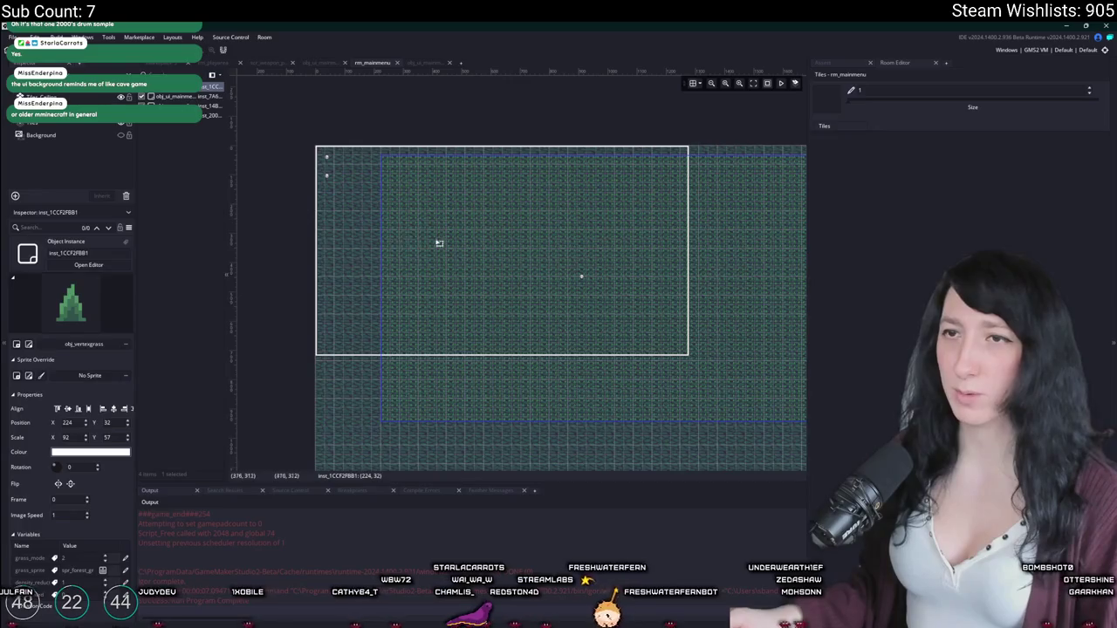
Step: Scroll around the rm_mainmenu room and deselect the room instance
{"action": "scroll", "coordinate": [386, 230], "scroll_direction": "down", "scroll_amount": 1}
{"action": "scroll", "coordinate": [386, 230], "scroll_direction": "up", "scroll_amount": 3}
{"action": "scroll", "coordinate": [440, 246], "scroll_direction": "down", "scroll_amount": 3}
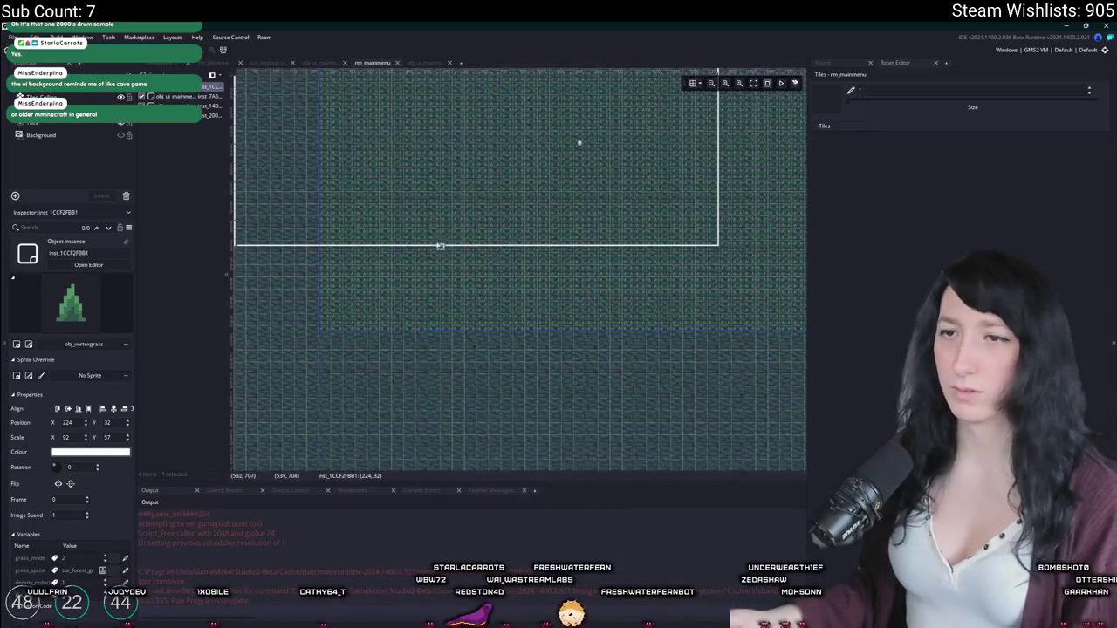
{"action": "scroll", "coordinate": [421, 227], "scroll_direction": "down", "scroll_amount": 1}
{"action": "left_click", "coordinate": [469, 372]}
{"action": "scroll", "coordinate": [469, 372], "scroll_direction": "down", "scroll_amount": 1}
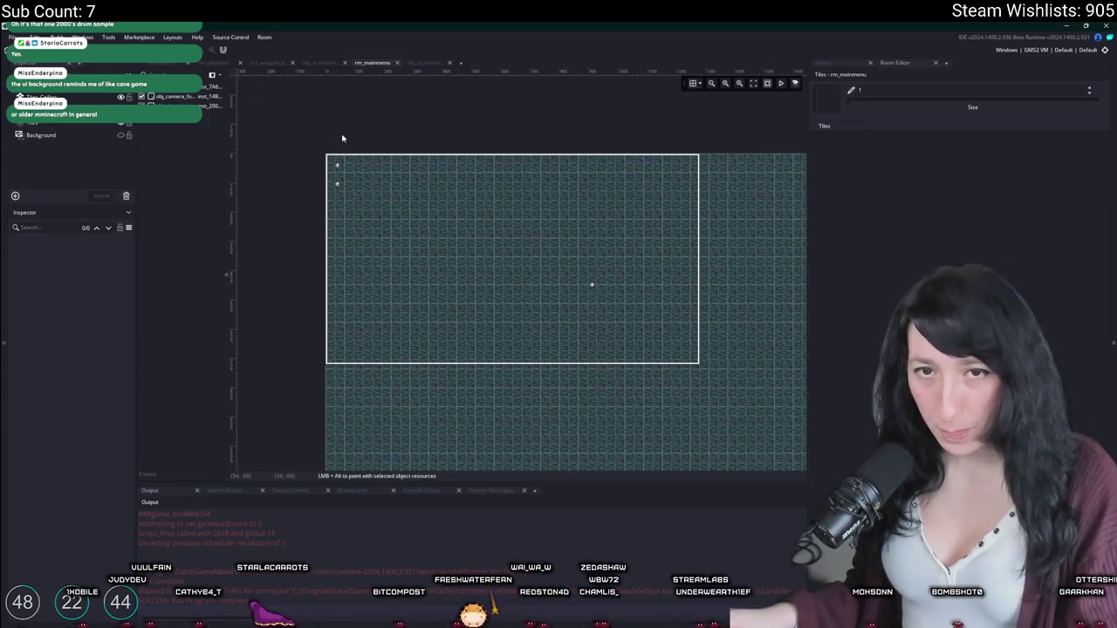
{"action": "key", "text": "ctrl+t"}
Step: Find the ToDo note via 'todo' search and delete its 'Show version number on main menu' line
{"action": "type", "text": "todo"}
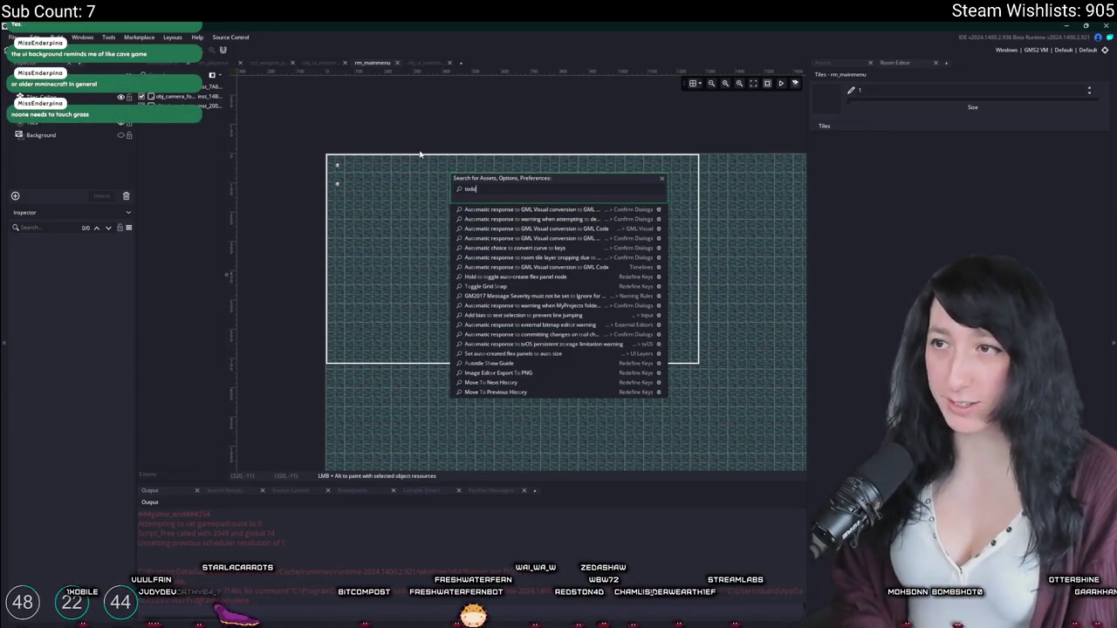
{"action": "key", "text": "Return"}
{"action": "key", "text": "Return"}
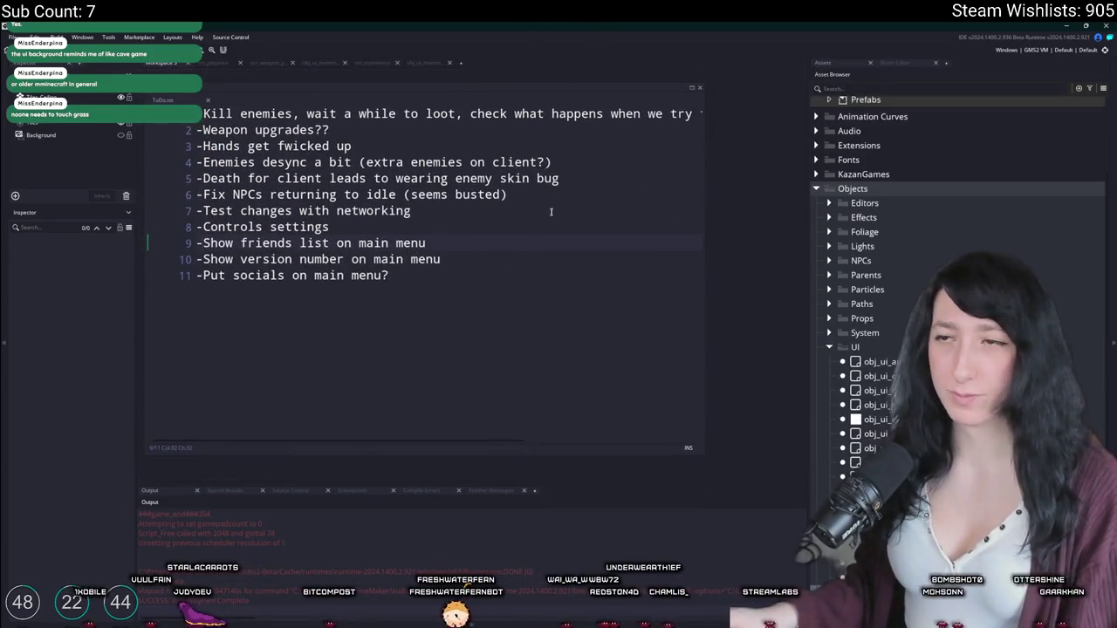
{"action": "left_click", "coordinate": [598, 252]}
{"action": "left_click_drag", "start_coordinate": [594, 294], "coordinate": [271, 294]}
{"action": "key", "text": "BackSpace"}
{"action": "key", "text": "BackSpace"}
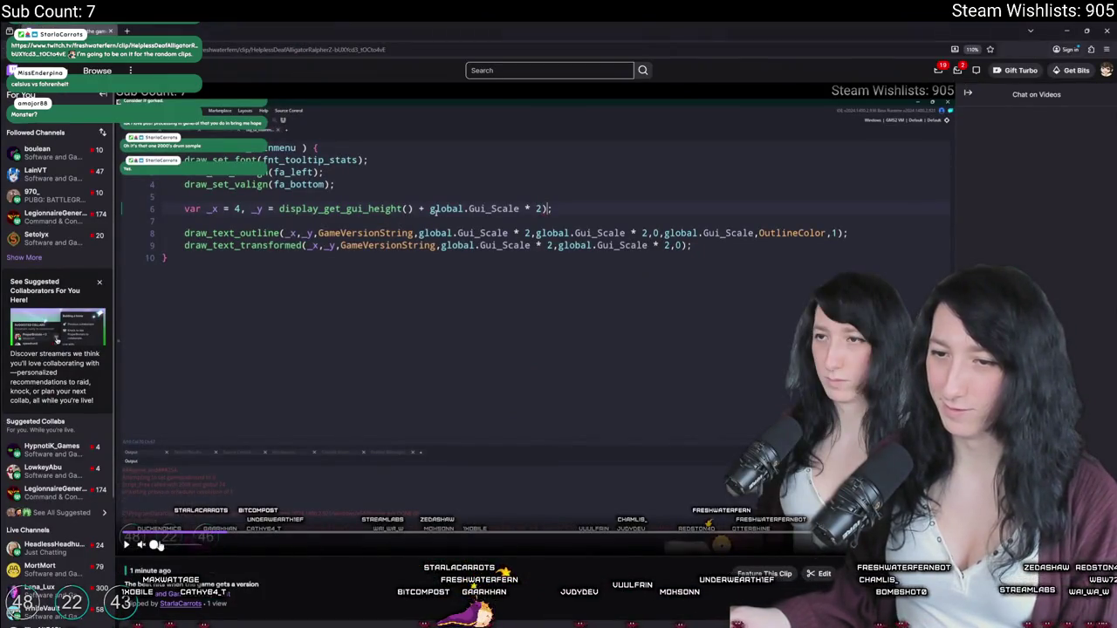
Step: Play the Twitch clip showing the version-number drawing code
{"action": "left_click", "coordinate": [260, 553]}
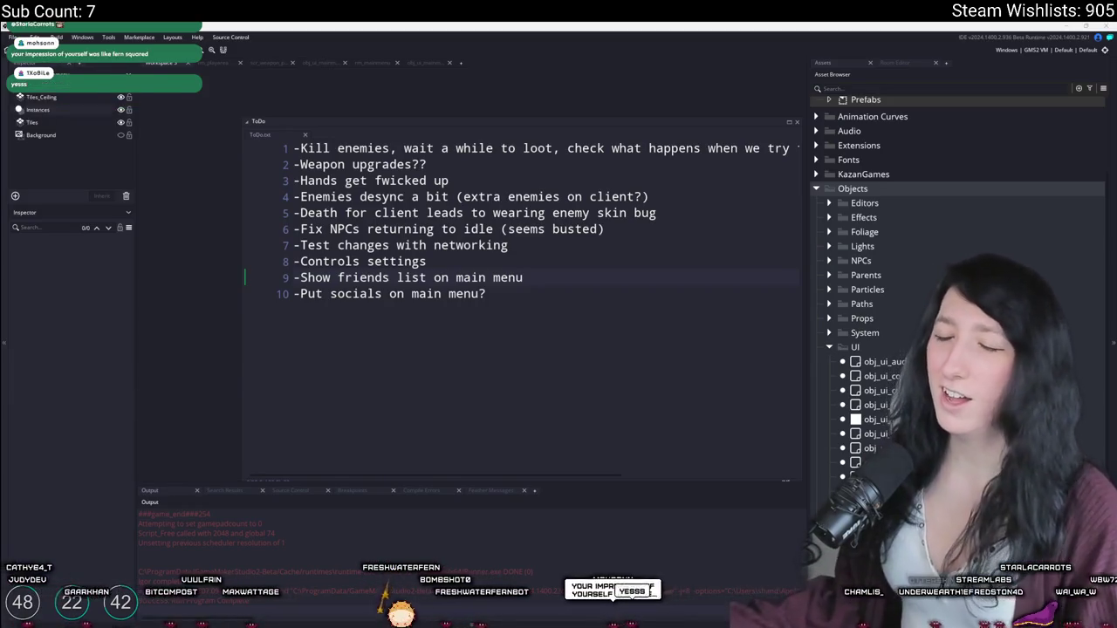
Step: Review the ToDo note's friends list, networking and line 9 entries, then bring up rm_playarea
{"action": "left_click", "coordinate": [569, 268]}
{"action": "left_click", "coordinate": [594, 282]}
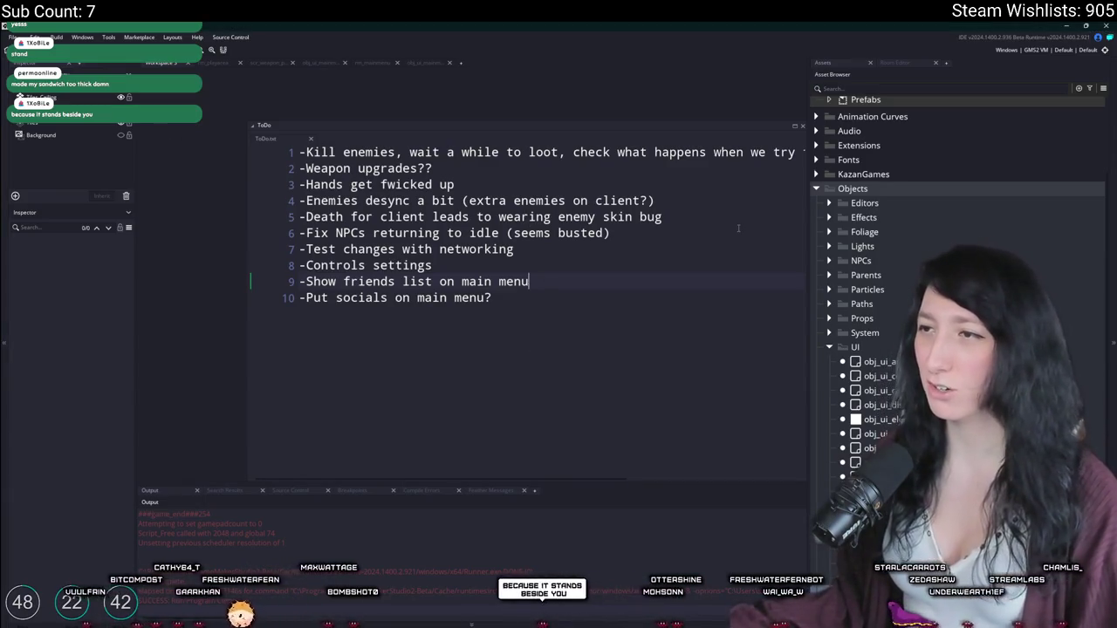
{"action": "left_click", "coordinate": [632, 255]}
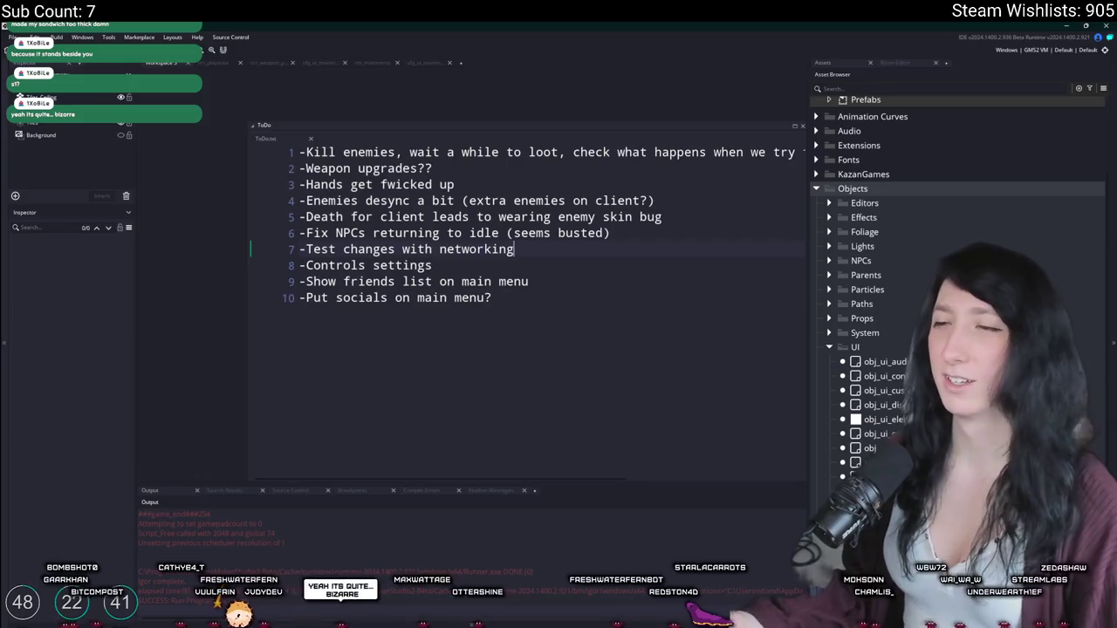
{"action": "type", "text": "e"}
{"action": "right_click", "coordinate": [650, 284]}
{"action": "left_click", "coordinate": [654, 247]}
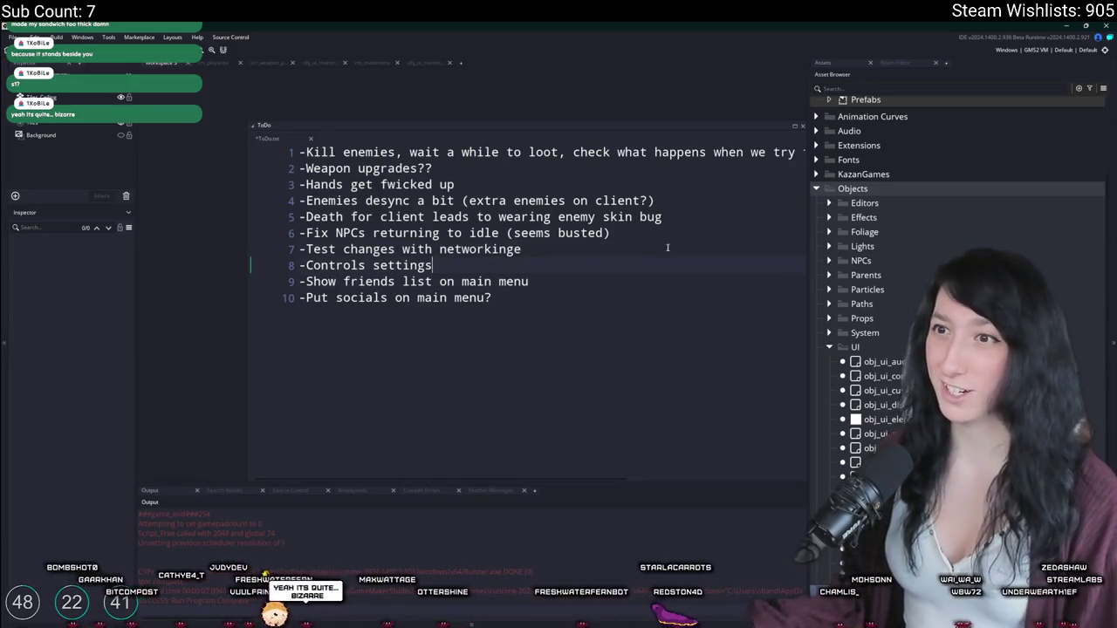
{"action": "left_click", "coordinate": [528, 281]}
{"action": "mouse_move", "coordinate": [512, 281]}
{"action": "left_mouse_down"}
{"action": "mouse_move", "coordinate": [217, 286]}
{"action": "mouse_move", "coordinate": [249, 219]}
{"action": "mouse_move", "coordinate": [506, 297]}
{"action": "mouse_move", "coordinate": [613, 305]}
{"action": "left_mouse_up"}
{"action": "left_click", "coordinate": [447, 281]}
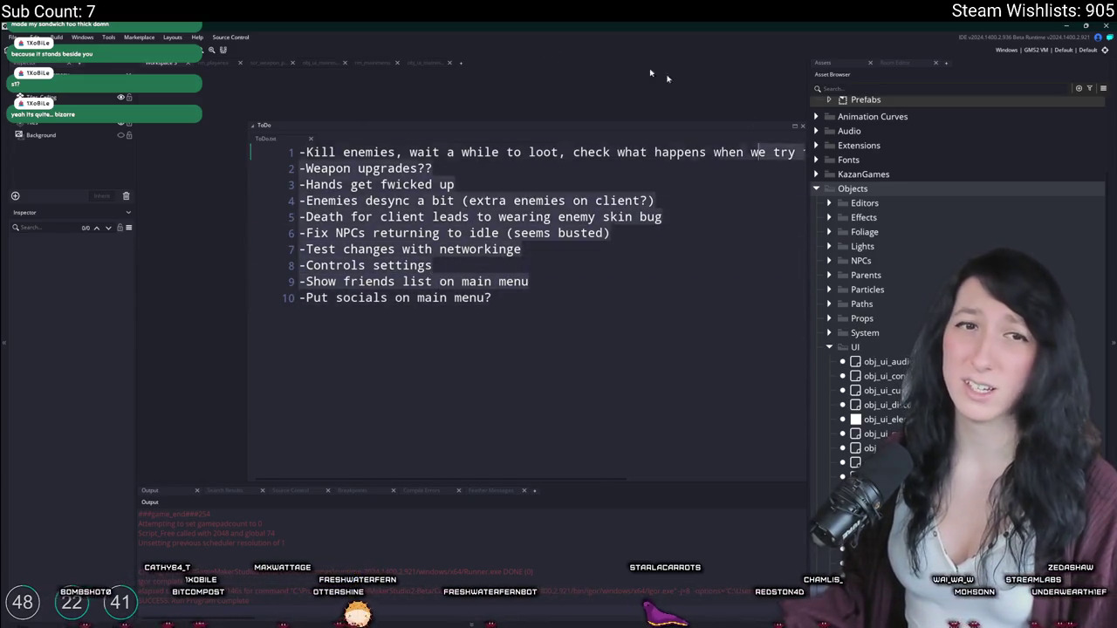
{"action": "left_click", "coordinate": [635, 287]}
{"action": "scroll", "coordinate": [635, 287], "scroll_direction": "right", "scroll_amount": 2}
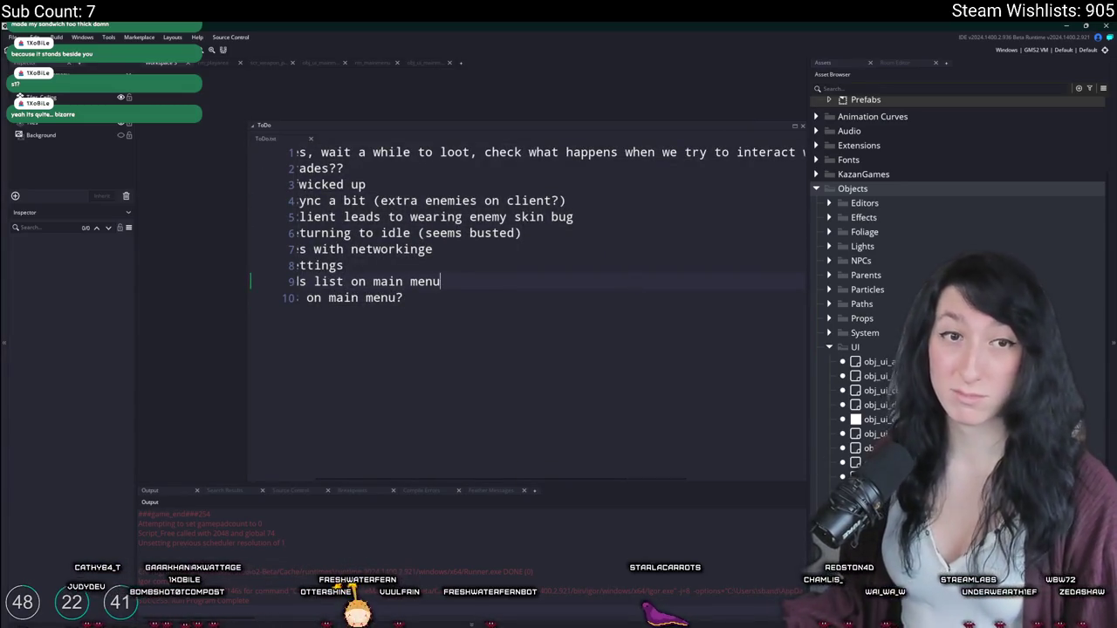
{"action": "key", "text": "ctrl+Tab"}
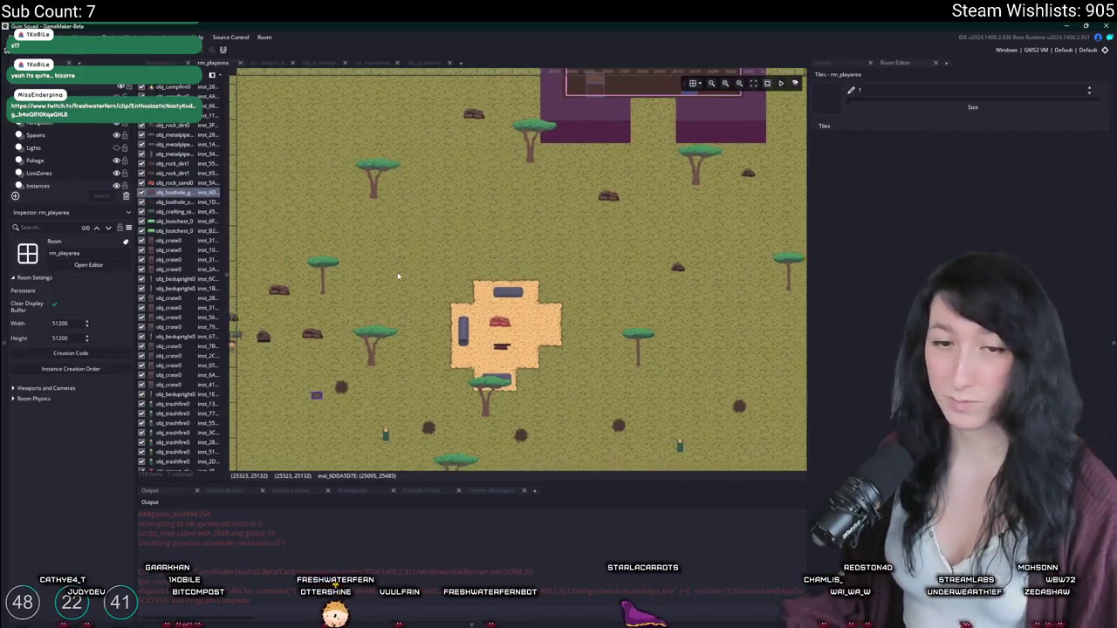
{"action": "scroll", "coordinate": [398, 276], "scroll_direction": "up", "scroll_amount": 1}
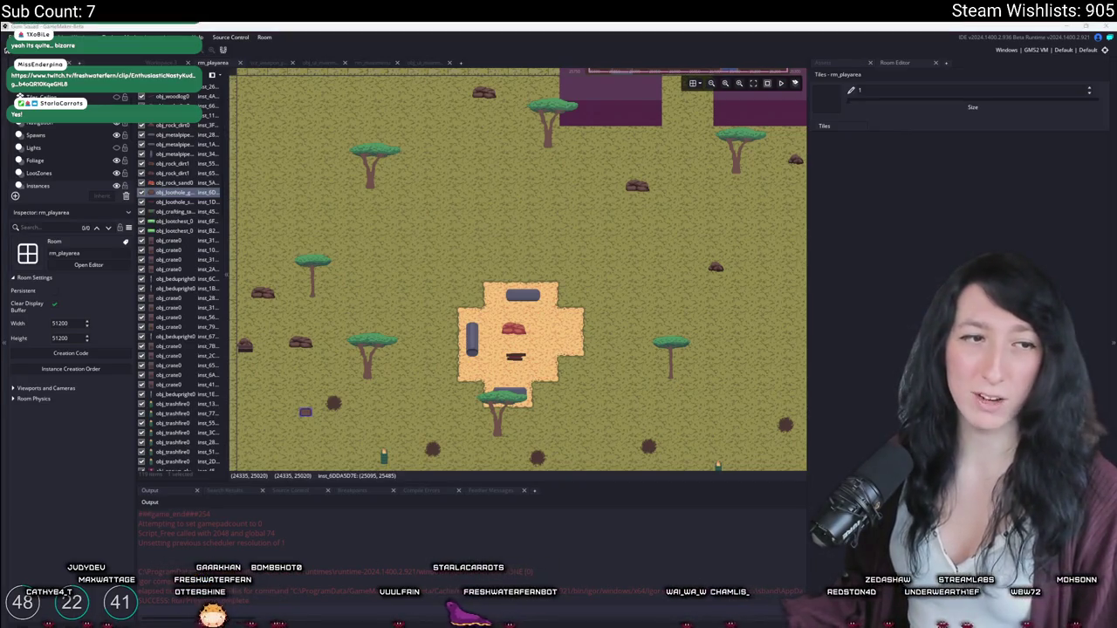
{"action": "key", "text": "alt+Tab"}
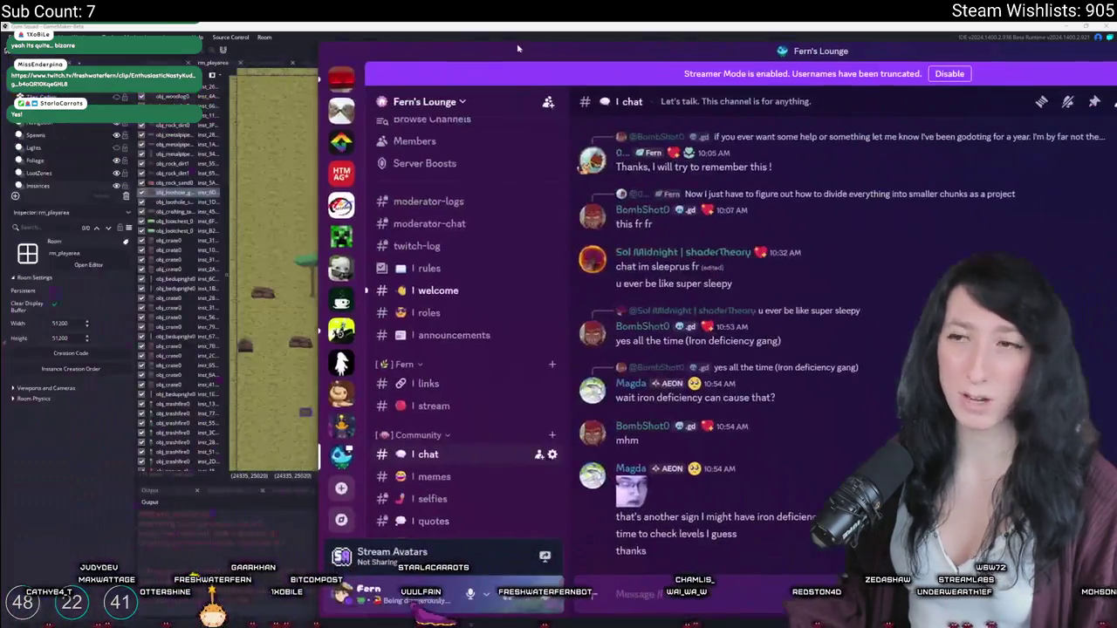
Step: Move the Discord window, view #memes, then #welcome and a new member's full profile
{"action": "mouse_move", "coordinate": [545, 49]}
{"action": "left_mouse_down"}
{"action": "mouse_move", "coordinate": [352, 49]}
{"action": "mouse_move", "coordinate": [329, 39]}
{"action": "left_mouse_up"}
{"action": "scroll", "coordinate": [218, 332], "scroll_direction": "down", "scroll_amount": 3}
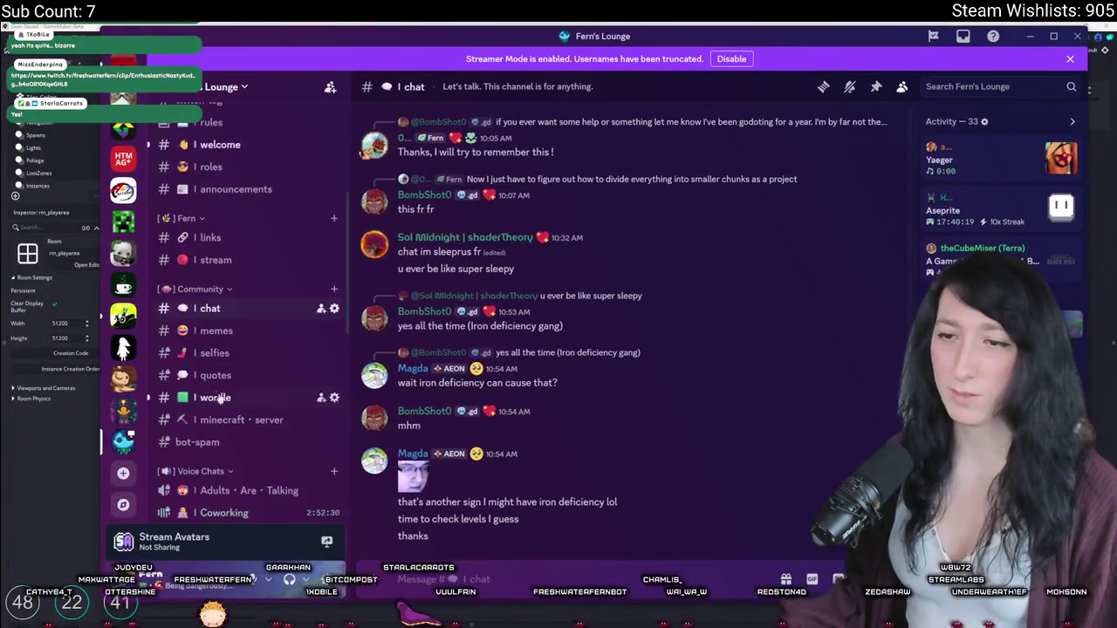
{"action": "left_click", "coordinate": [215, 331]}
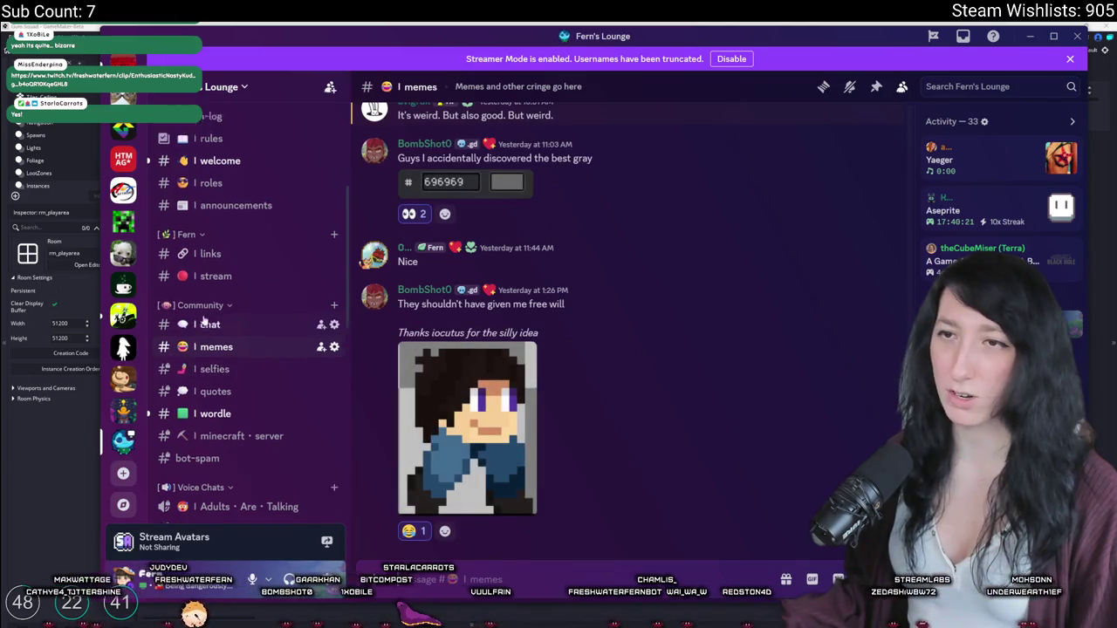
{"action": "left_click", "coordinate": [243, 147]}
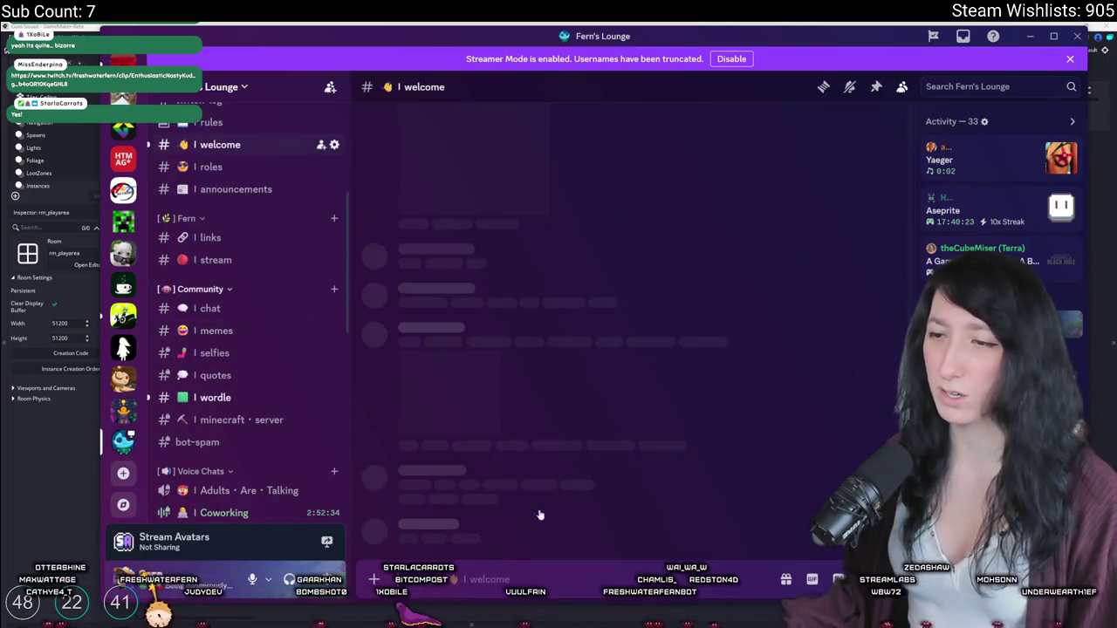
{"action": "left_click", "coordinate": [536, 479]}
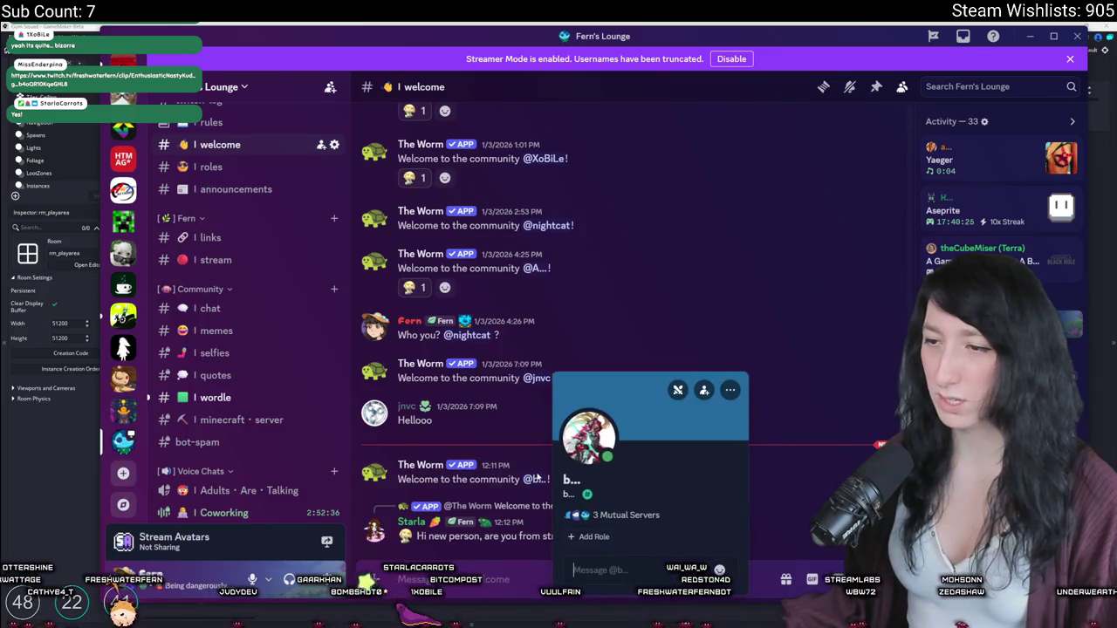
{"action": "left_click", "coordinate": [583, 383]}
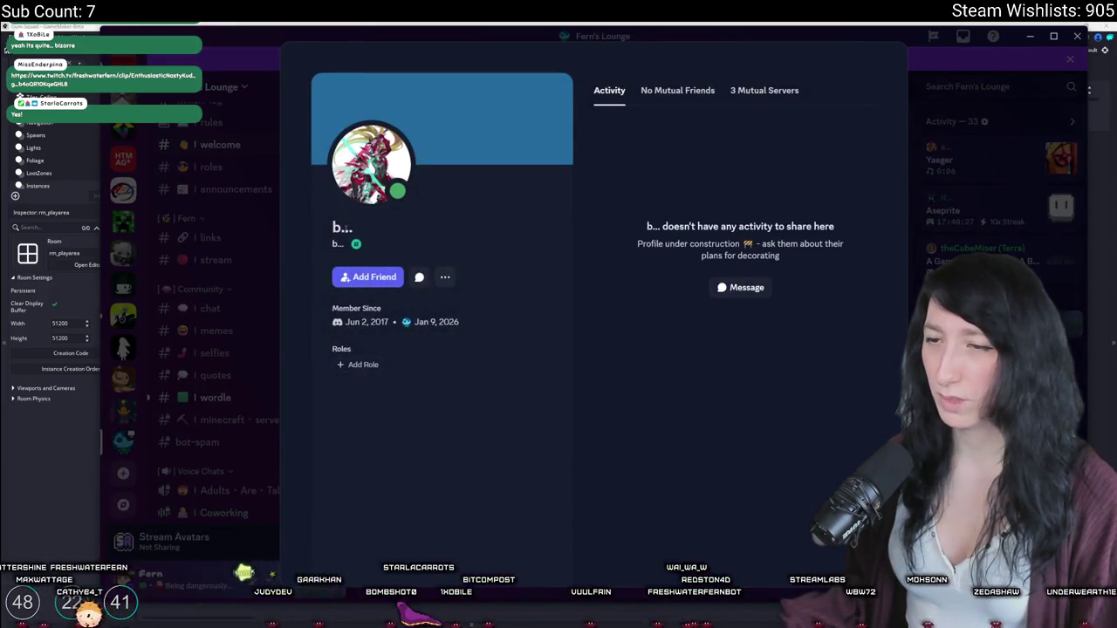
{"action": "key", "text": "Escape"}
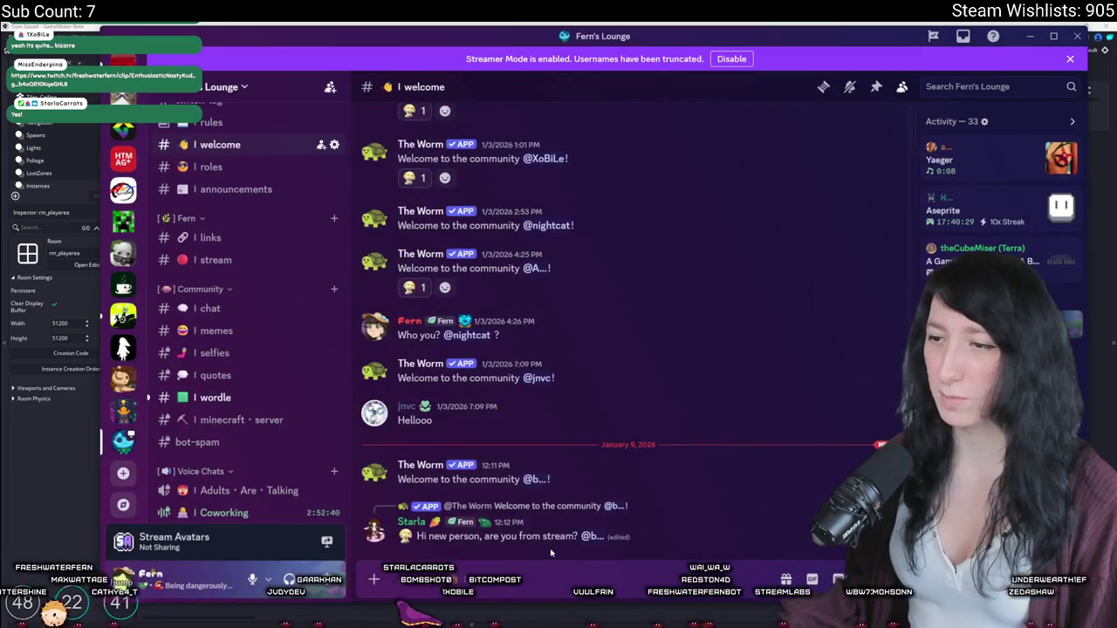
{"action": "key", "text": "alt+Tab"}
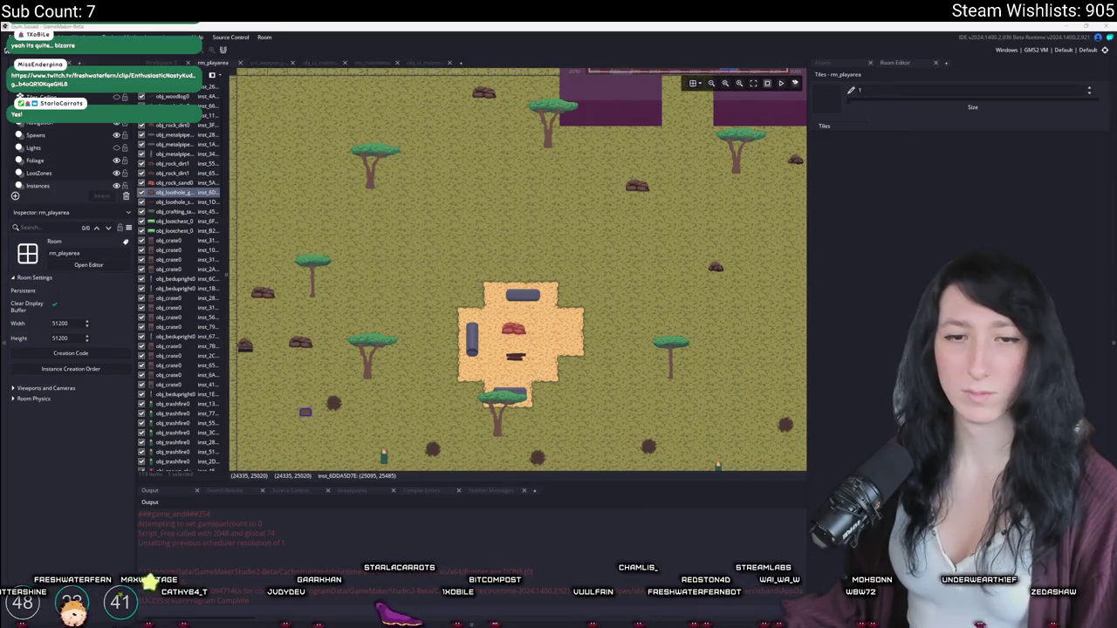
Step: Zoom the room view, bring up the asset tree, and open the asset search
{"action": "scroll", "coordinate": [484, 222], "scroll_direction": "down", "scroll_amount": 4}
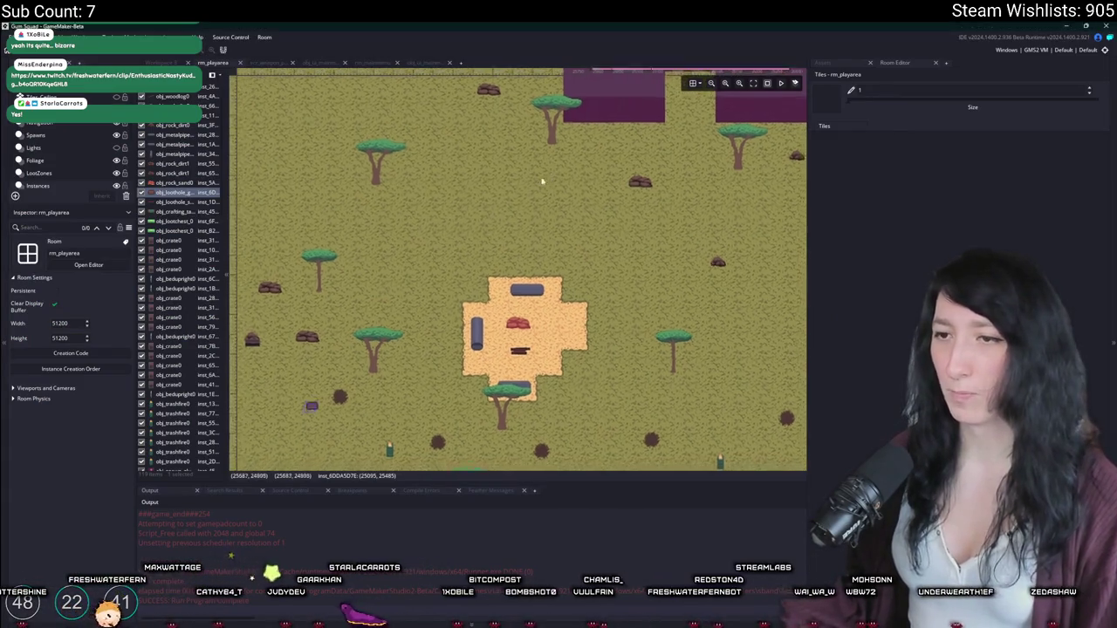
{"action": "scroll", "coordinate": [494, 199], "scroll_direction": "down", "scroll_amount": 5}
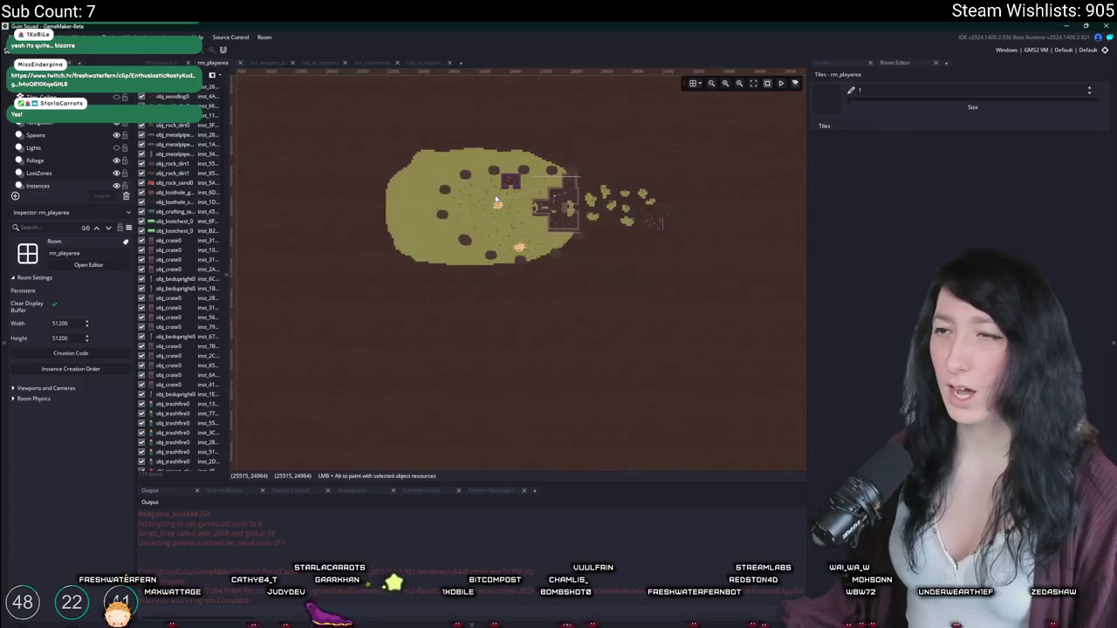
{"action": "scroll", "coordinate": [492, 217], "scroll_direction": "up", "scroll_amount": 5}
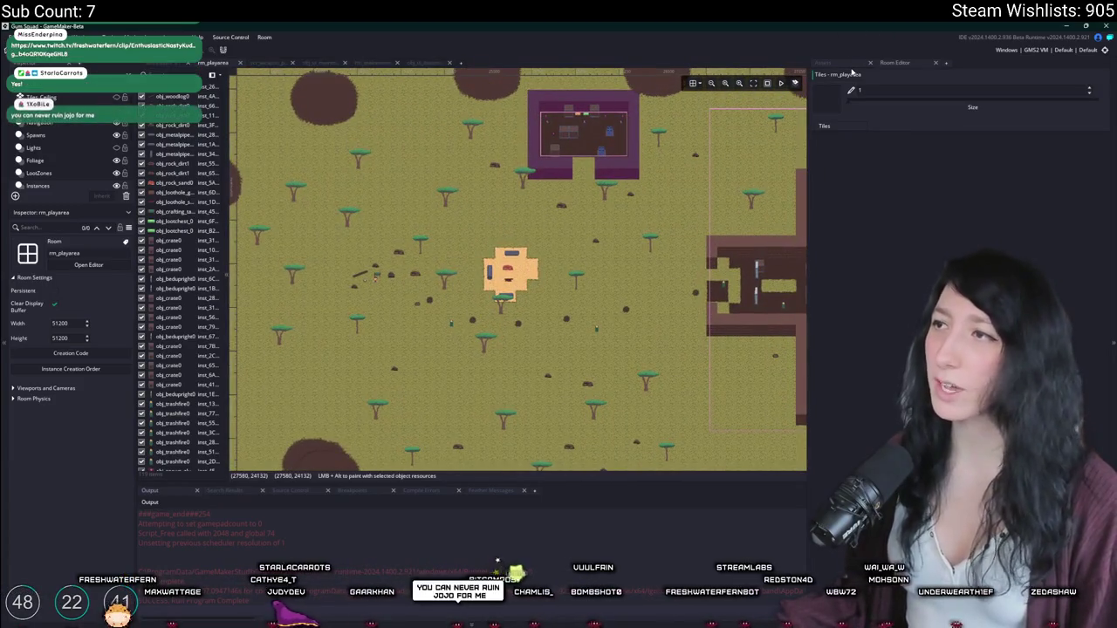
{"action": "left_click", "coordinate": [850, 64]}
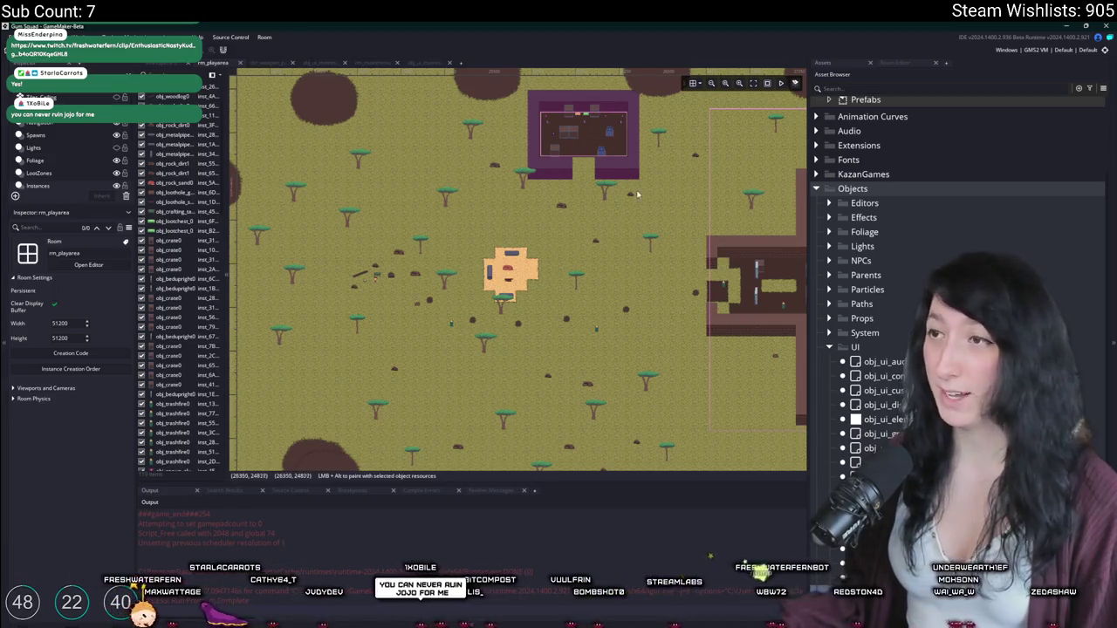
{"action": "scroll", "coordinate": [638, 193], "scroll_direction": "left", "scroll_amount": 1}
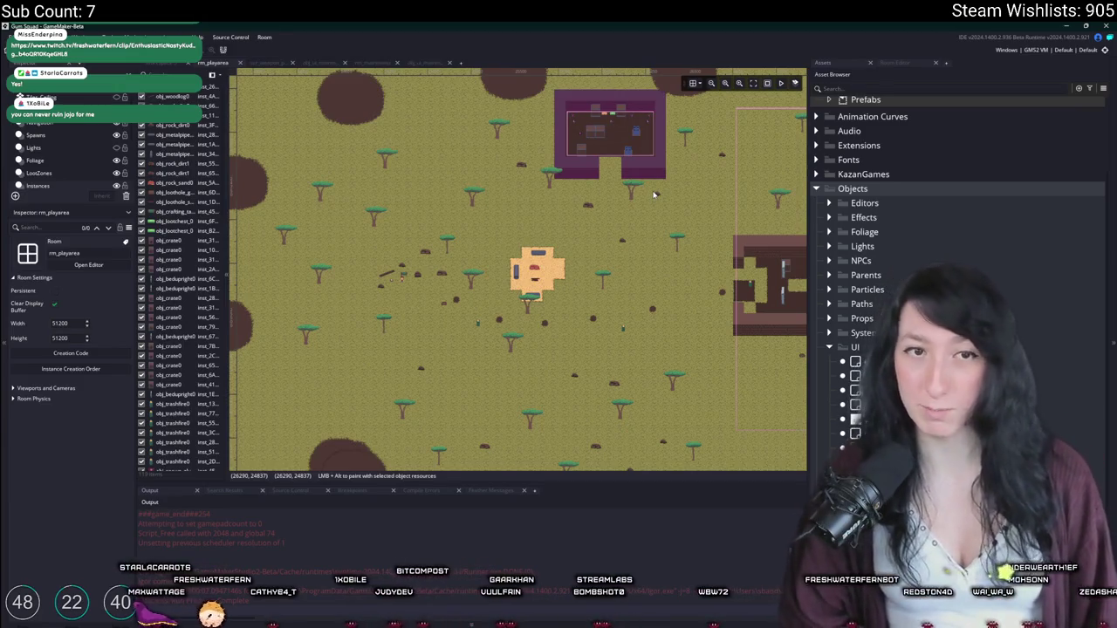
{"action": "key", "text": "ctrl+t"}
Step: Open obj_player via search, close its Draw code tab, then search assets for 'scr_'
{"action": "type", "text": "obj_pla"}
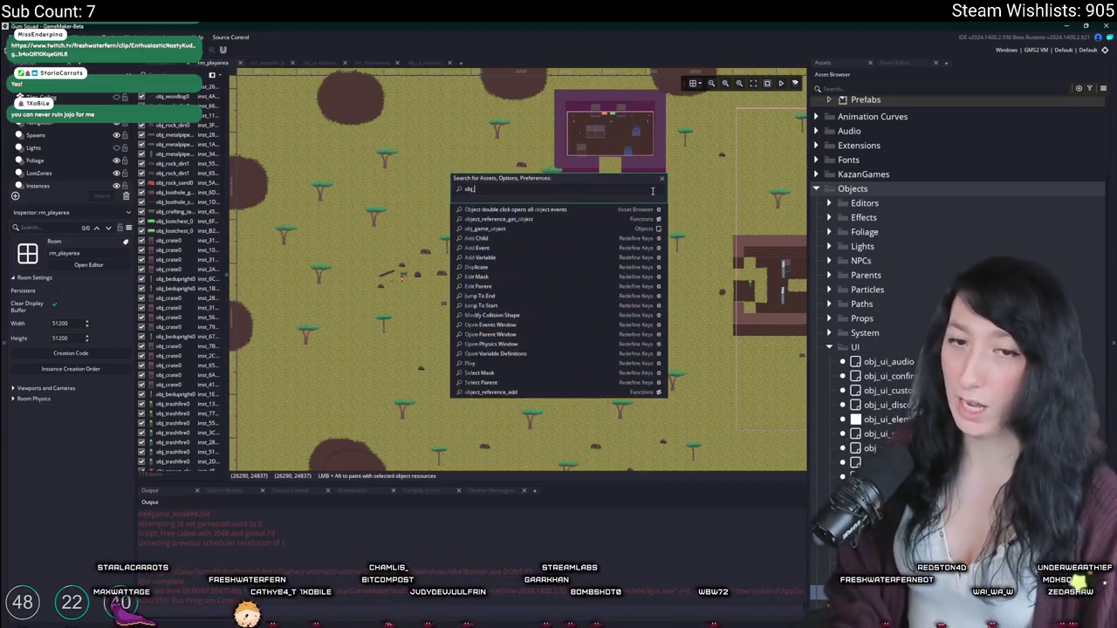
{"action": "key", "text": "Return"}
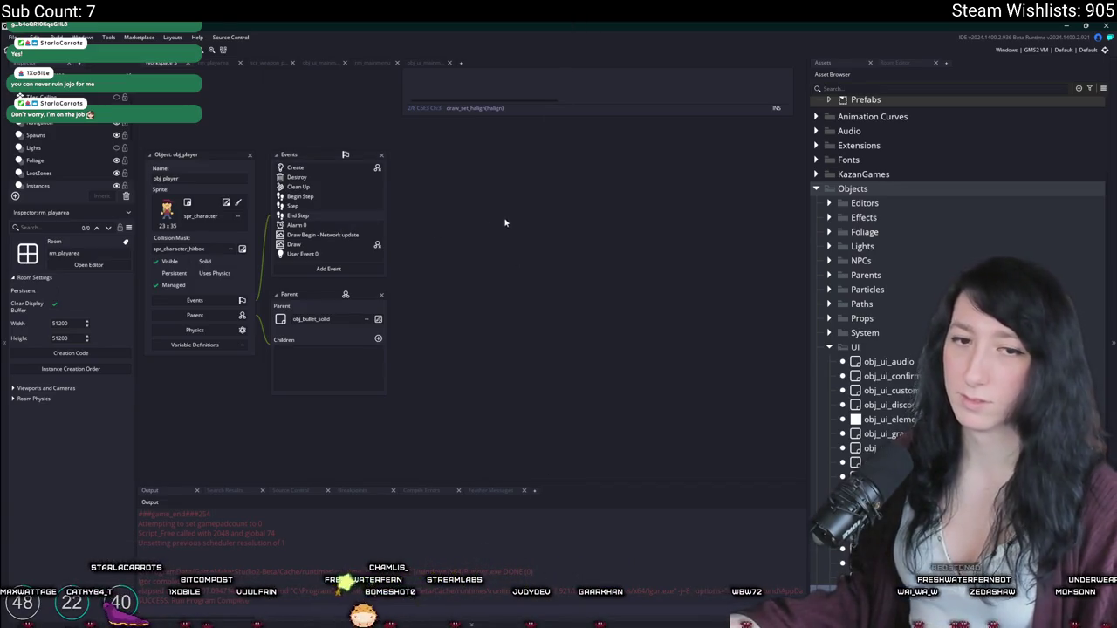
{"action": "scroll", "coordinate": [346, 186], "scroll_direction": "down", "scroll_amount": 1}
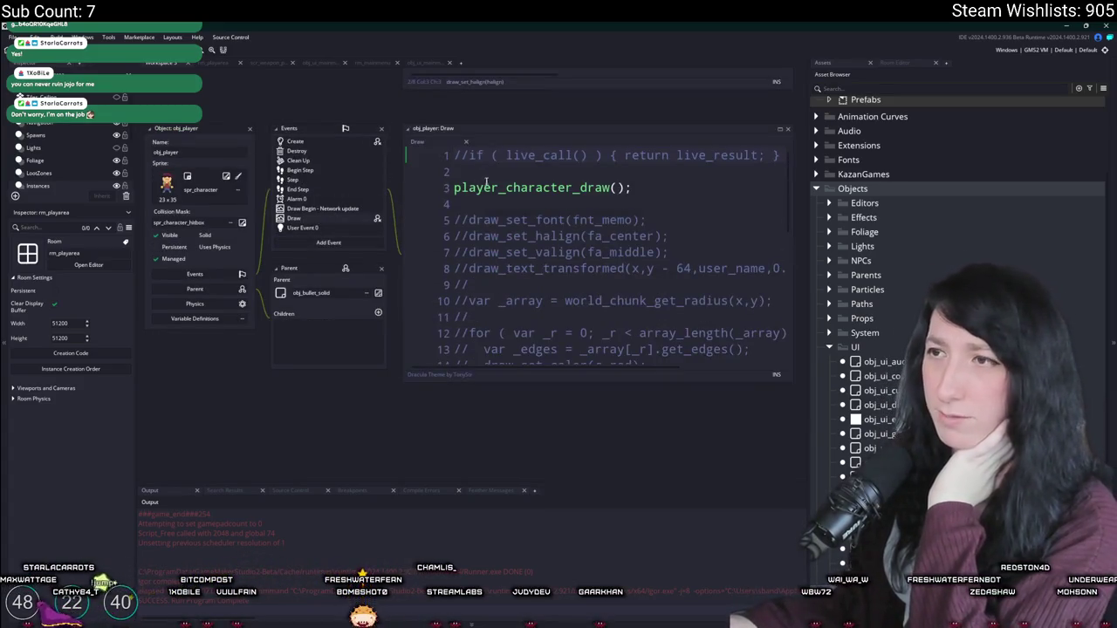
{"action": "middle_click", "coordinate": [422, 141]}
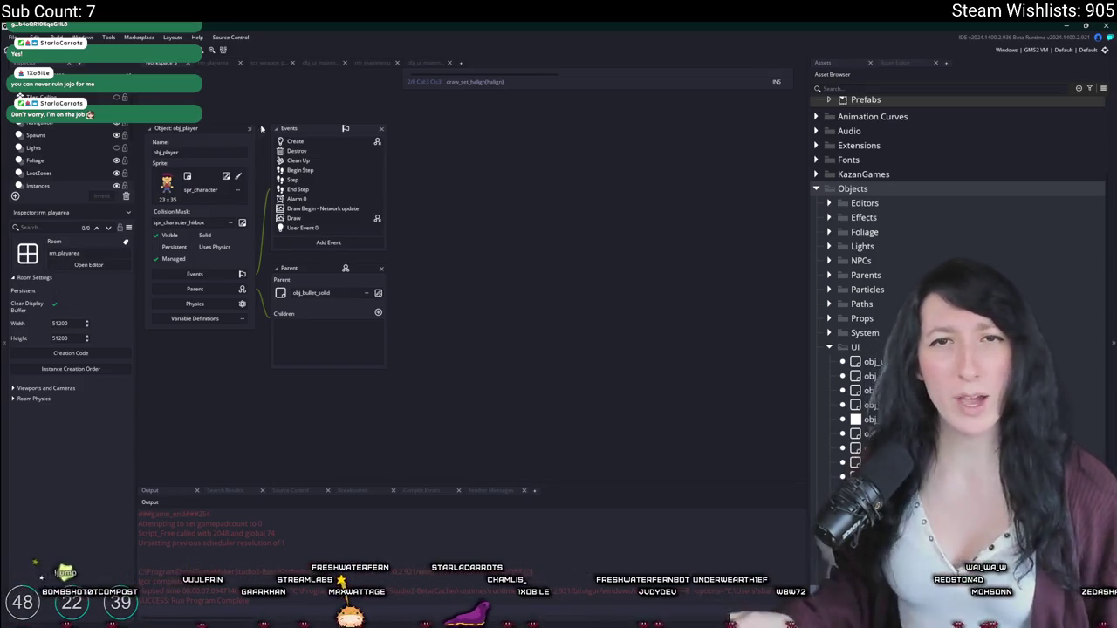
{"action": "key", "text": "ctrl+t"}
{"action": "type", "text": "scr_lo"}
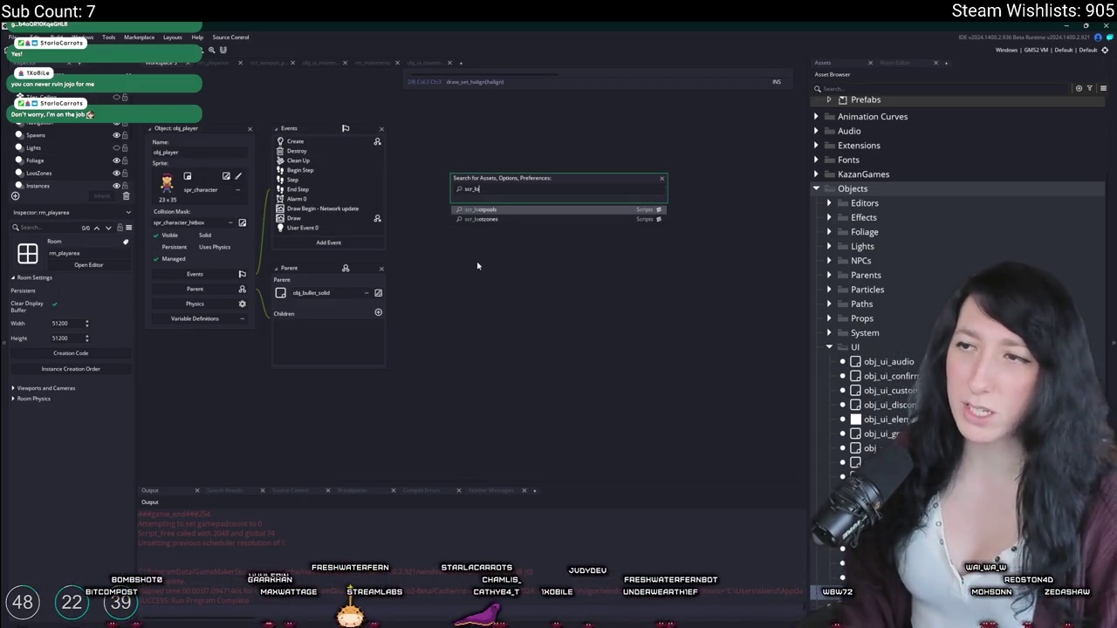
Step: Open the scr_lootpools script and dock its editor in the workspace
{"action": "left_click", "coordinate": [561, 211]}
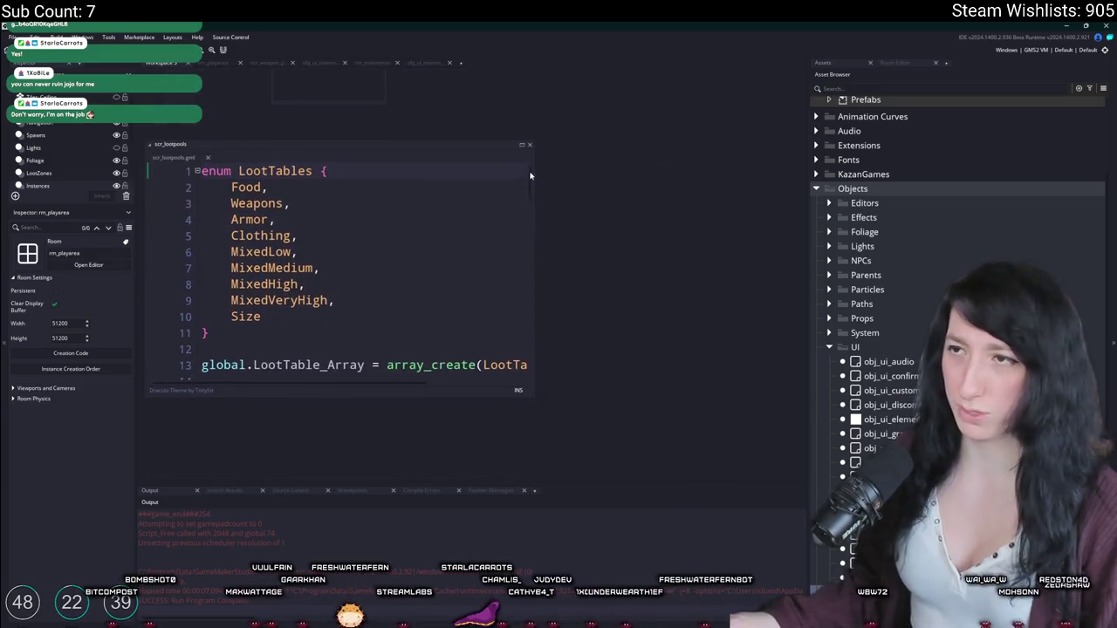
{"action": "left_click", "coordinate": [522, 147]}
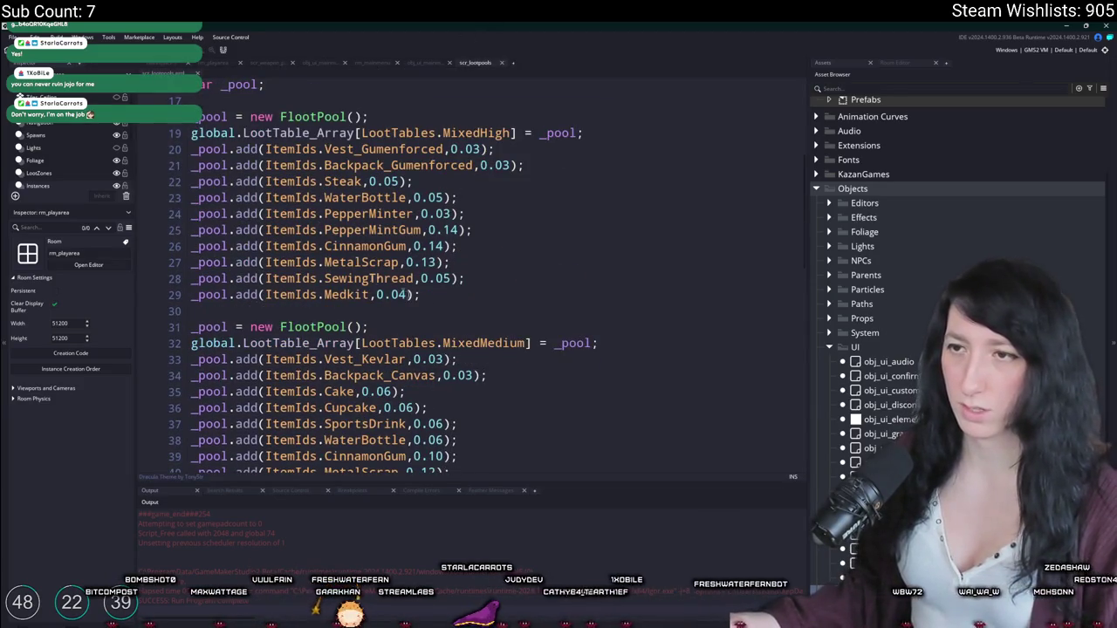
{"action": "scroll", "coordinate": [431, 249], "scroll_direction": "down", "scroll_amount": 3}
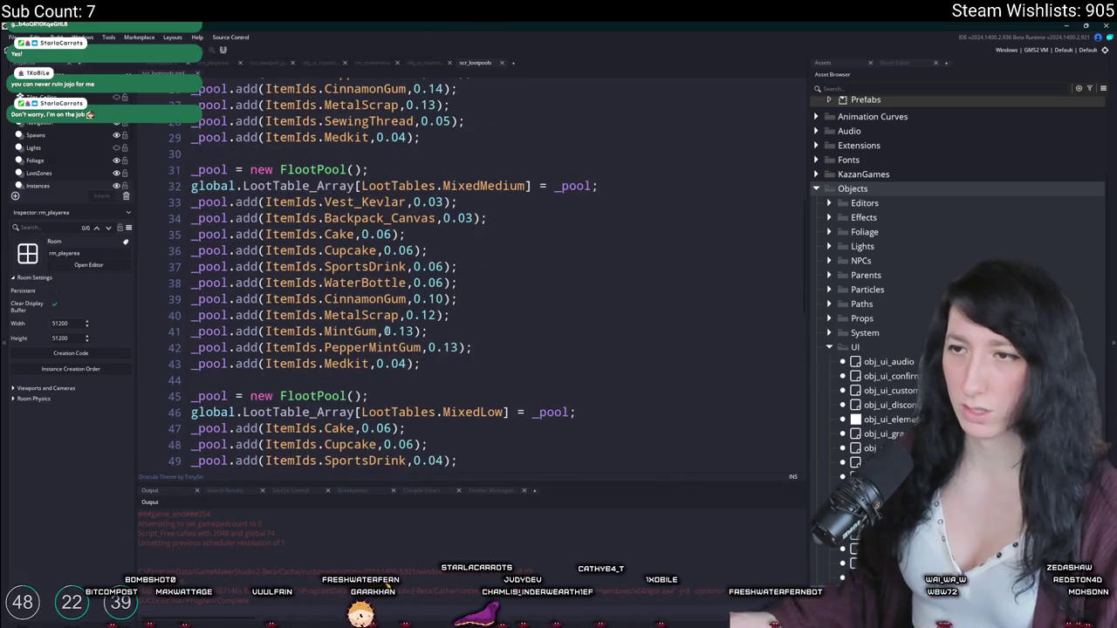
Step: Duplicate the MixedMedium Medkit line into a RawGum entry with 0.08 drop chance
{"action": "key", "text": "ctrl+d"}
{"action": "double_click", "coordinate": [339, 380]}
{"action": "type", "text": "RawGum"}
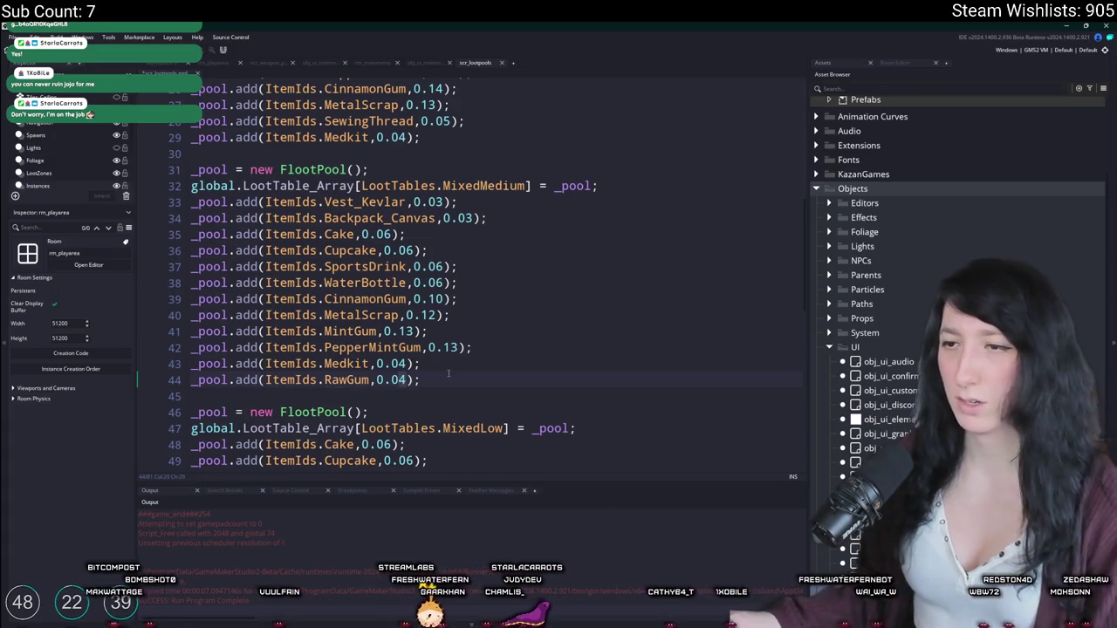
{"action": "key", "text": "End"}
{"action": "key", "text": "Left"}
{"action": "key", "text": "Left"}
{"action": "key", "text": "BackSpace"}
{"action": "type", "text": "6"}
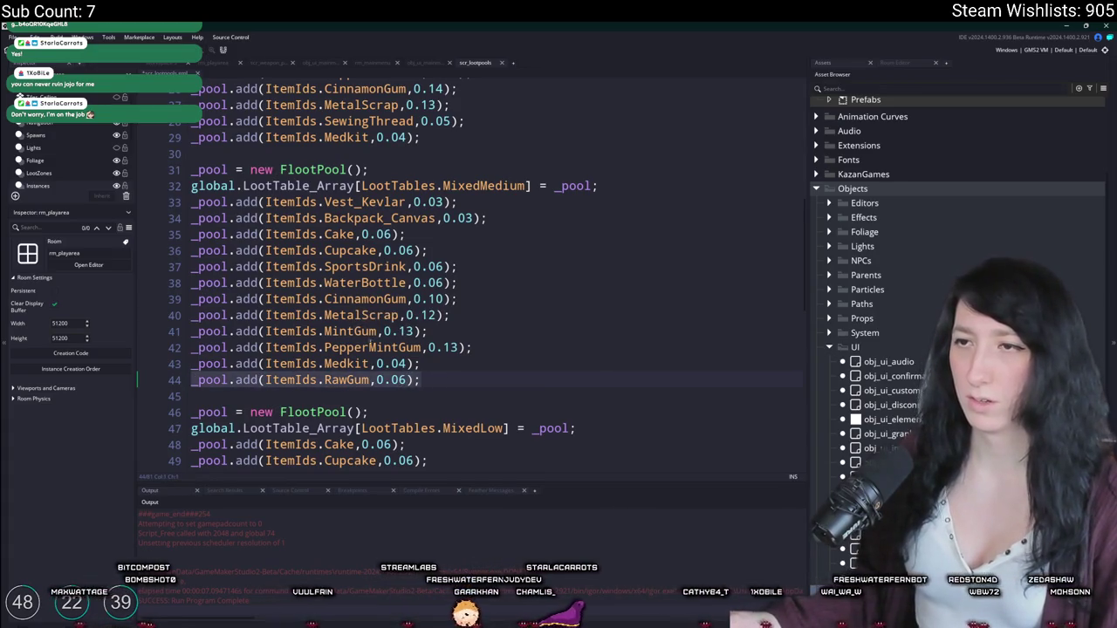
{"action": "left_click", "coordinate": [401, 380]}
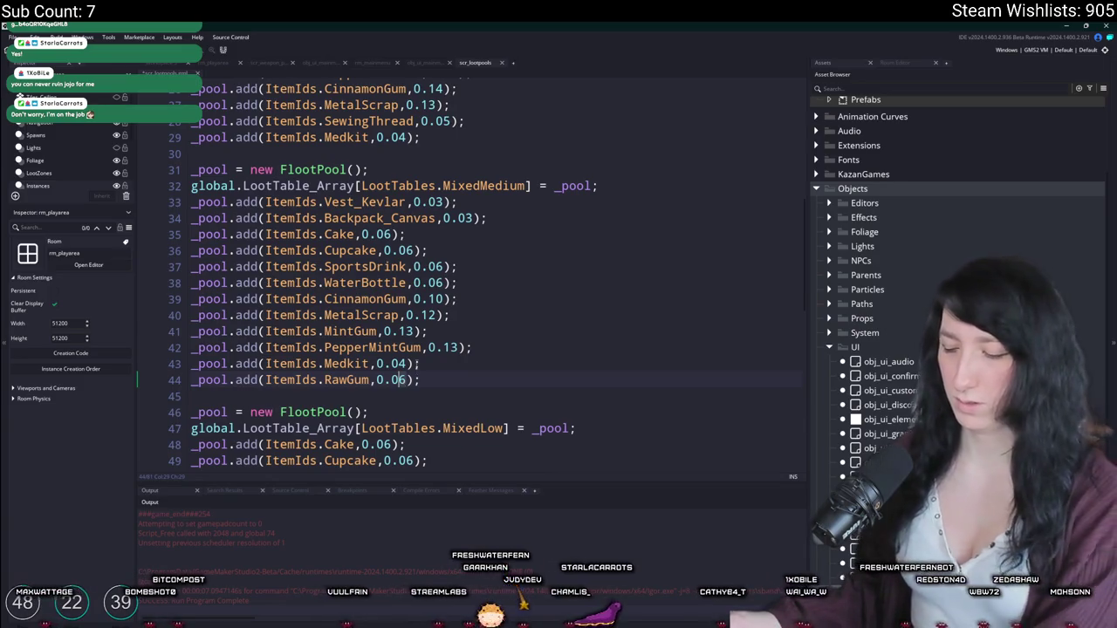
{"action": "key", "text": "Delete"}
{"action": "type", "text": "8"}
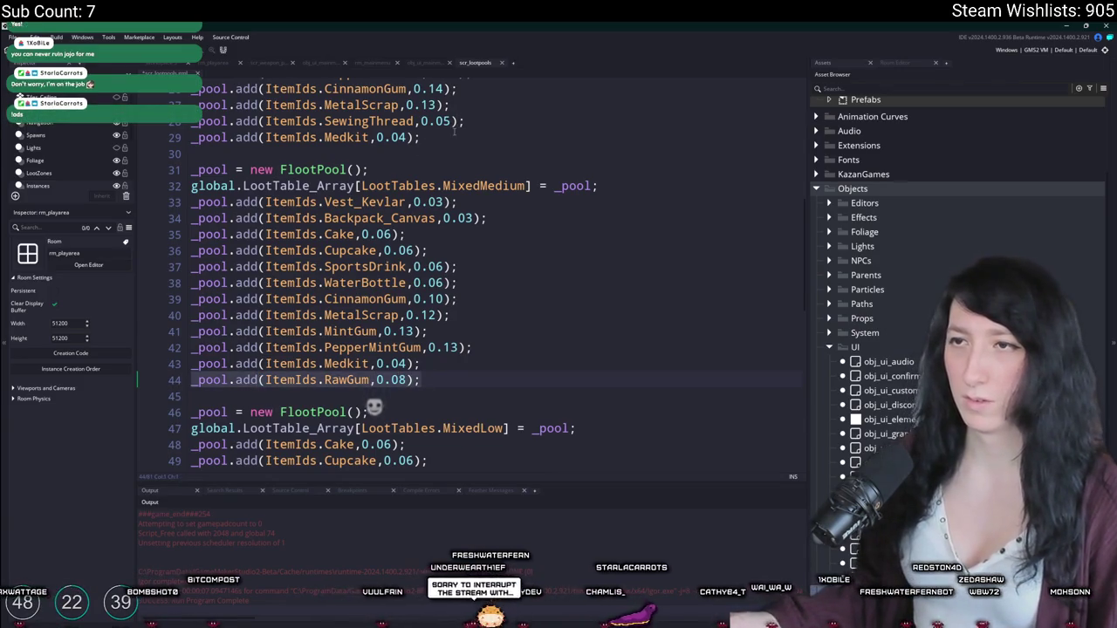
Step: Add the RawGum 0.08 line to the MixedHigh and MixedLow pools and build with F5
{"action": "left_click", "coordinate": [454, 133]}
{"action": "key", "text": "Return"}
{"action": "key", "text": "Return"}
{"action": "type", "text": "_pool.add(ItemIds.RawGum,0.08);"}
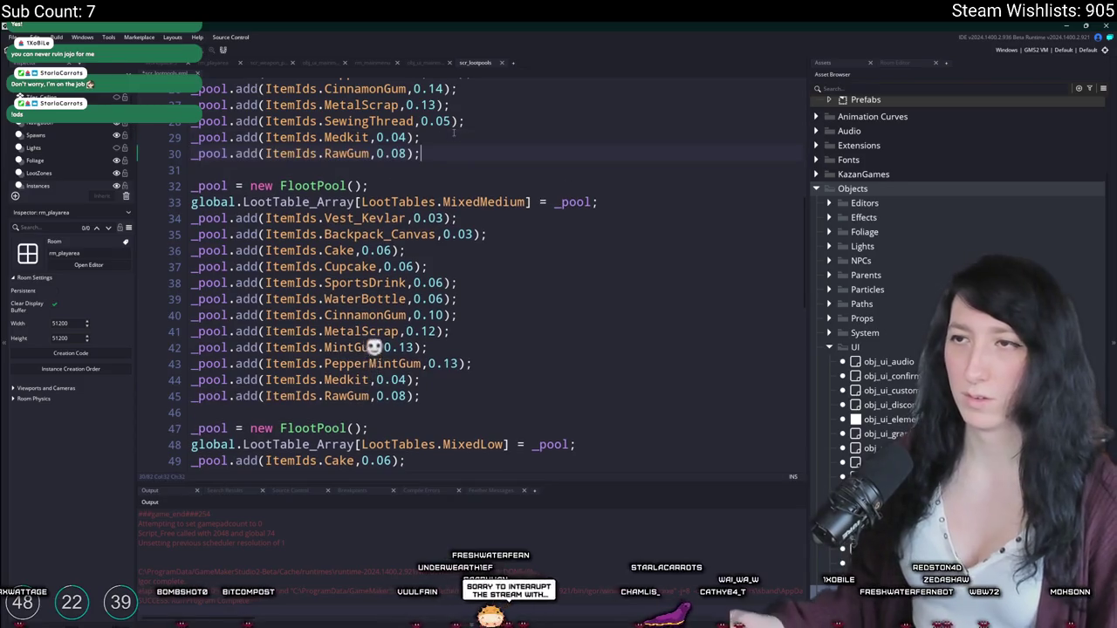
{"action": "scroll", "coordinate": [403, 153], "scroll_direction": "down", "scroll_amount": 4}
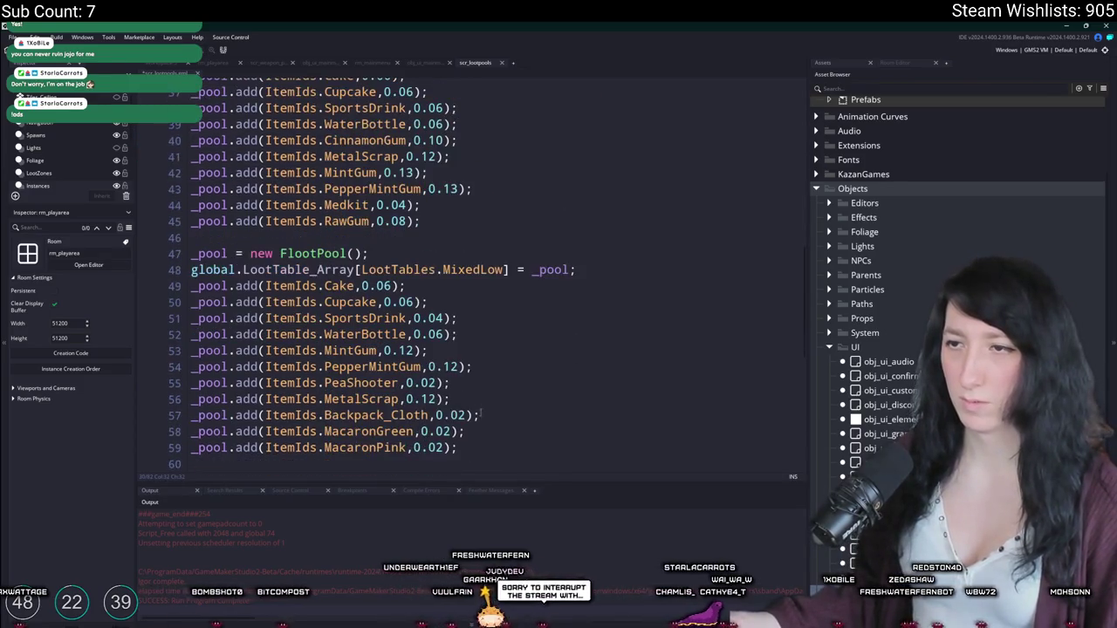
{"action": "type", "text": "_pool.add(ItemIds.RawGum,0.08);"}
{"action": "scroll", "coordinate": [475, 448], "scroll_direction": "down", "scroll_amount": 5}
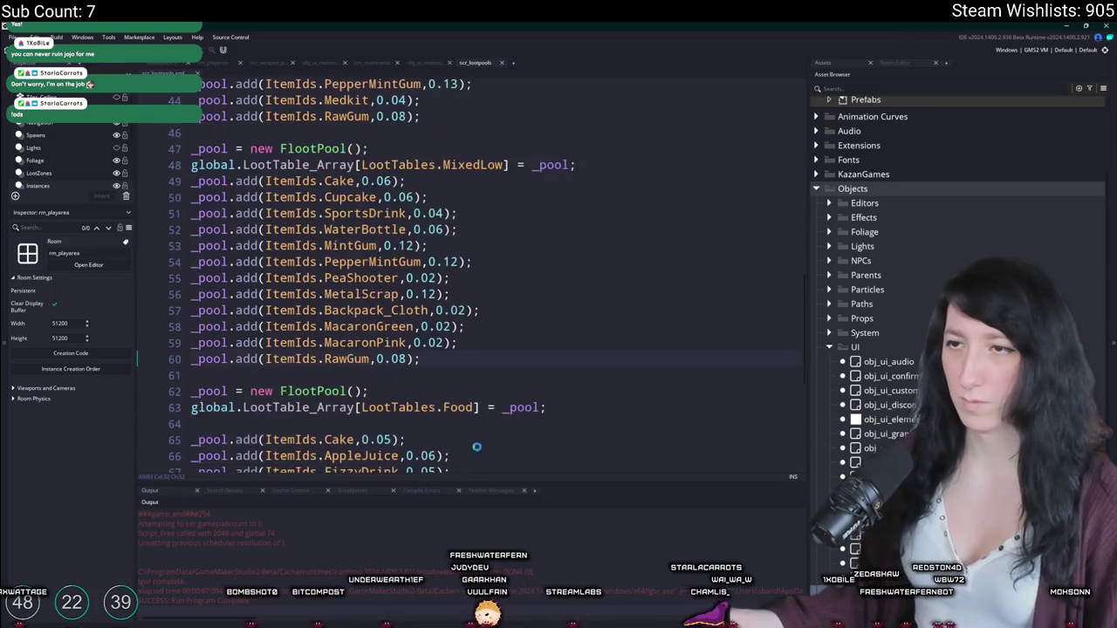
{"action": "key", "text": "F5"}
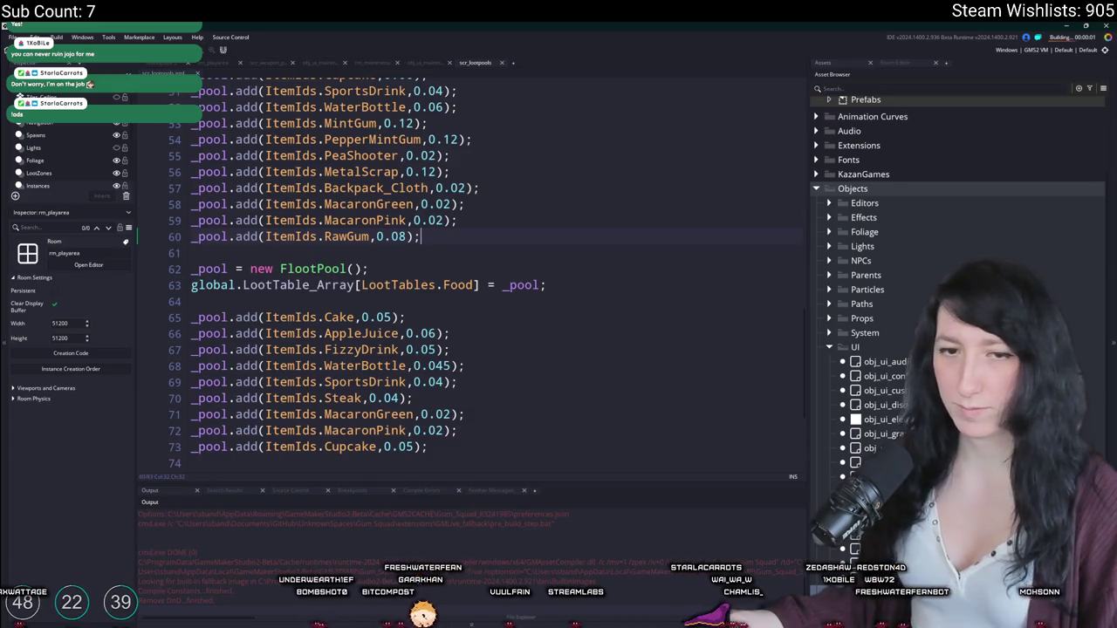
{"action": "key", "text": "super+e"}
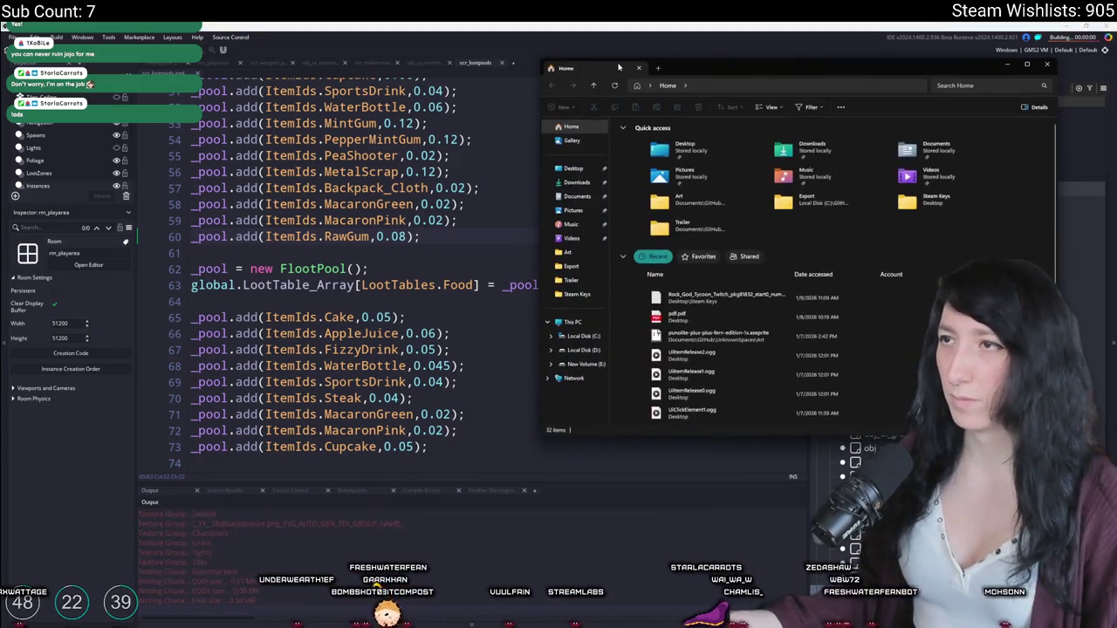
Step: Close the stray File Explorer, try starting a new world, and dismiss the code error
{"action": "left_click", "coordinate": [638, 68]}
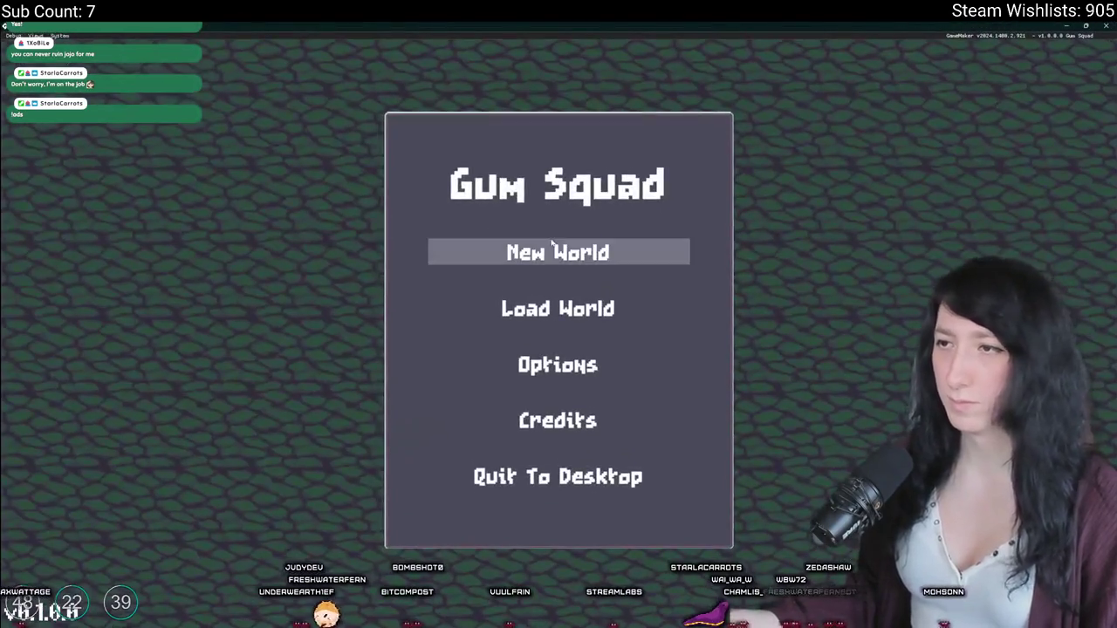
{"action": "left_click", "coordinate": [515, 251]}
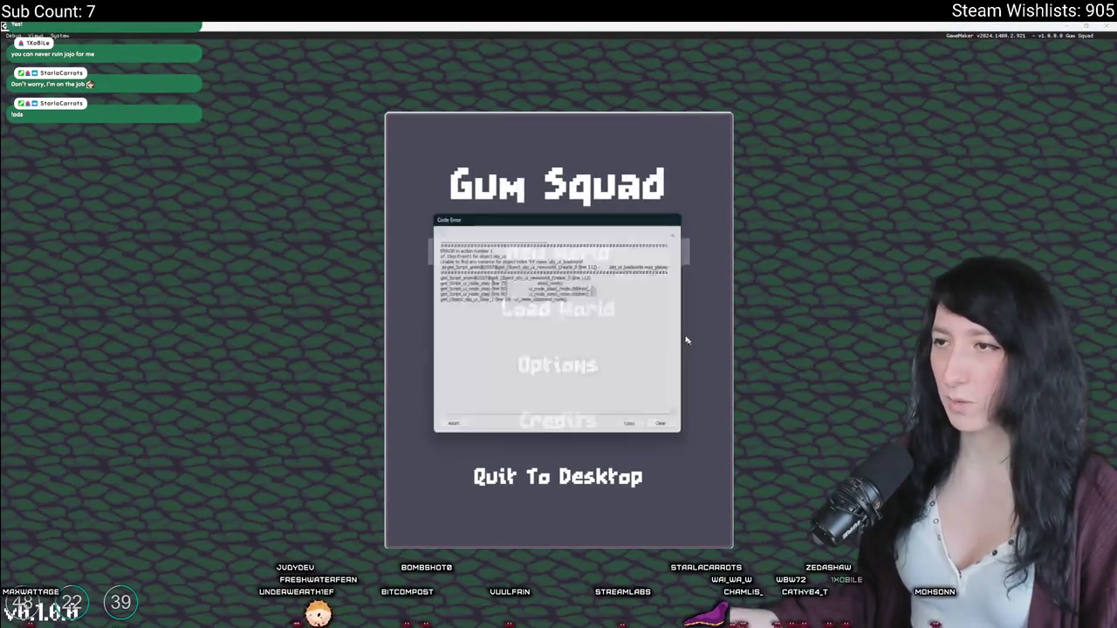
{"action": "left_click", "coordinate": [448, 429]}
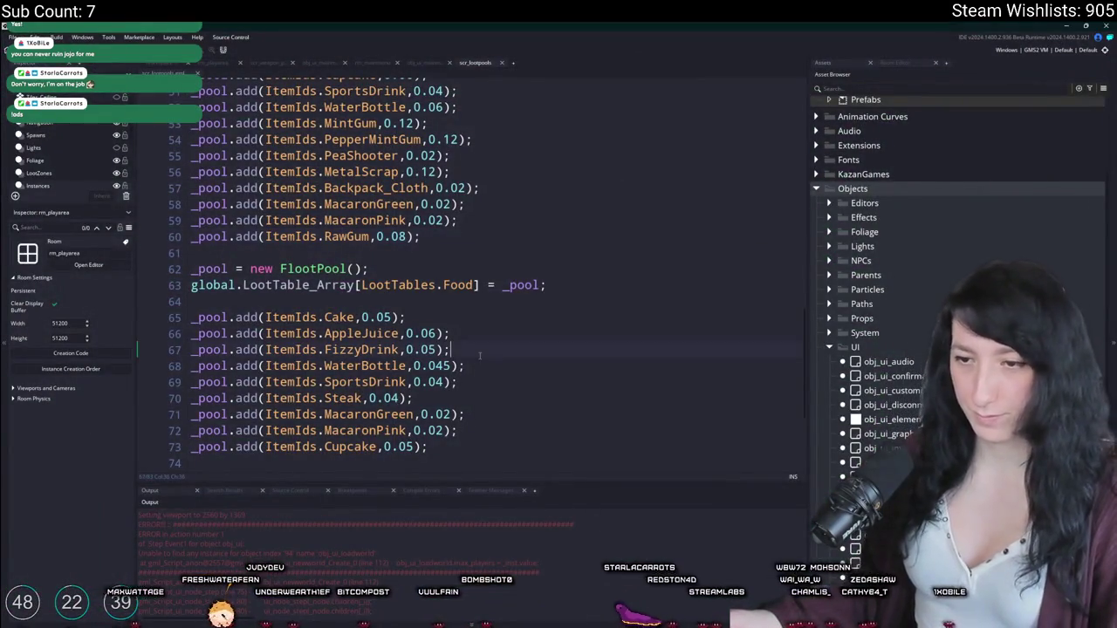
Step: In obj_ui_newworld's Create event, change line 112's loadworld reference to newworld
{"action": "key", "text": "ctrl+t"}
{"action": "type", "text": "newworld"}
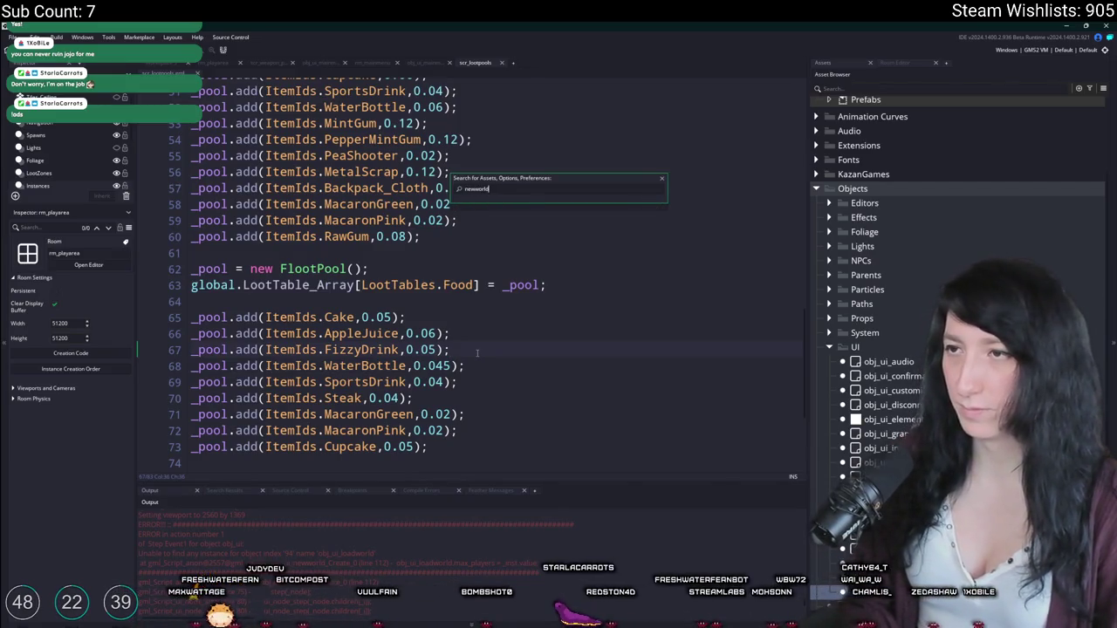
{"action": "key", "text": "Return"}
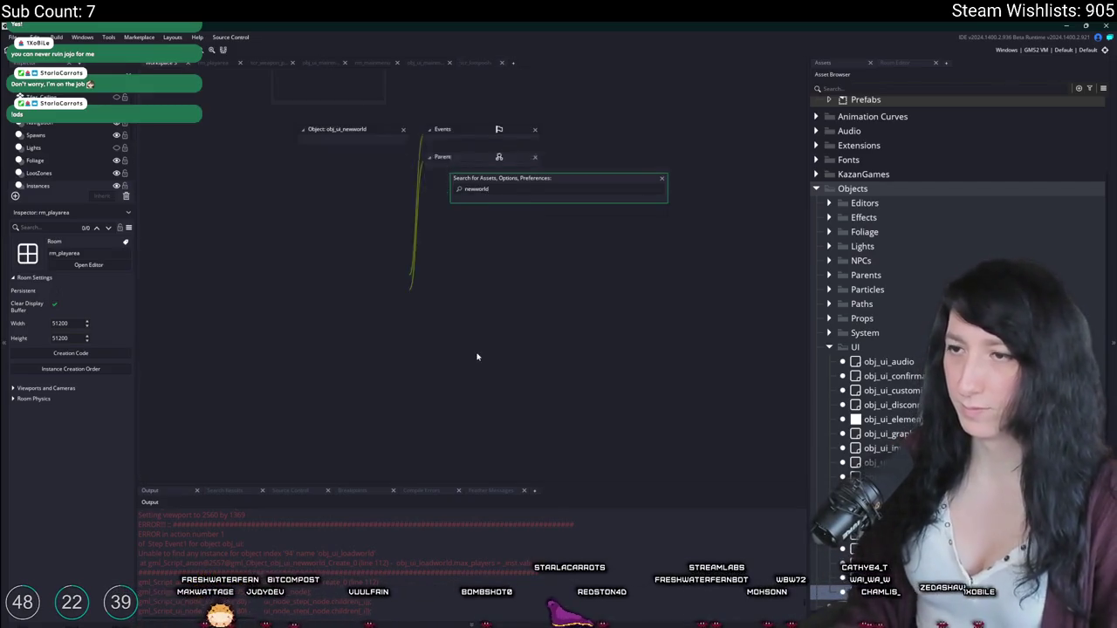
{"action": "double_click", "coordinate": [448, 142]}
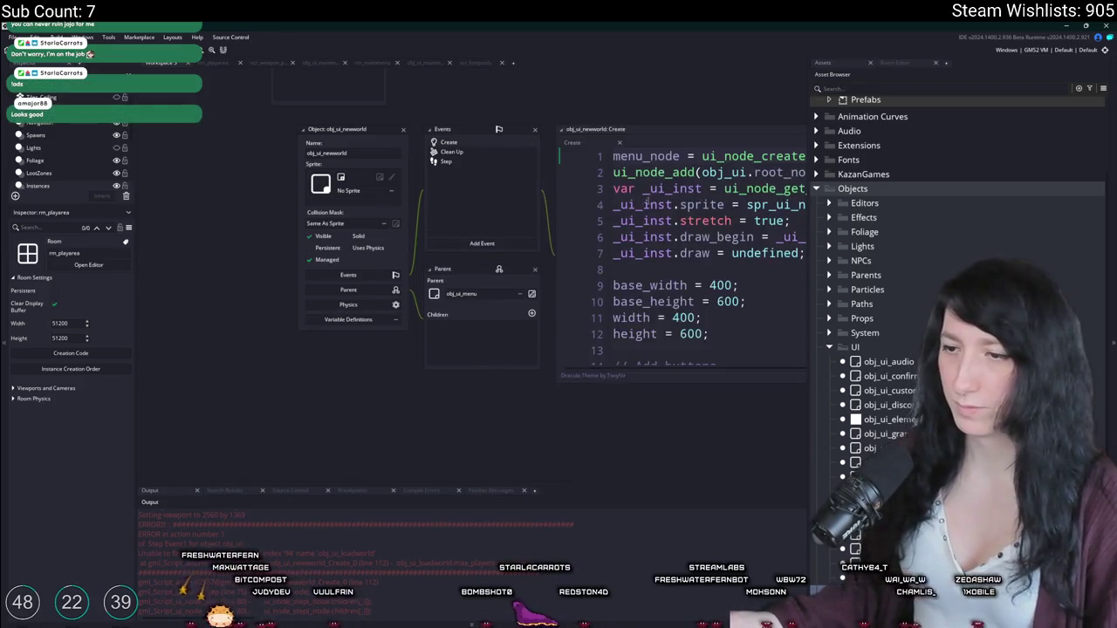
{"action": "key", "text": "ctrl+g"}
{"action": "type", "text": "4"}
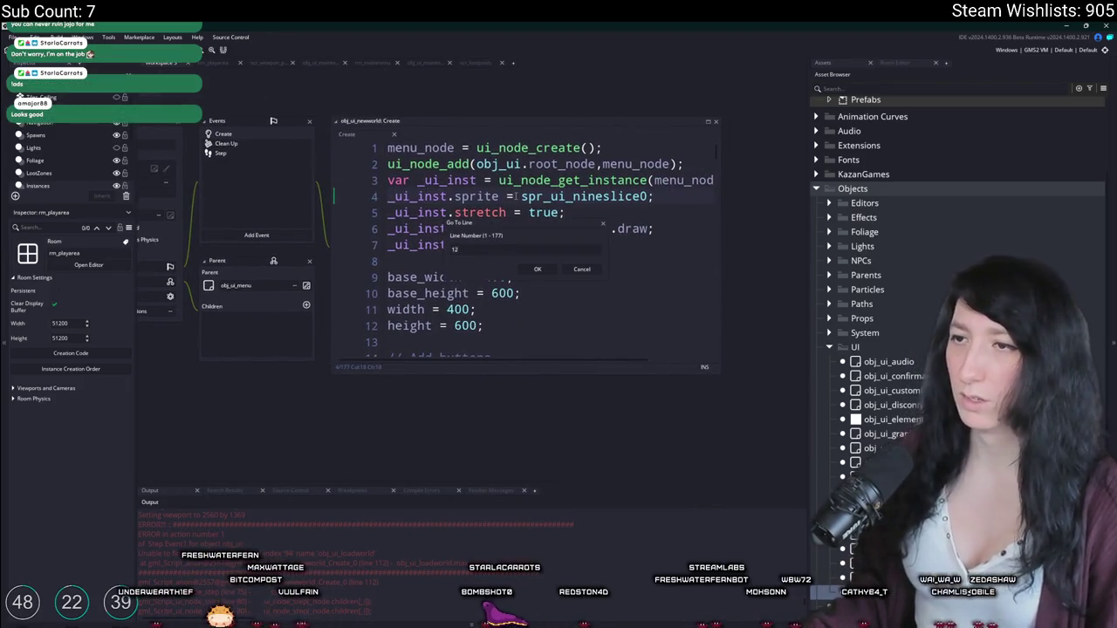
{"action": "key", "text": "Return"}
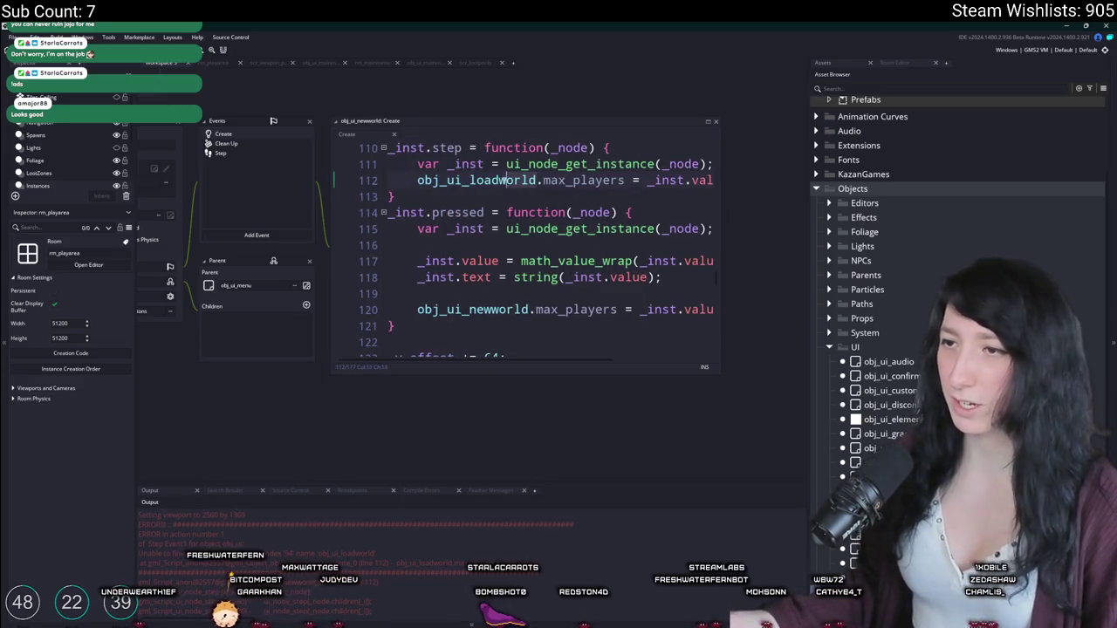
{"action": "double_click", "coordinate": [477, 180]}
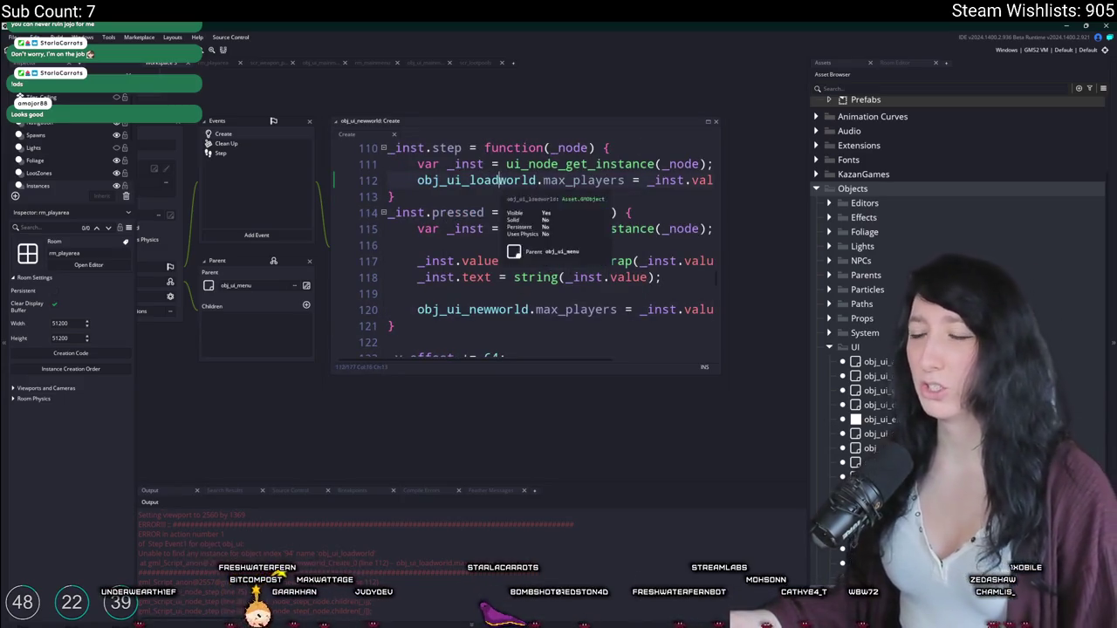
{"action": "type", "text": "obj_ui_newworld"}
Step: Rebuild and run the game with F5
{"action": "key", "text": "F5"}
{"action": "scroll", "coordinate": [523, 244], "scroll_direction": "left", "scroll_amount": 2}
{"action": "left_click", "coordinate": [469, 180]}
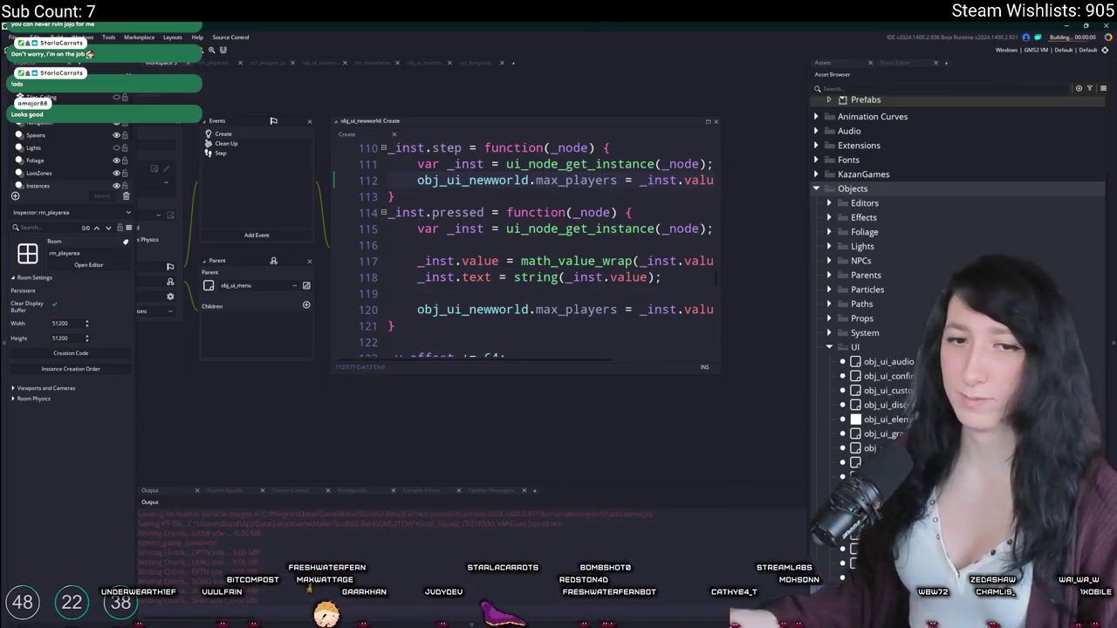
Step: Create a new world with a different name and lobby type, then enter it
{"action": "mouse_move", "coordinate": [471, 170]}
{"action": "left_mouse_down"}
{"action": "mouse_move", "coordinate": [471, 39]}
{"action": "mouse_move", "coordinate": [471, 101]}
{"action": "left_mouse_up"}
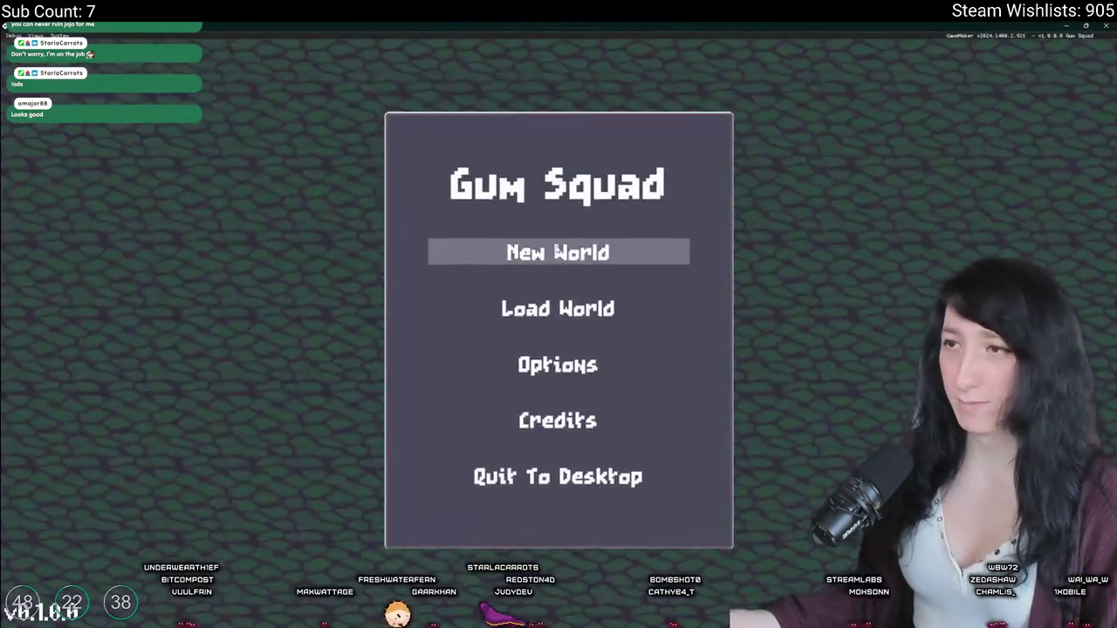
{"action": "left_click", "coordinate": [559, 249]}
{"action": "left_click", "coordinate": [562, 236]}
{"action": "left_click", "coordinate": [561, 236]}
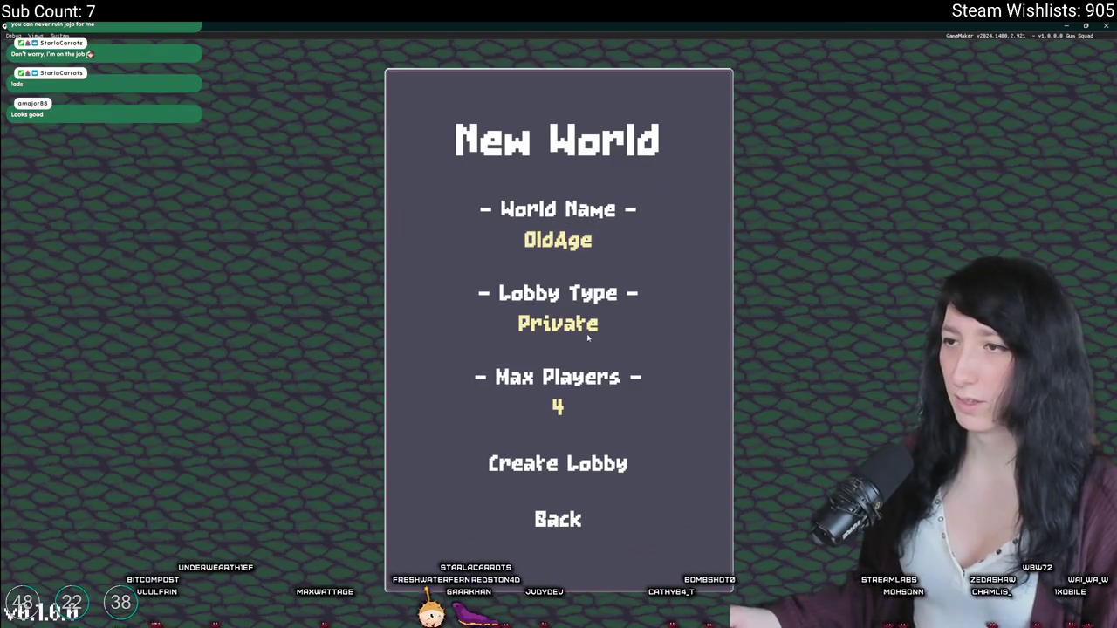
{"action": "left_click", "coordinate": [594, 320]}
{"action": "left_click", "coordinate": [534, 470]}
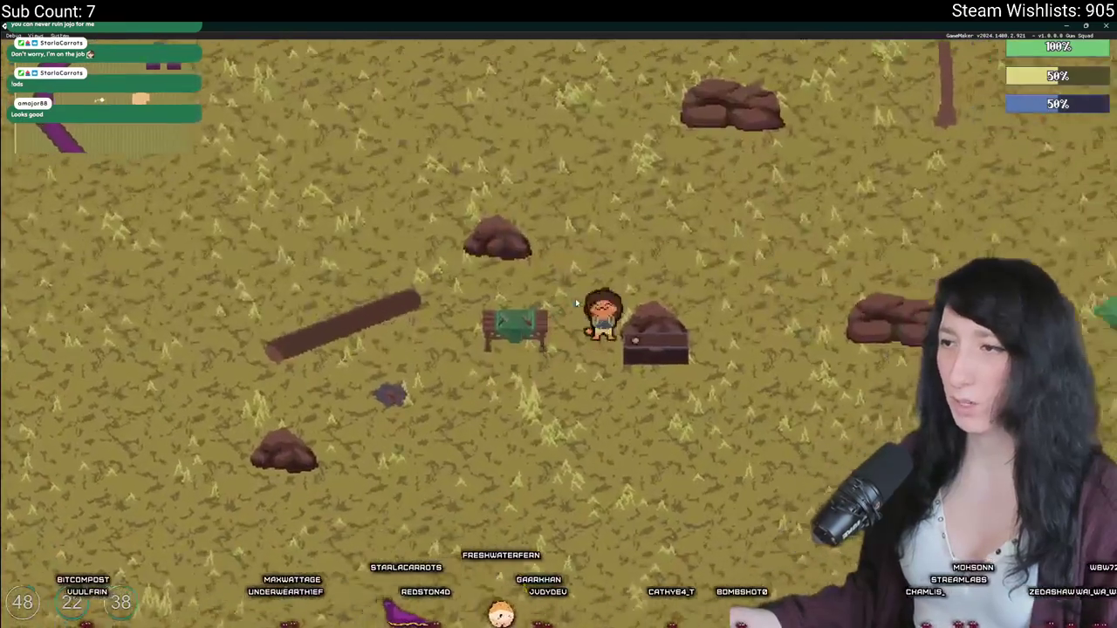
Step: Loot nearby chests and check the inventory for the collected Raw Gum
{"action": "key", "text": "Tab"}
{"action": "key", "text": "Tab"}
{"action": "key", "text": "e"}
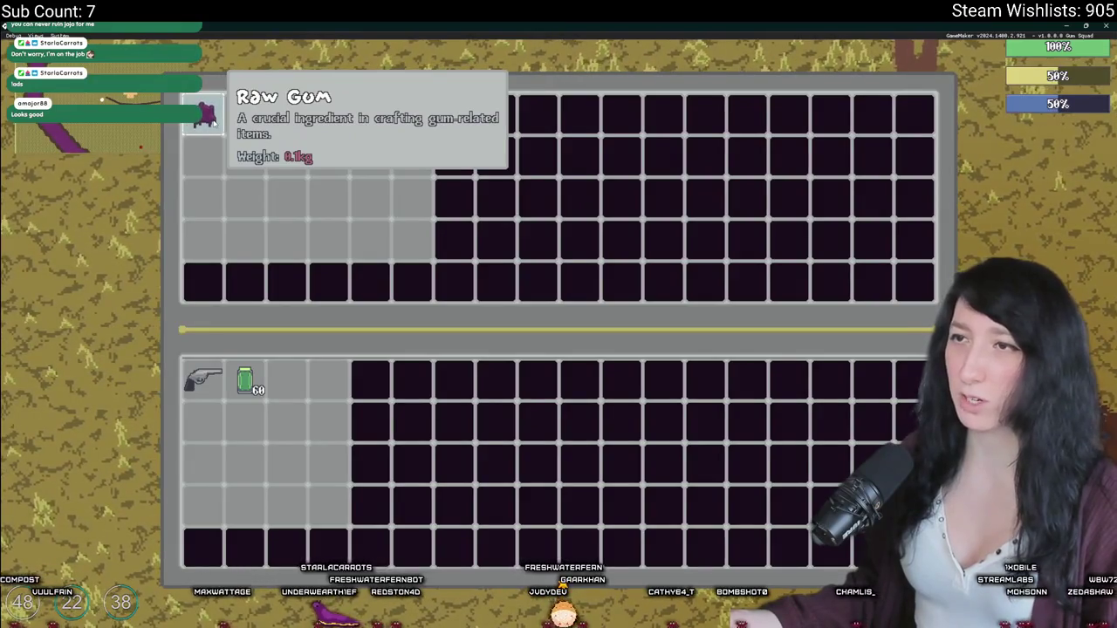
{"action": "key", "text": "Tab"}
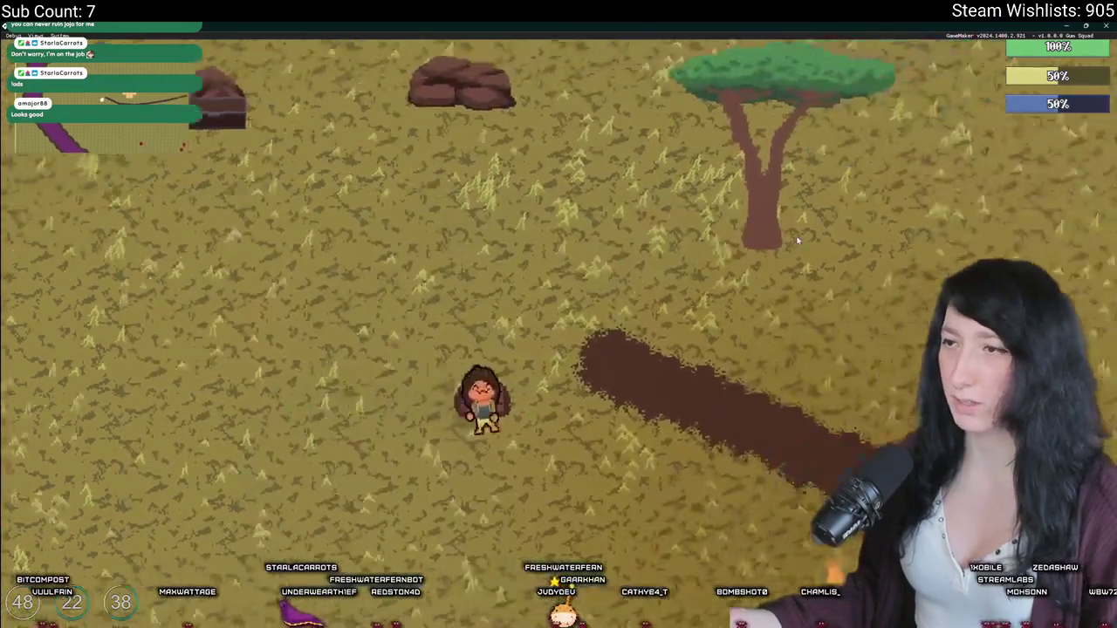
{"action": "key", "text": "w"}
{"action": "key", "text": "e"}
{"action": "key", "text": "Tab"}
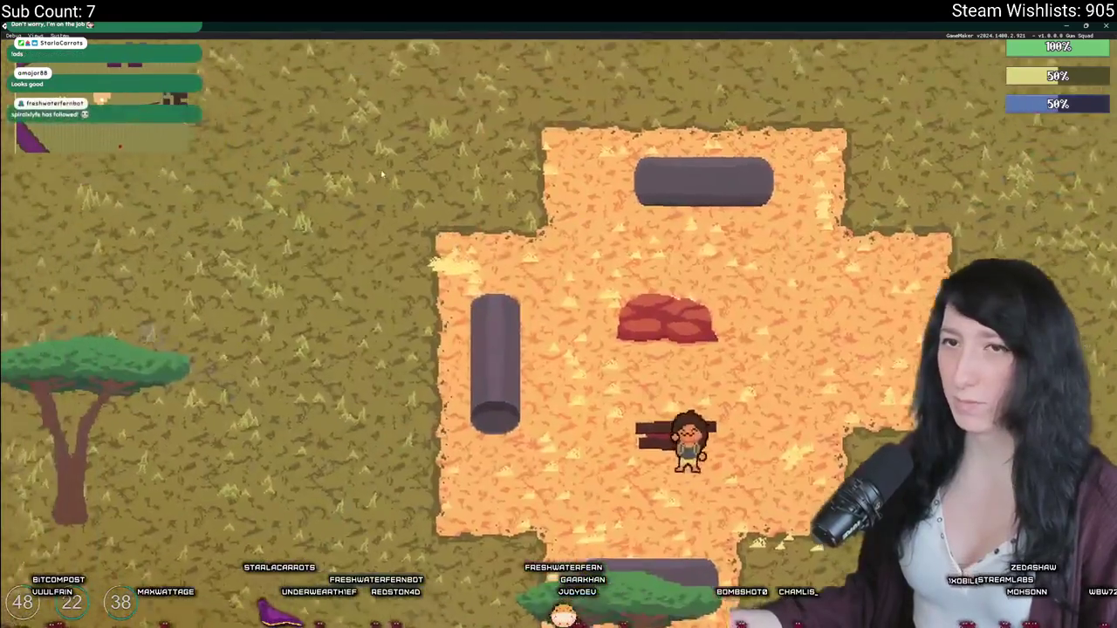
{"action": "key", "text": "w"}
{"action": "key", "text": "d"}
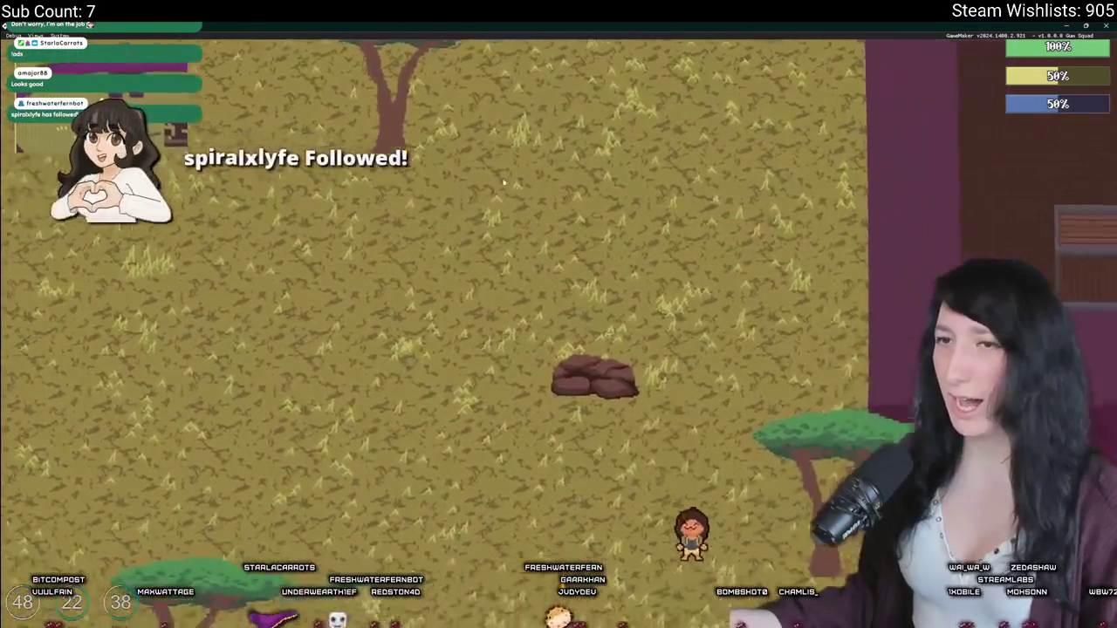
{"action": "key", "text": "Tab"}
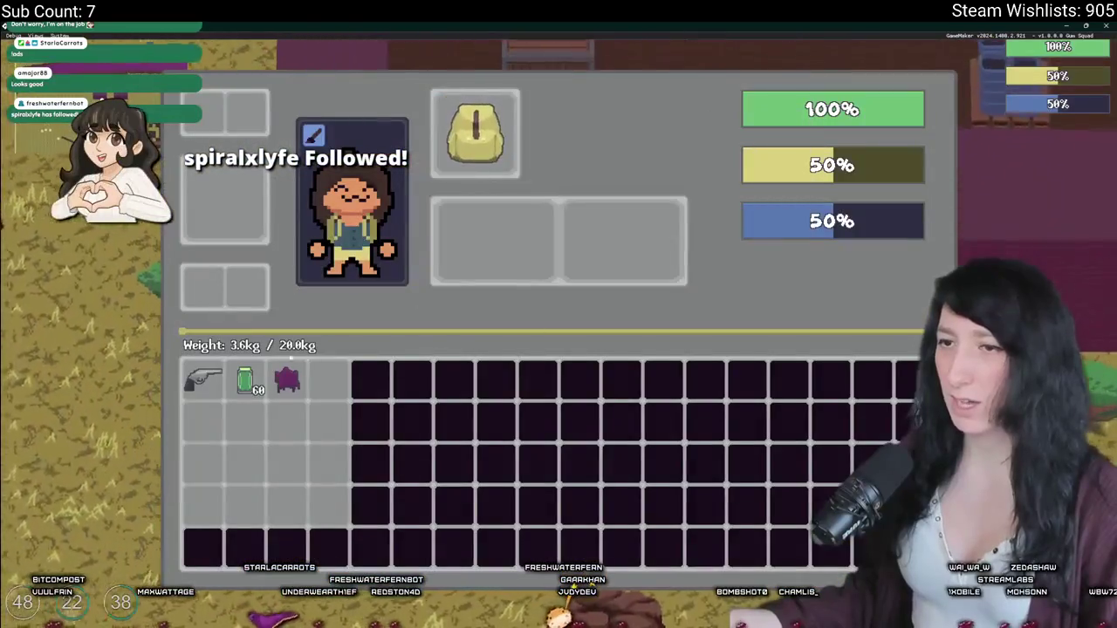